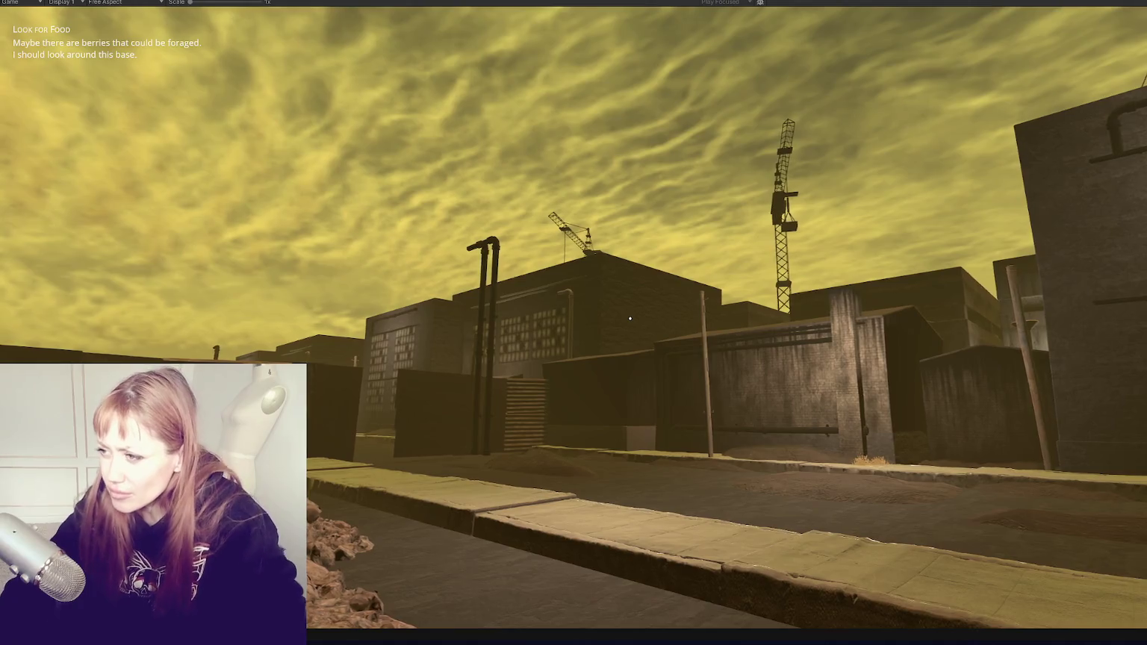
Walk toward the buildings, gate and rock pile, then back down the street
key("w")
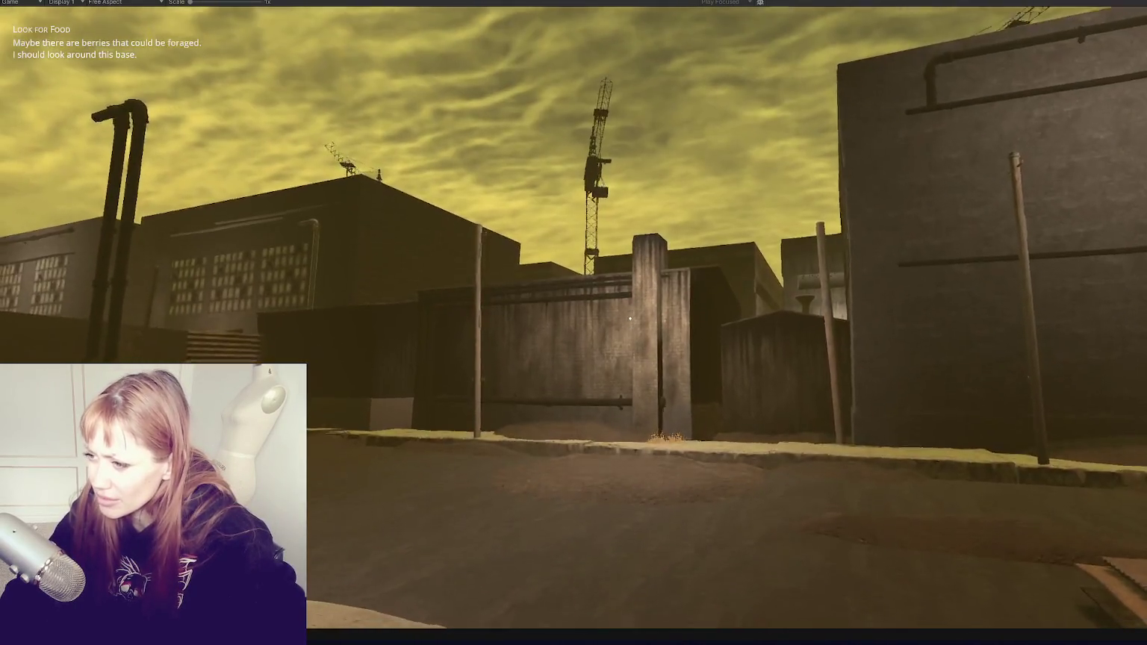
key("w")
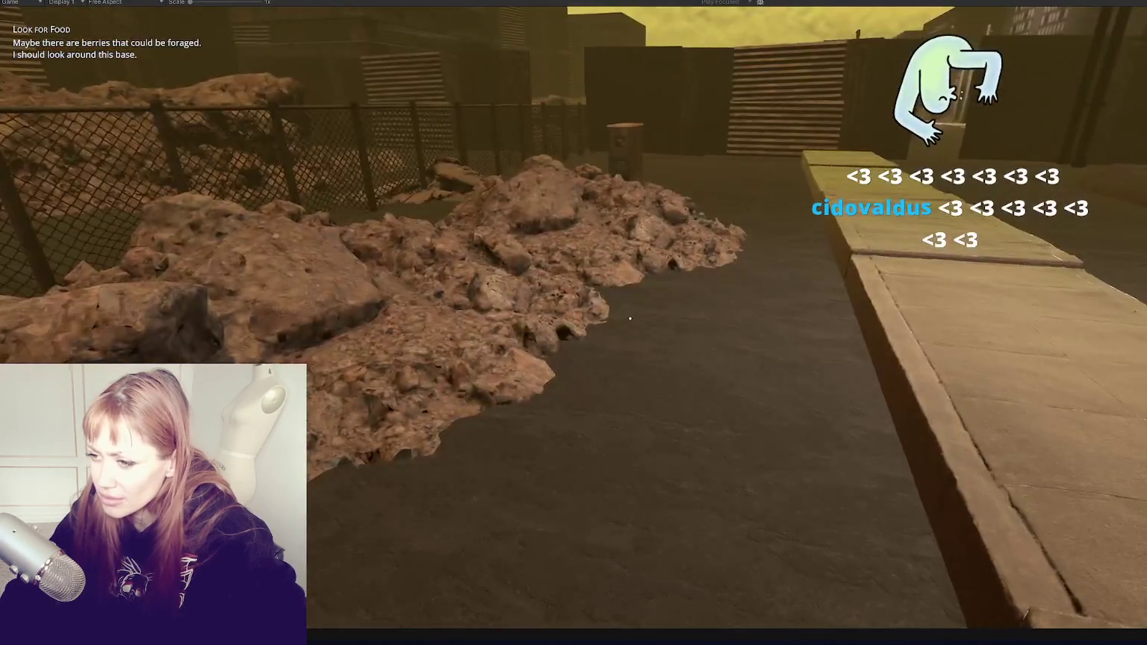
key("w")
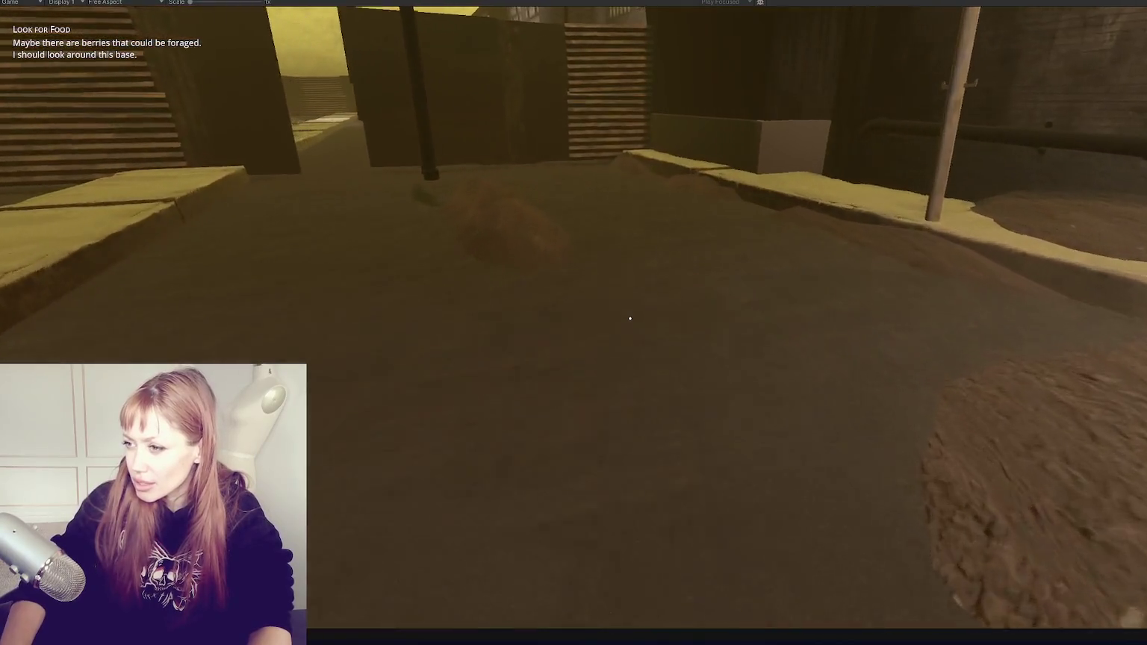
key("s")
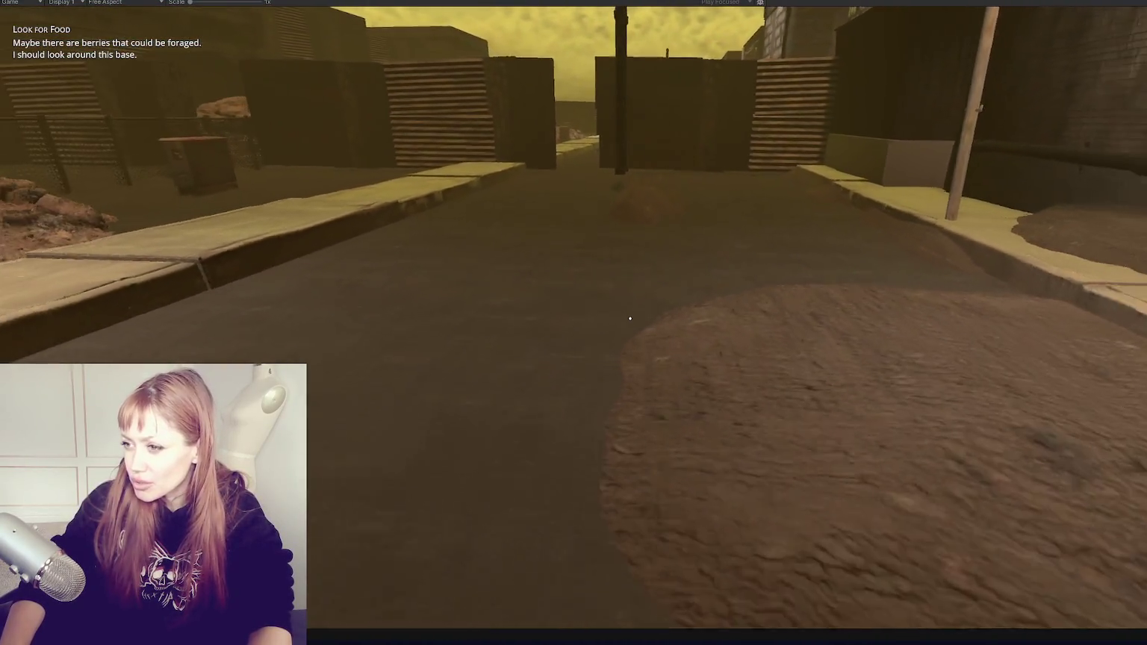
key("s")
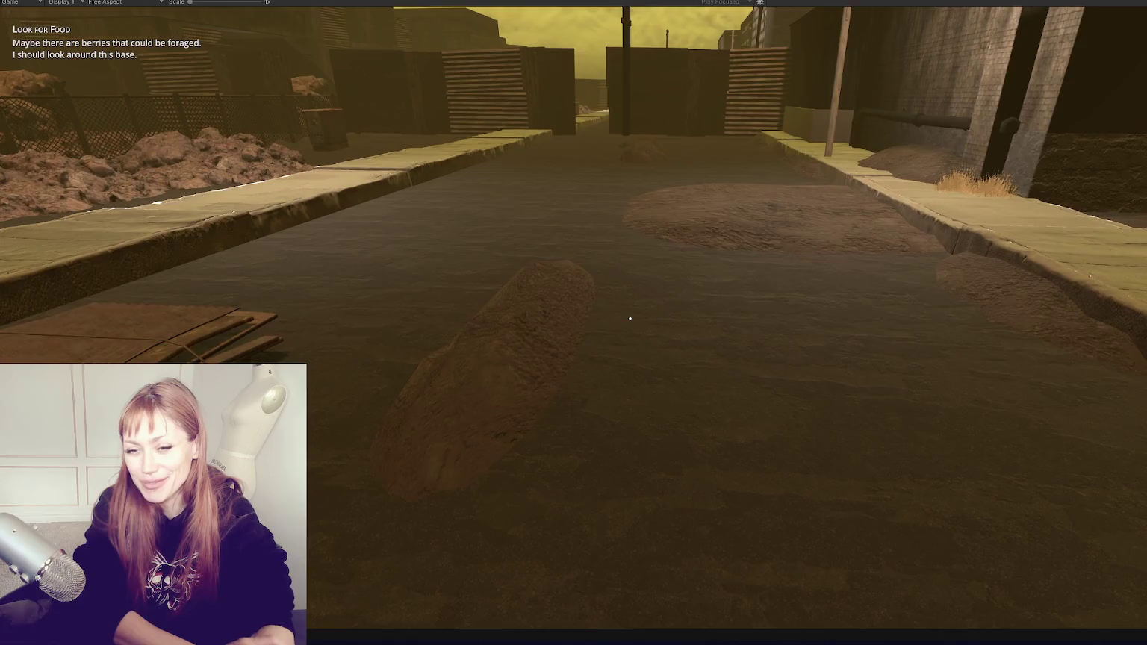
mouse_move(630, 319)
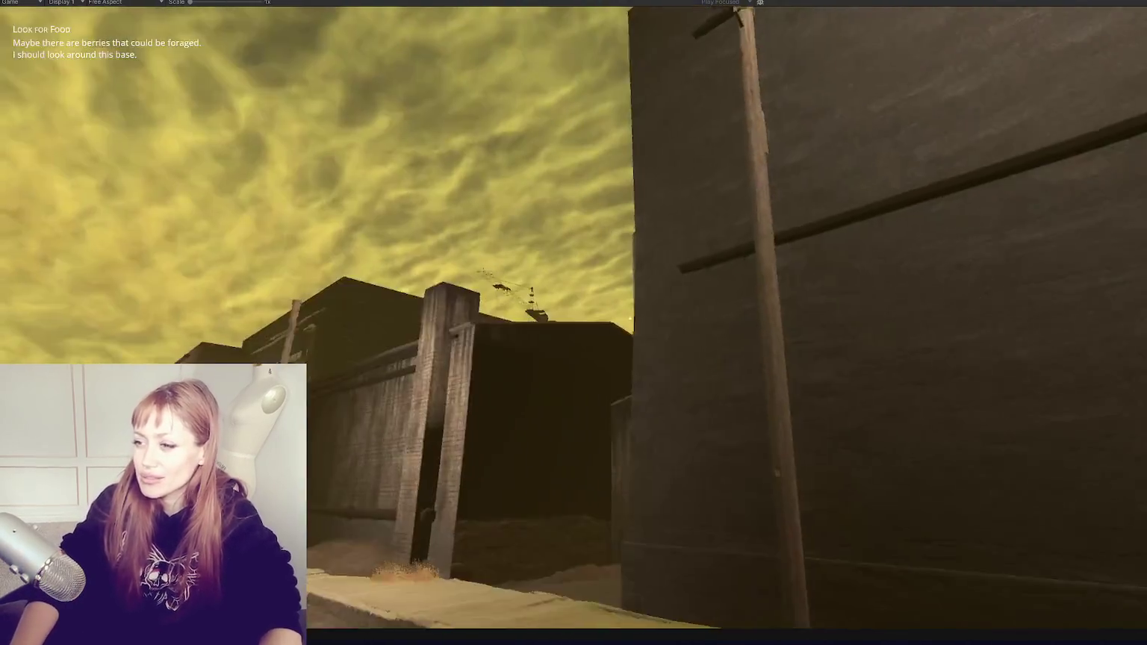
key("s")
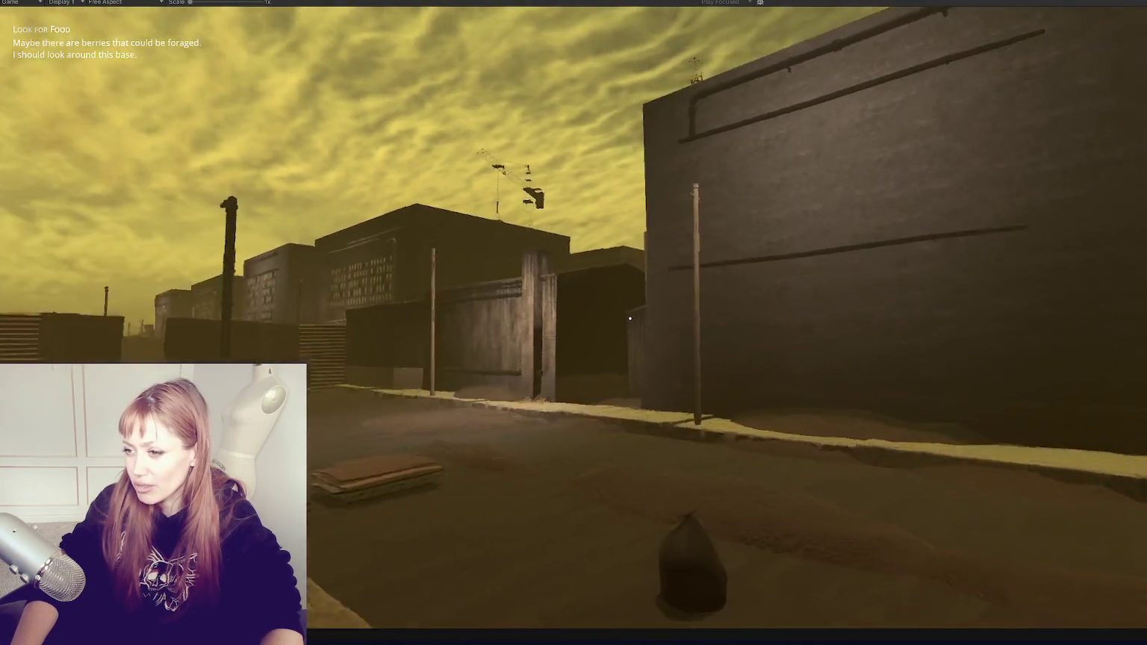
Walk up the street past the shed, wall gap and bin into the alley
key("w")
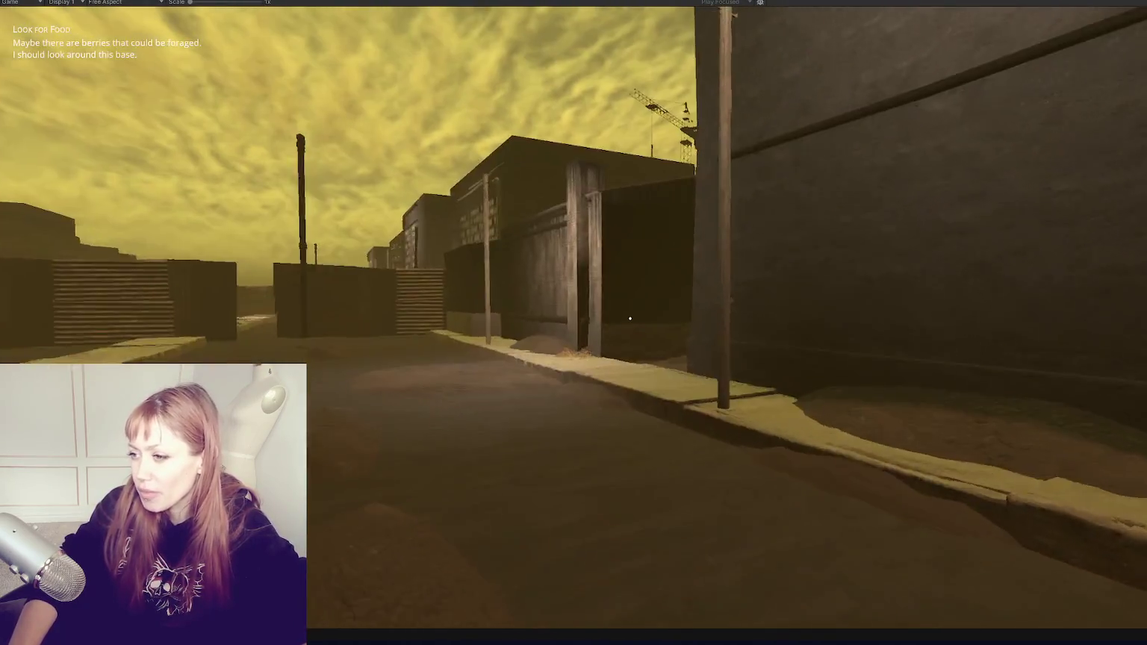
key("w")
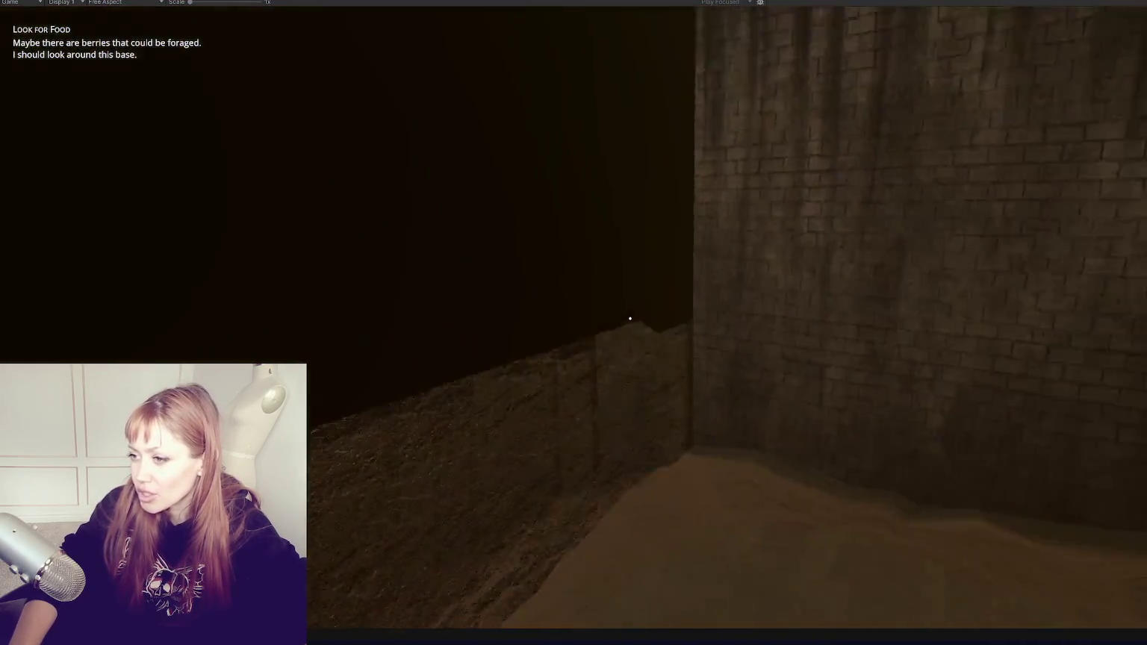
key("w")
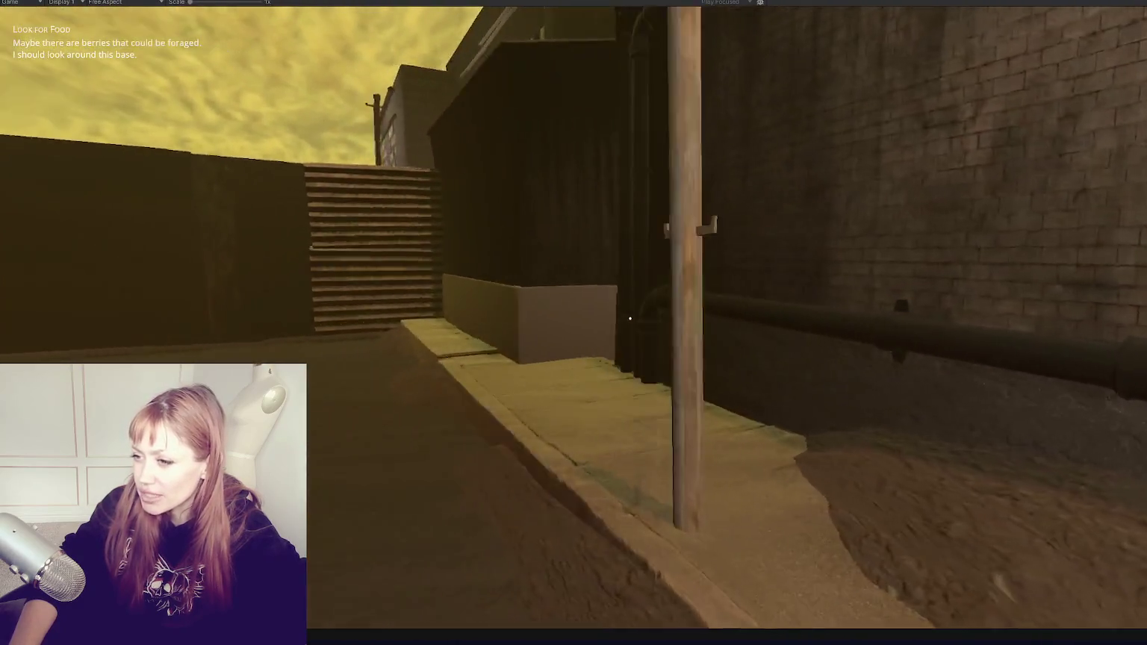
key("w")
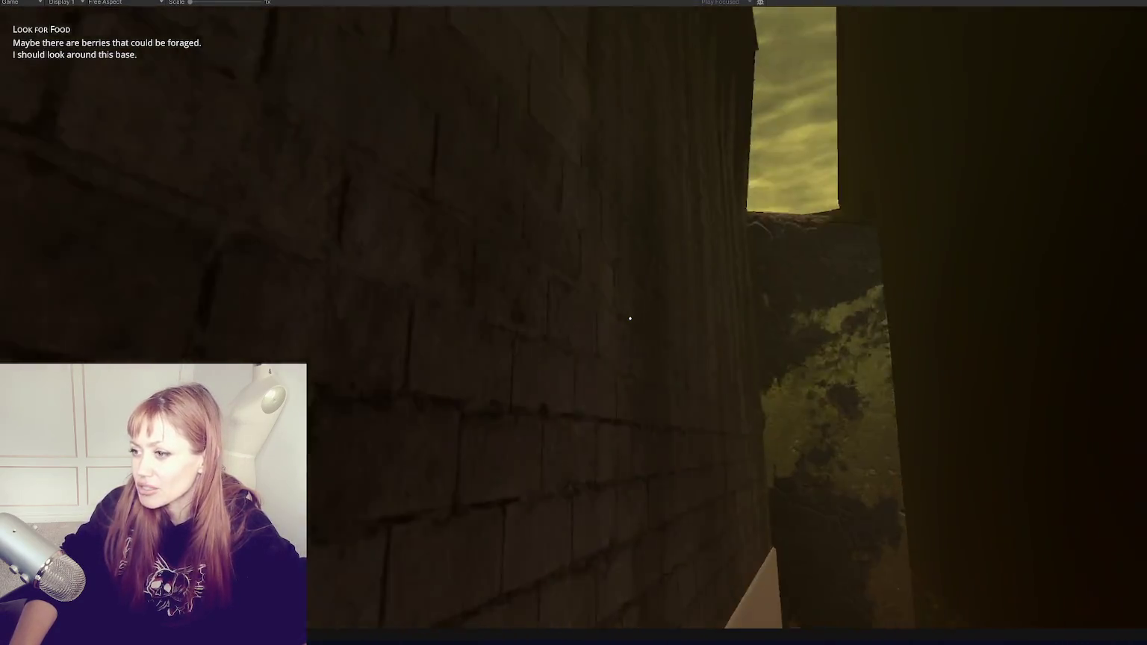
key("w")
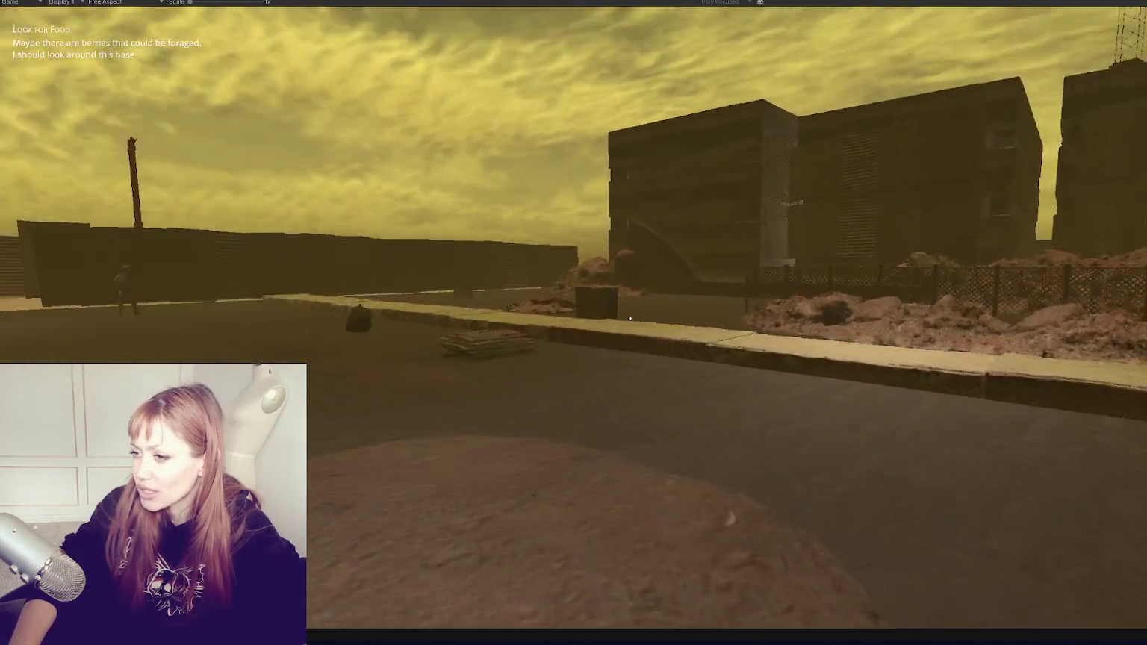
key("w")
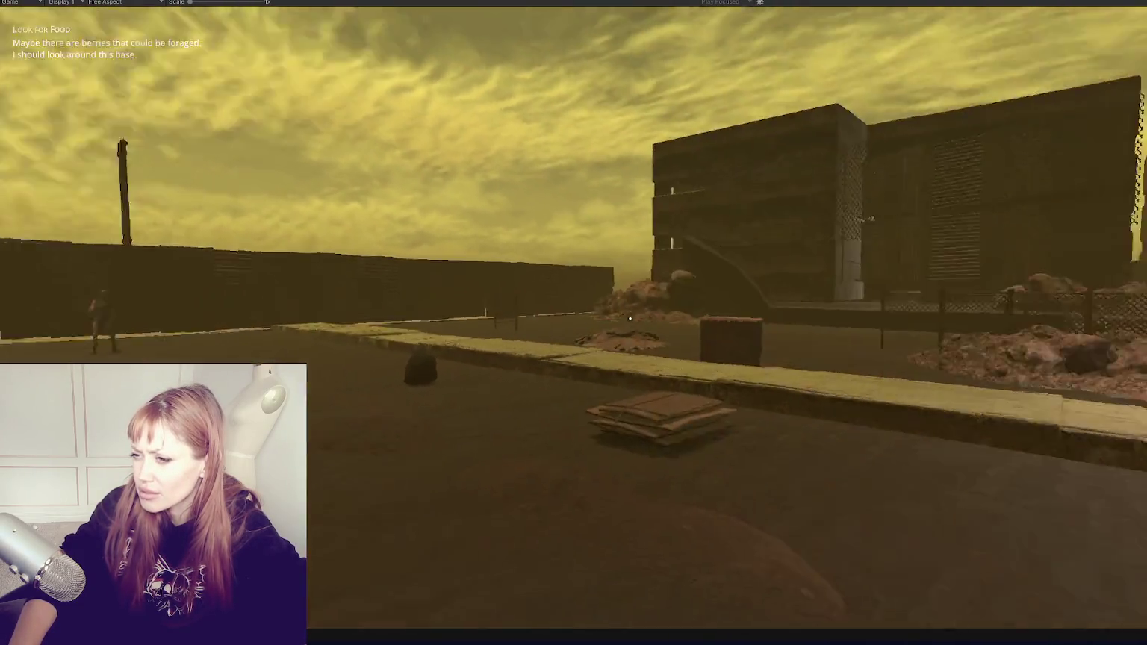
key("w")
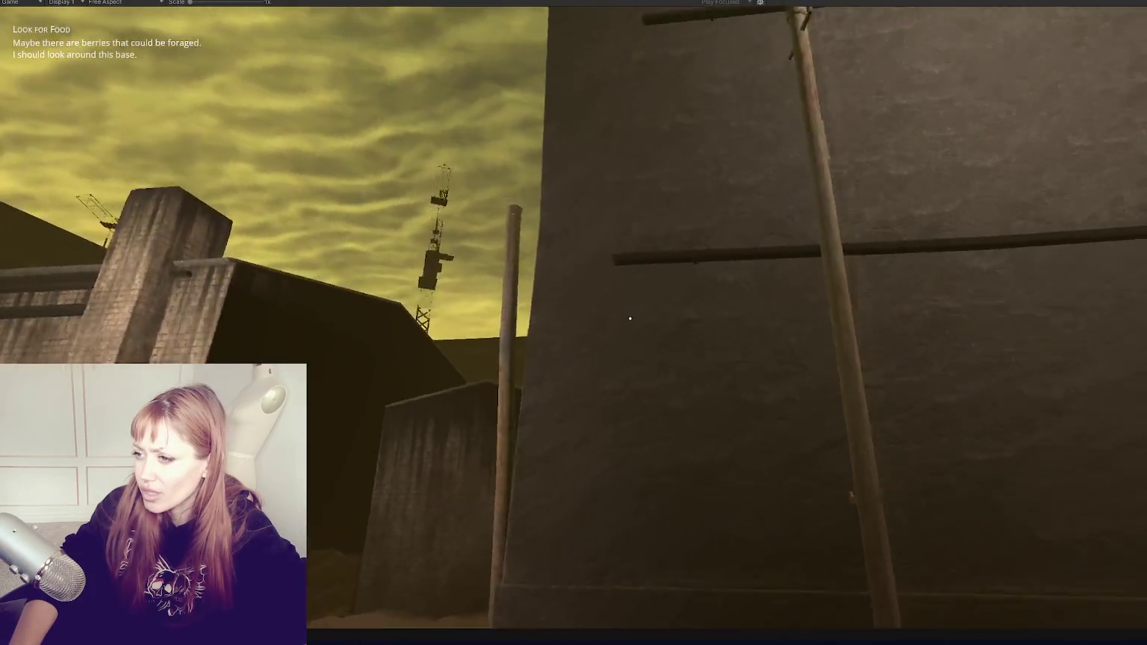
key("w")
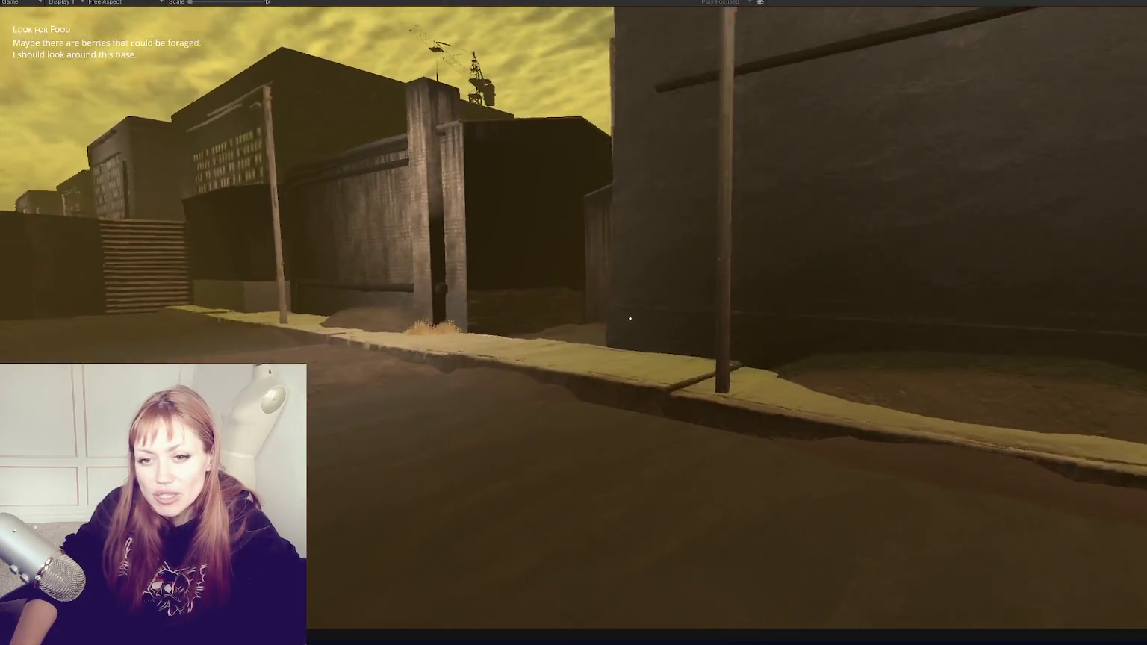
key("w")
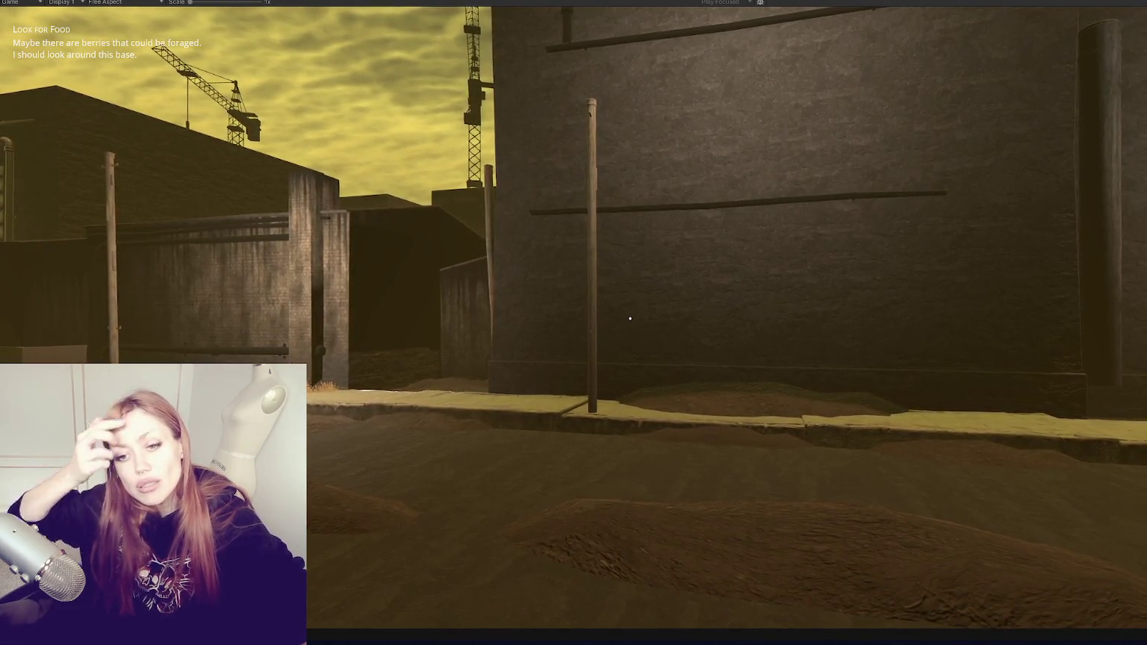
Continue down the alley past the board stack to the pipe and reddish dirt patch
key("w")
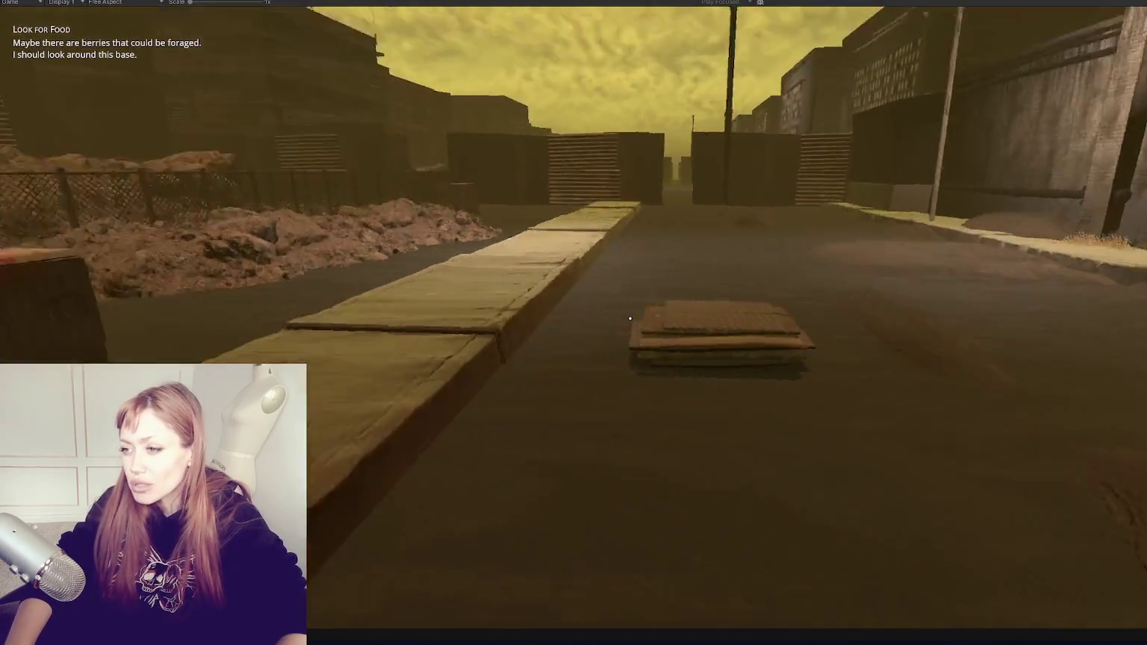
key("w")
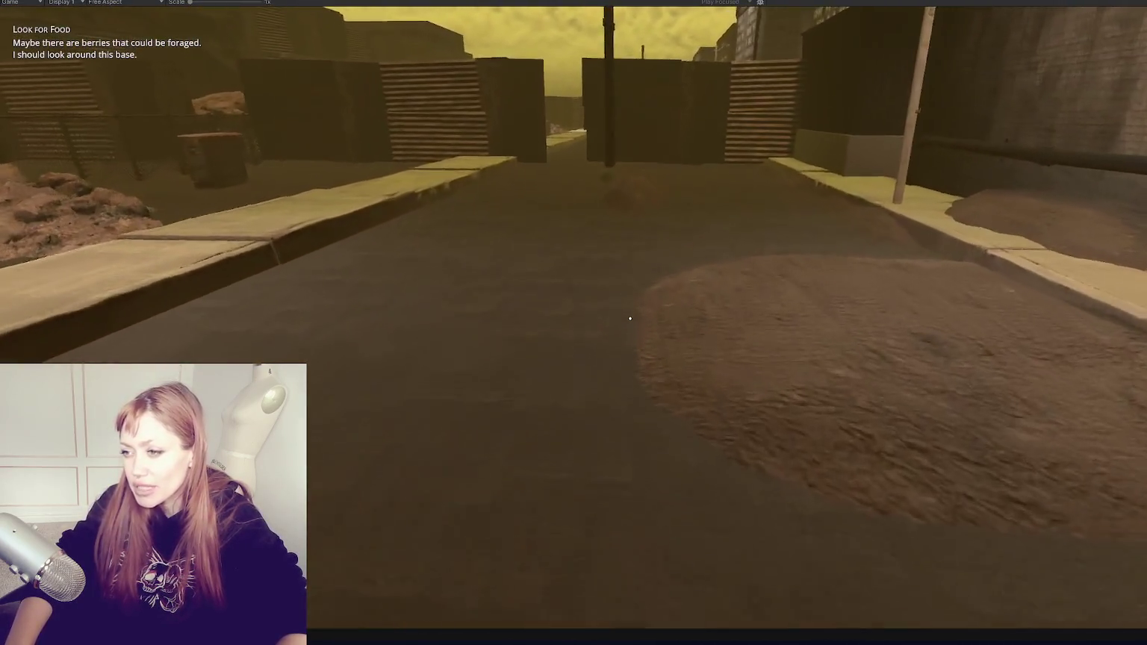
key("w")
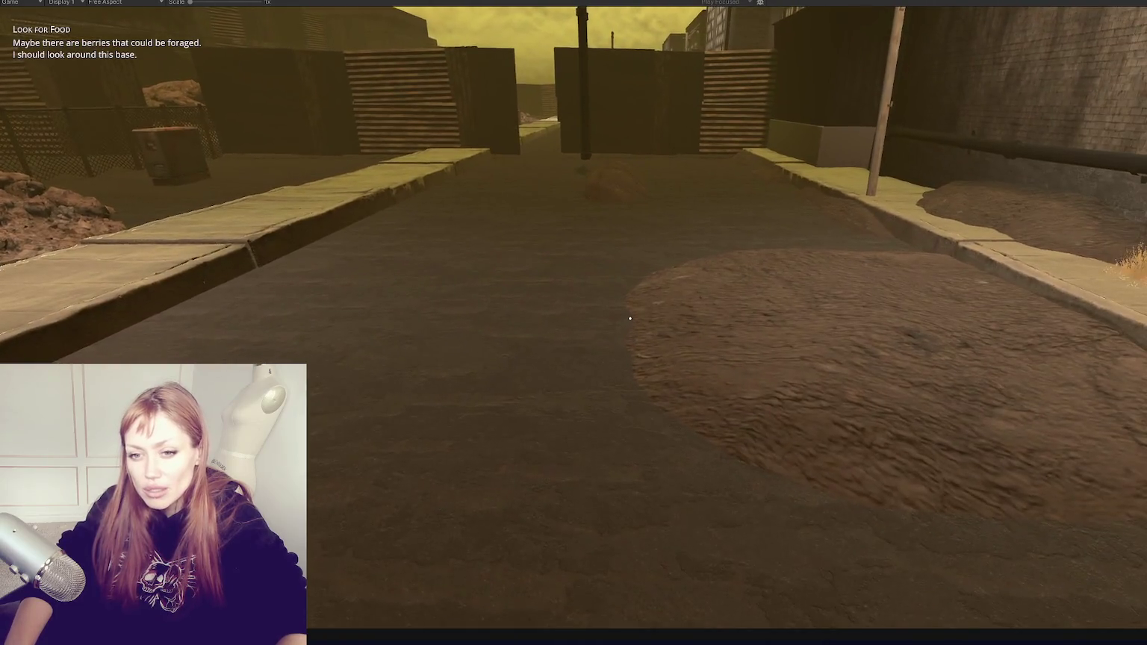
key("w")
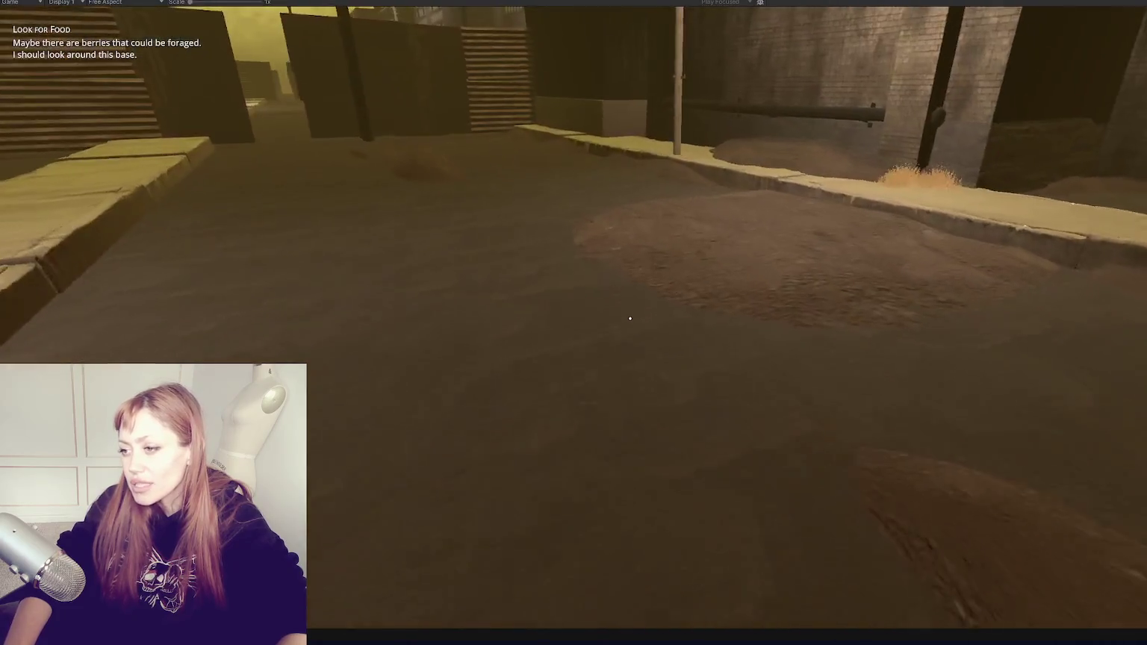
key("w")
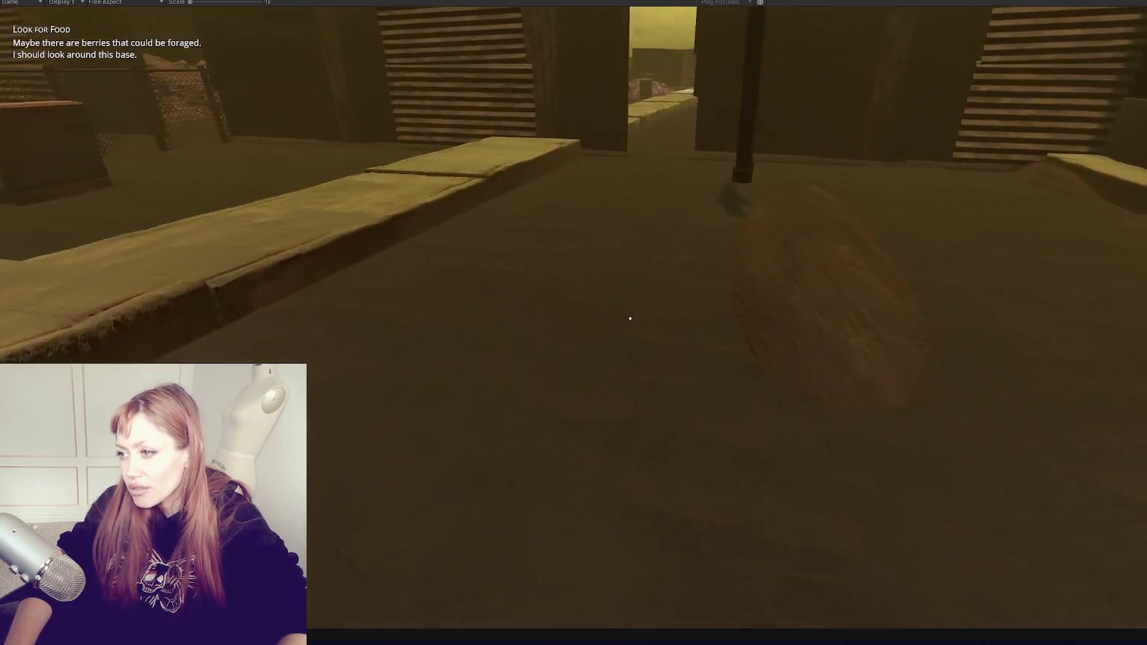
key("w")
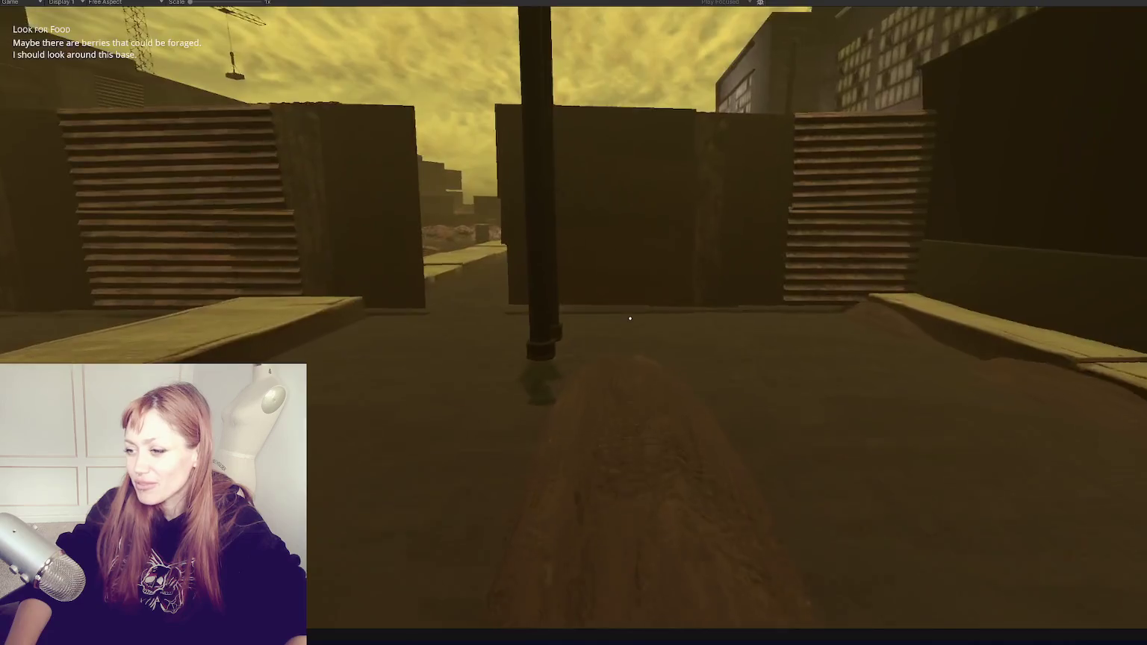
Check the current task in the pause menu, then walk up to the sidewalk grass tuft
key("Escape")
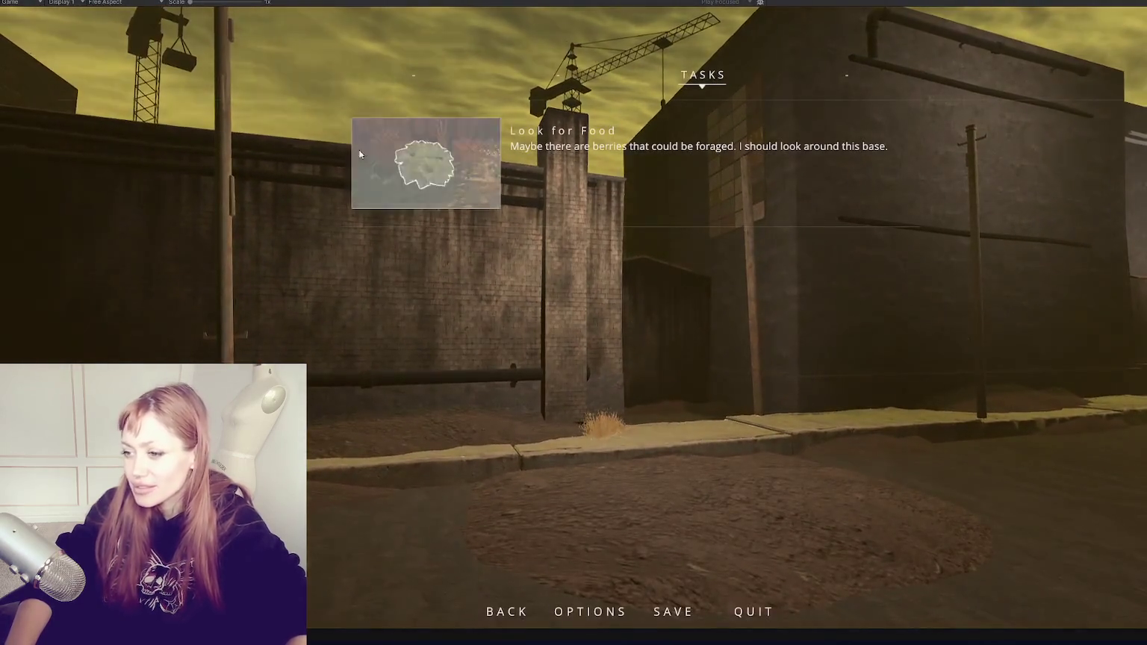
key("Escape")
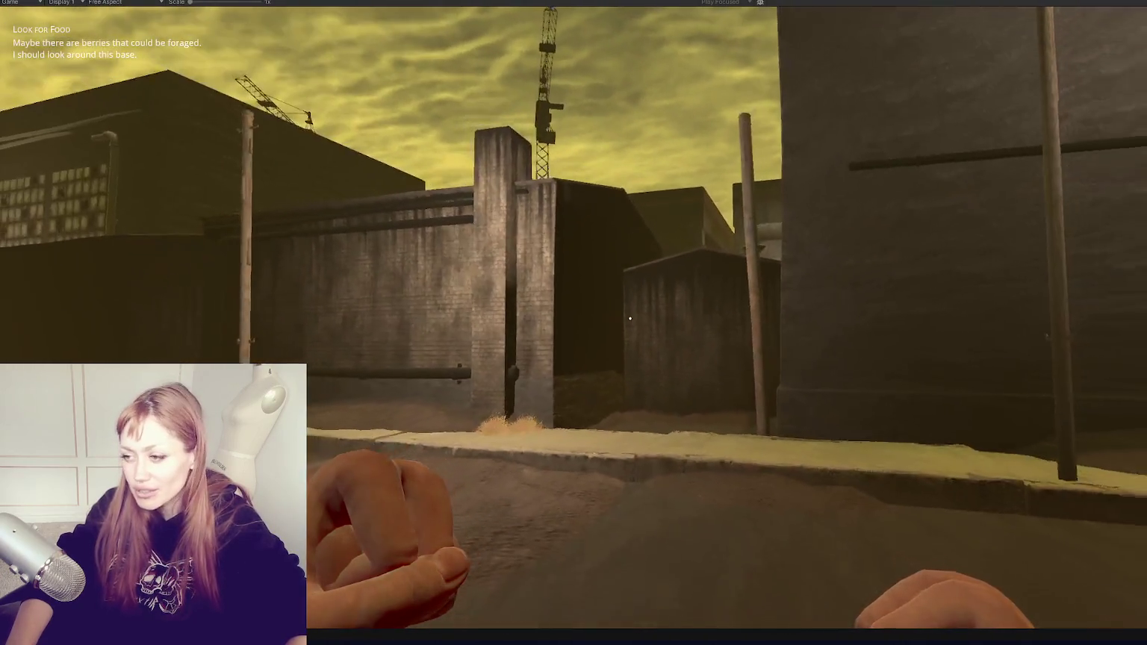
key("w")
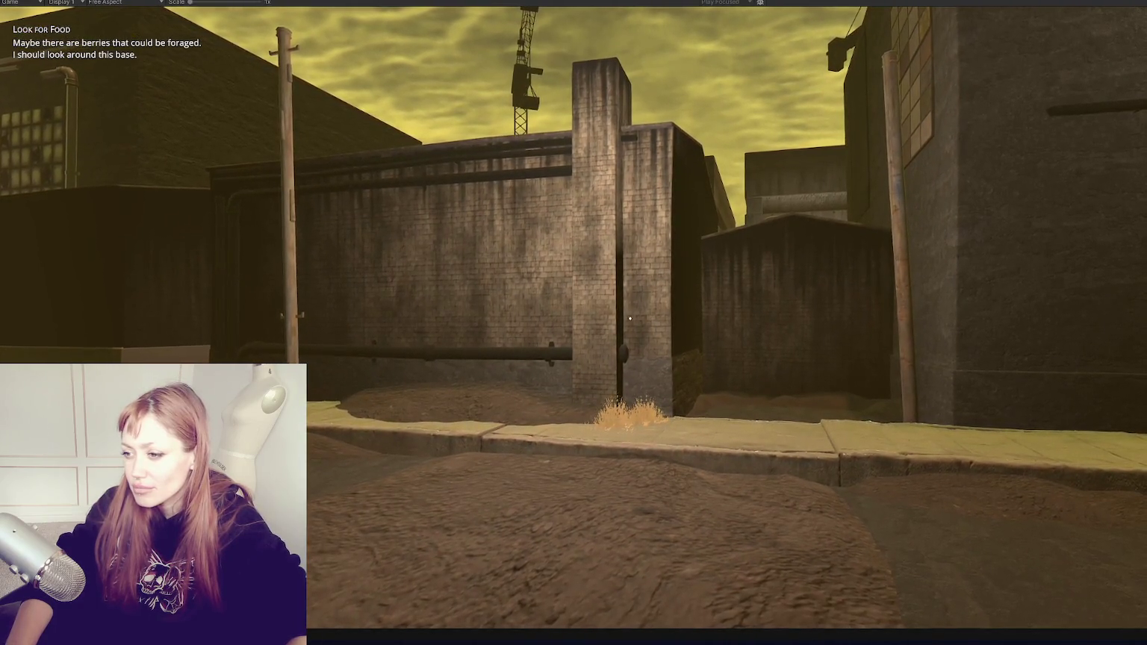
key("w")
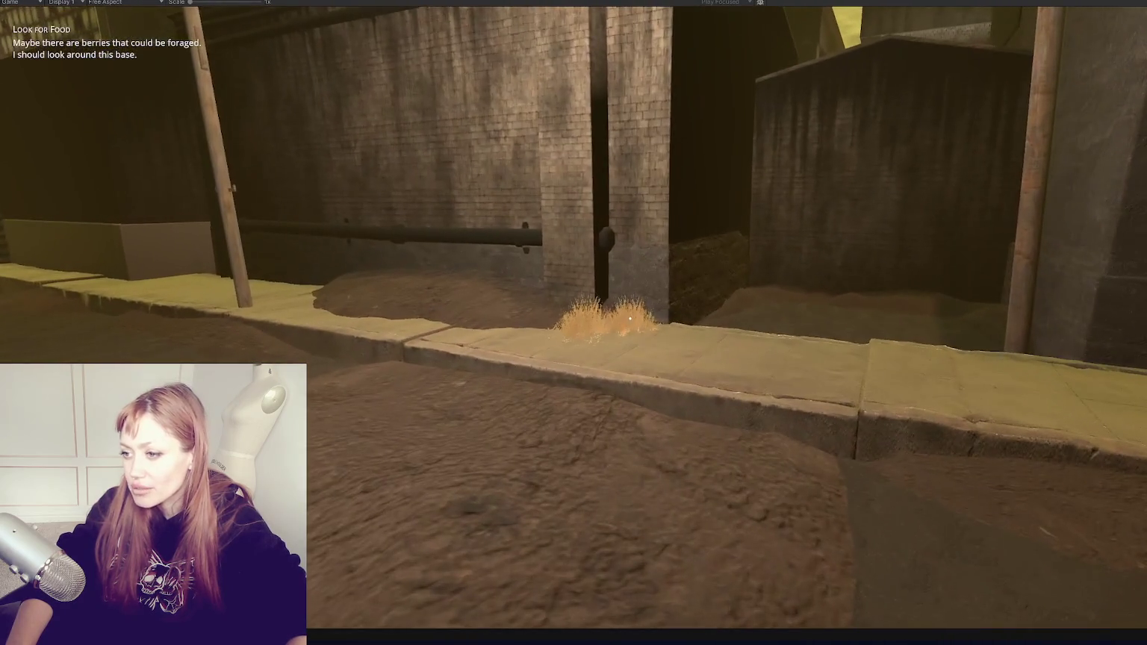
key("w")
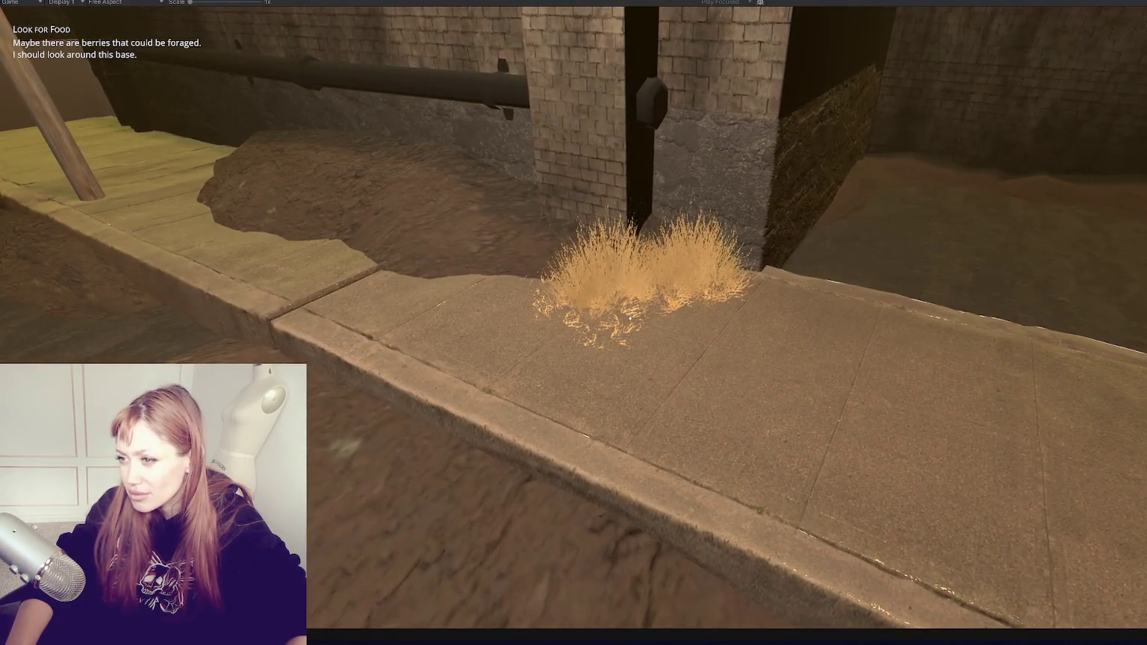
key("w")
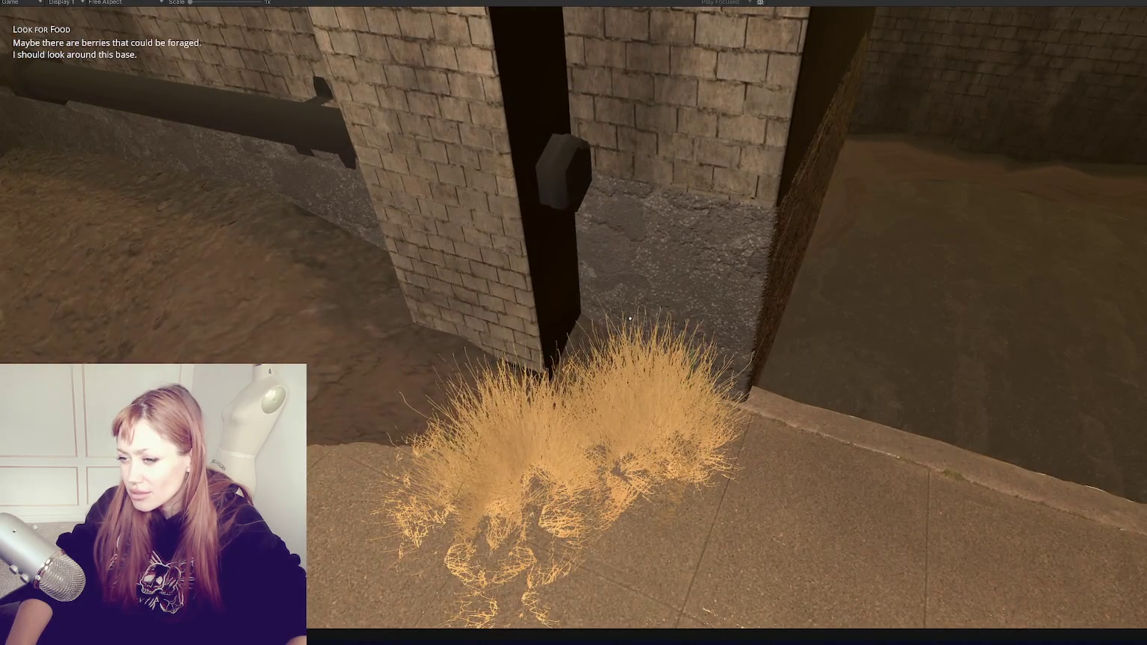
Back away from the grass tuft, walk up to it again, and pause the game
key("s")
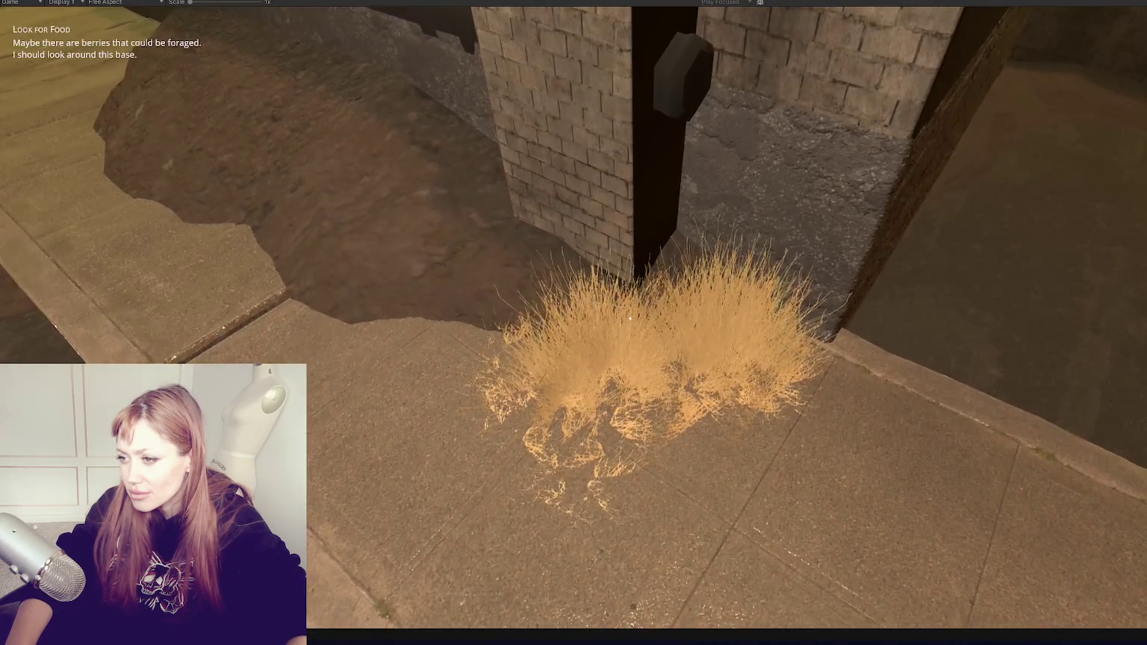
key("s")
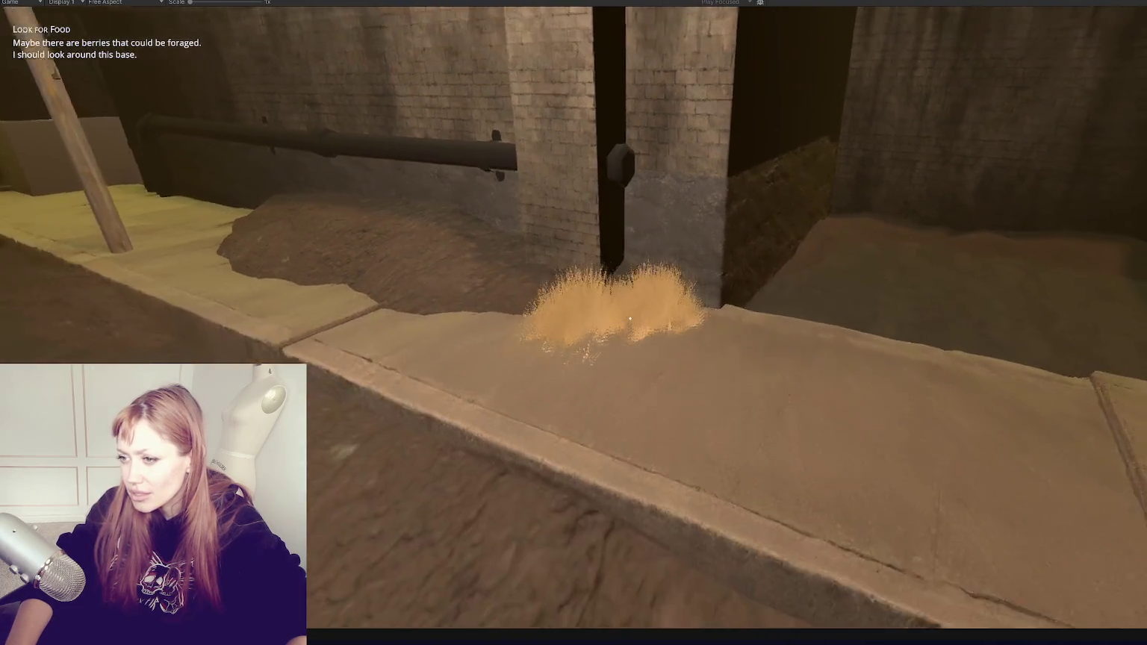
key("s")
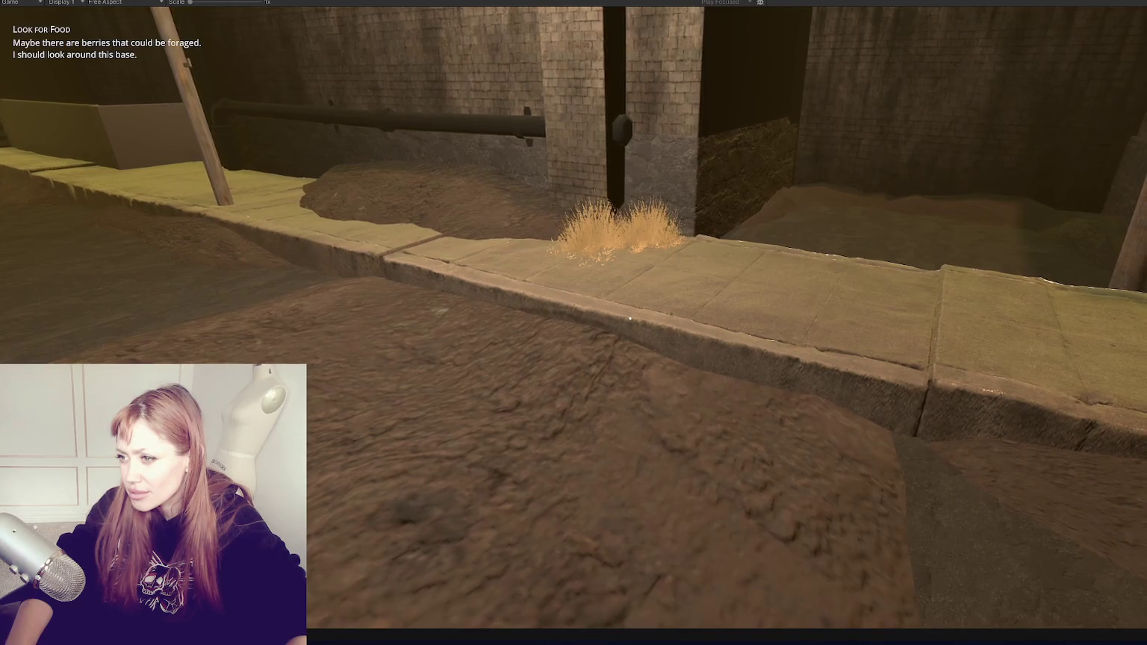
key("s")
key("s")
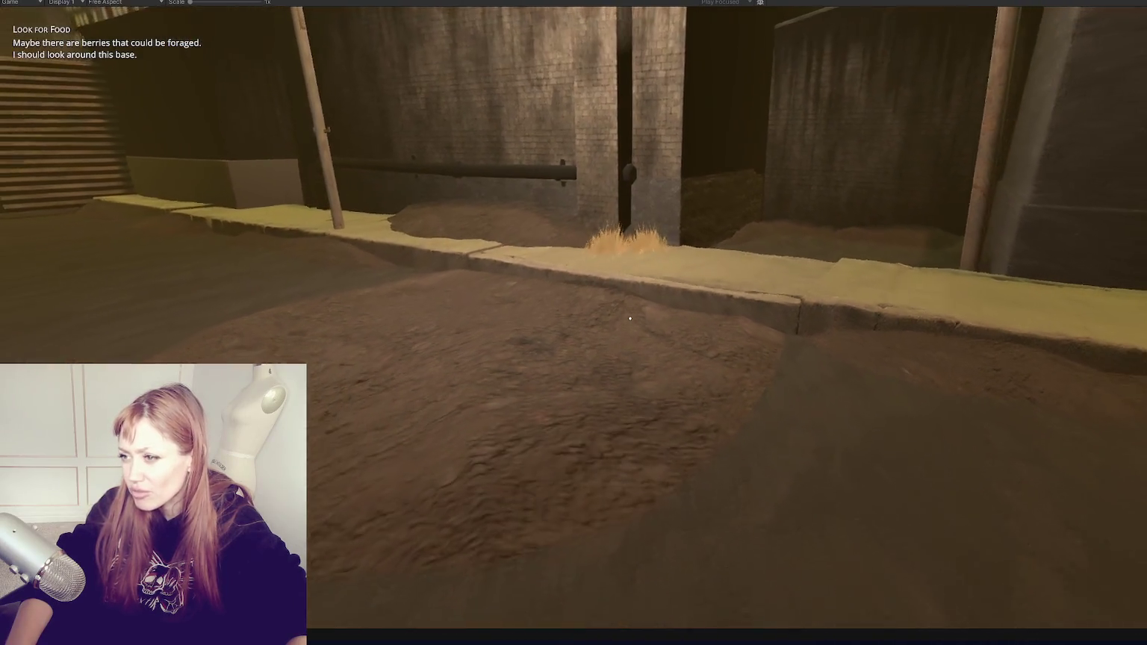
key("w")
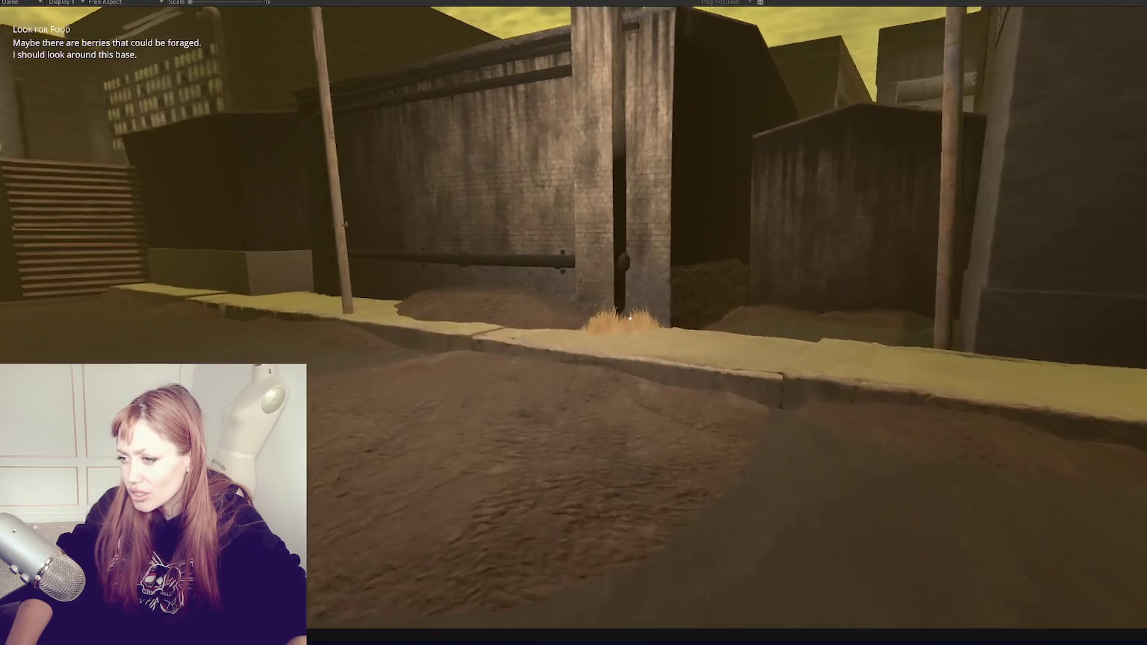
key("Escape")
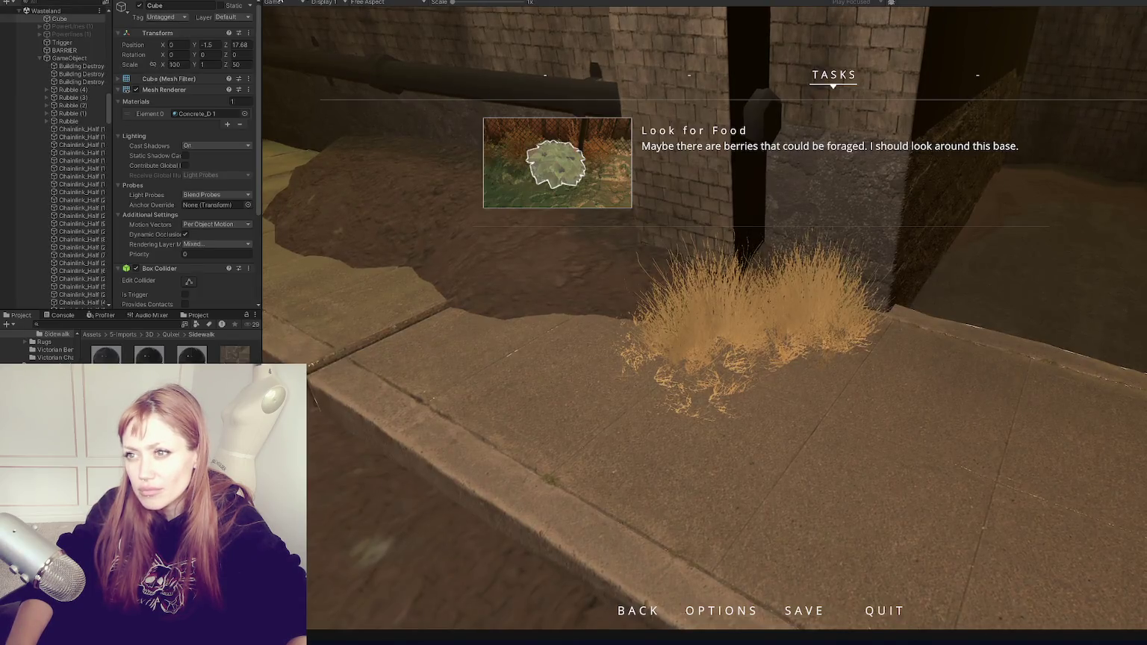
Search the Project assets for 'grass' and 'dry', clear the search, and open the Wasteland materials folder
key("ctrl+p")
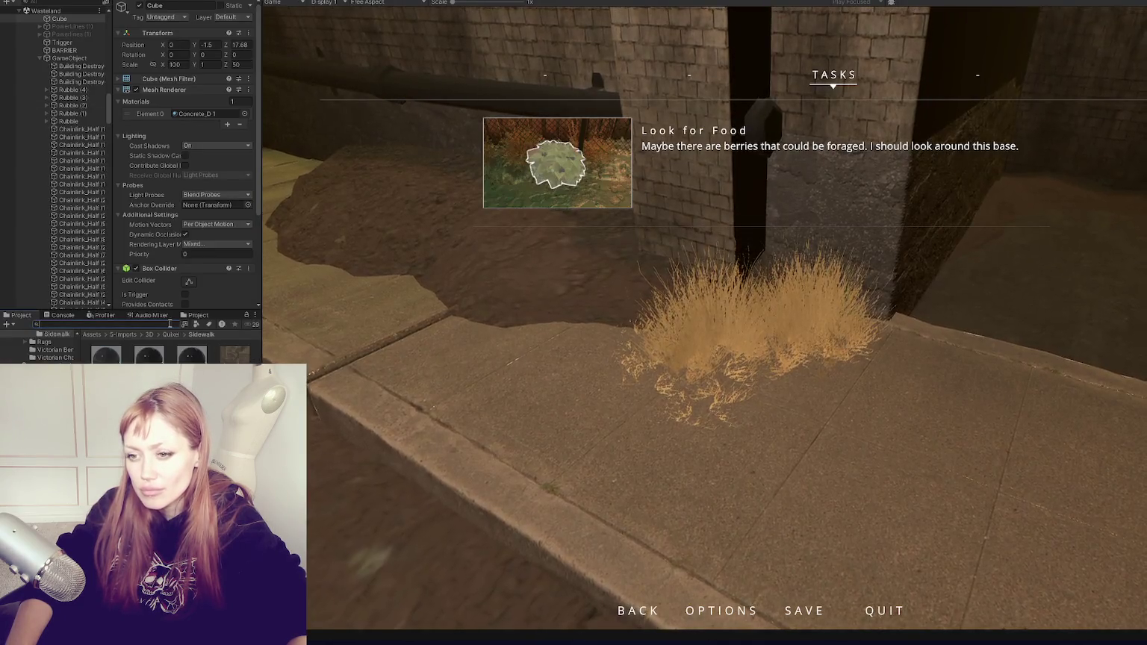
left_click(172, 324)
type("grass f")
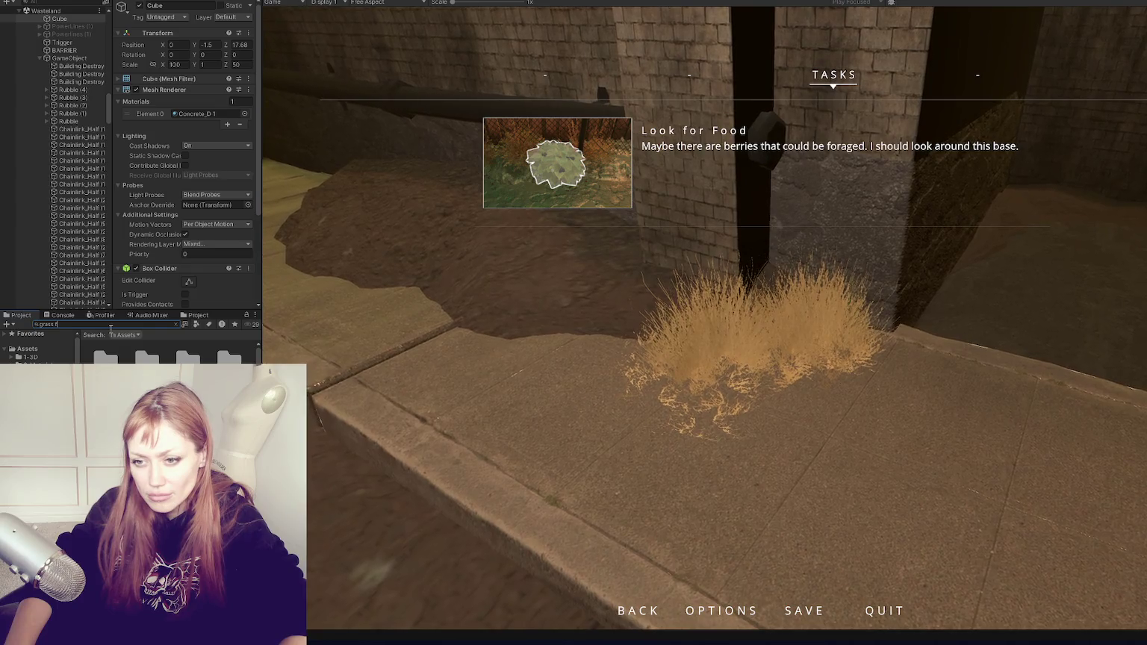
key("BackSpace")
type("dry")
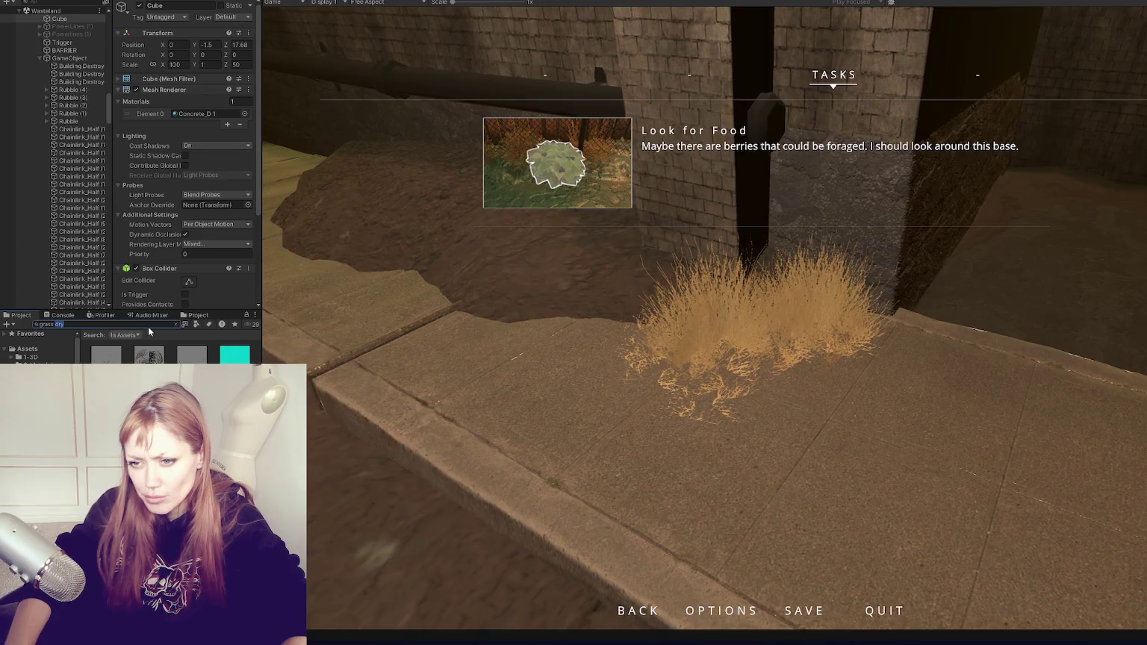
key("BackSpace")
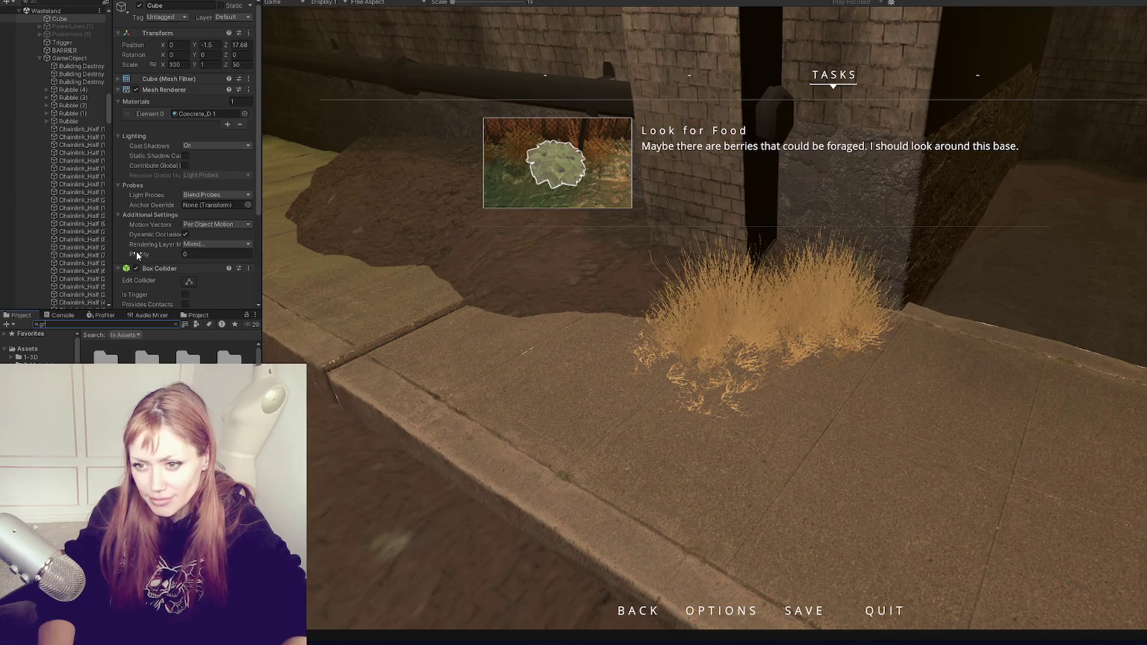
key("BackSpace")
key("BackSpace")
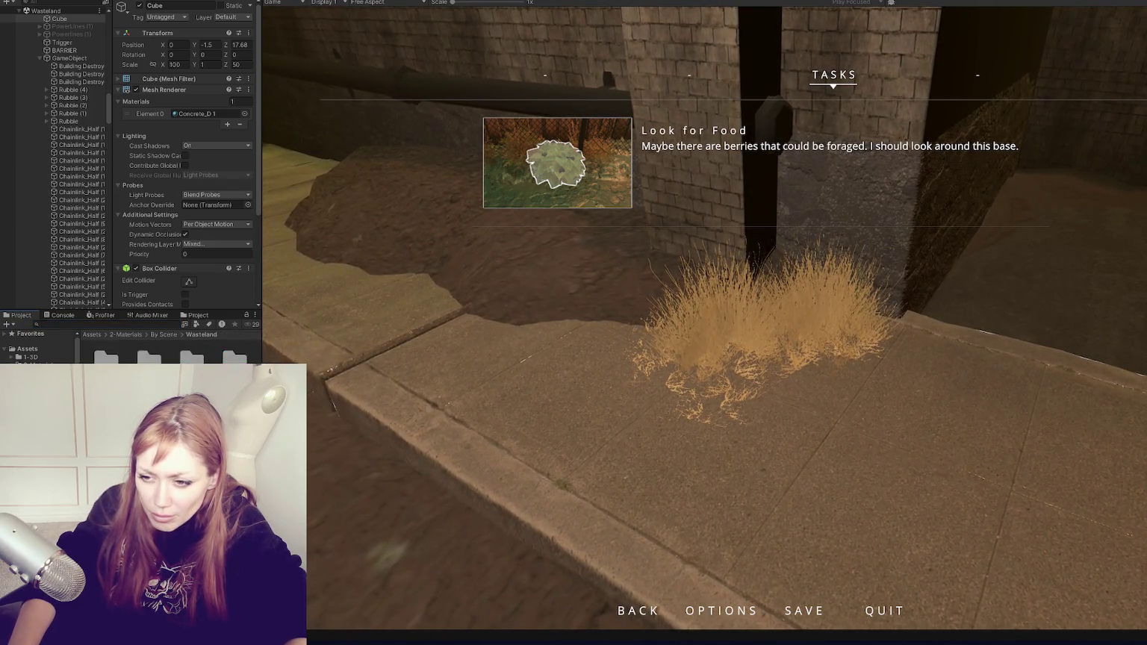
left_click(201, 335)
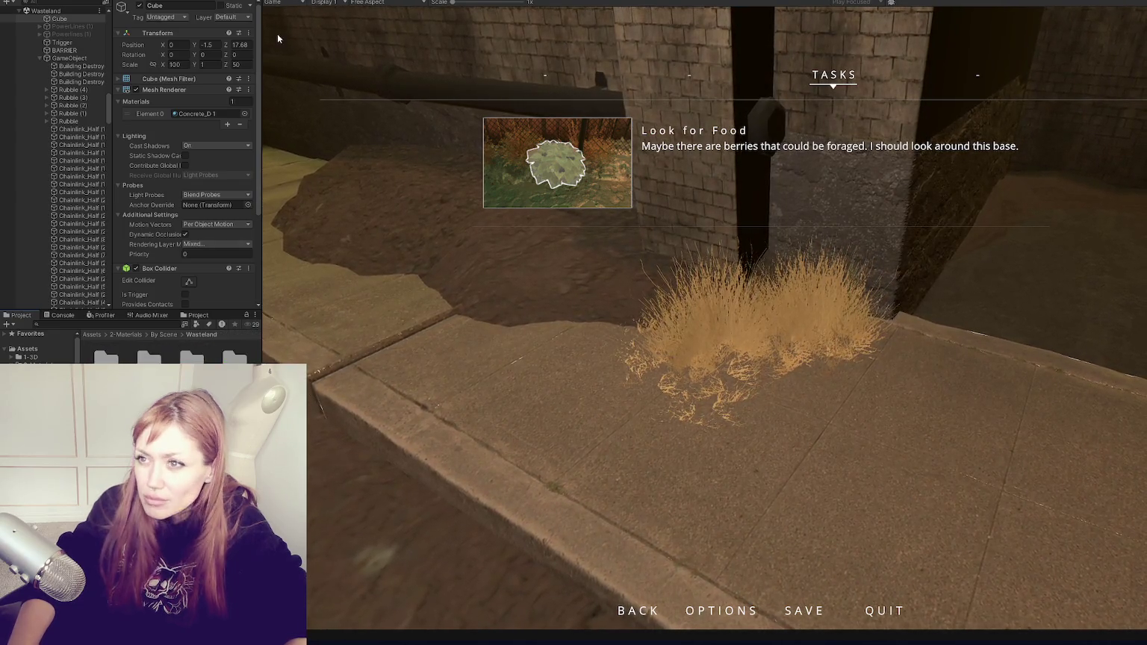
Select the GrassLong bush in the Scene view near the alley
key("ctrl+1")
mouse_move(679, 328)
left_mouse_down()
mouse_move(581, 352)
mouse_move(665, 251)
mouse_move(773, 307)
left_mouse_up()
left_click(847, 364)
scroll(485, 228, "up", 3)
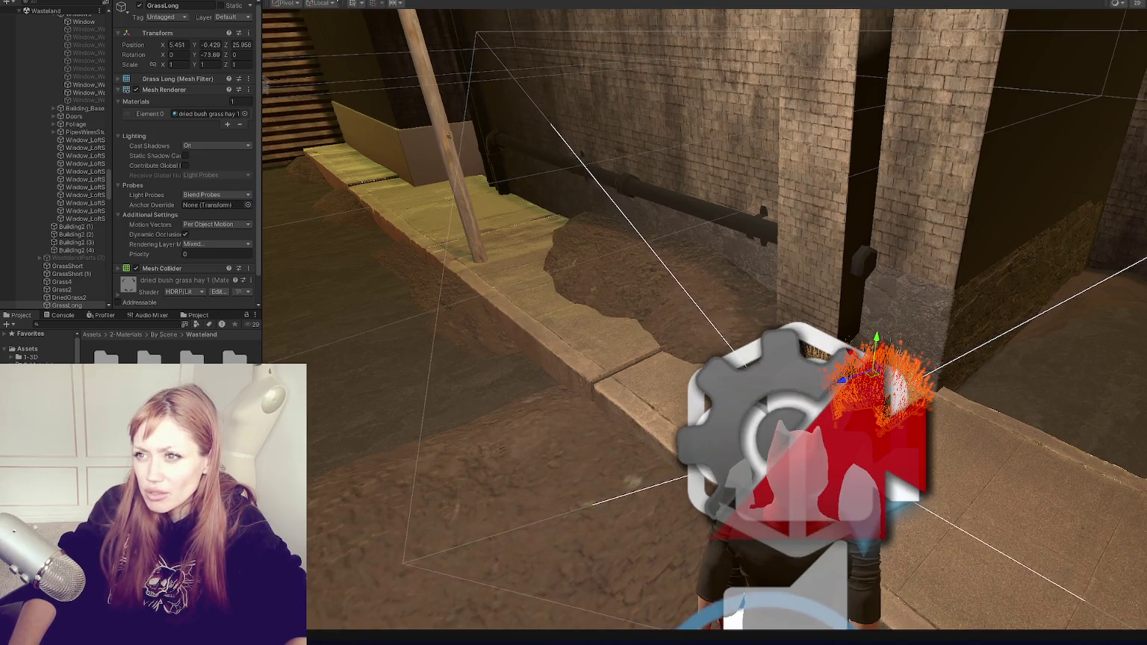
key("ctrl+2")
scroll(226, 120, "down", 6)
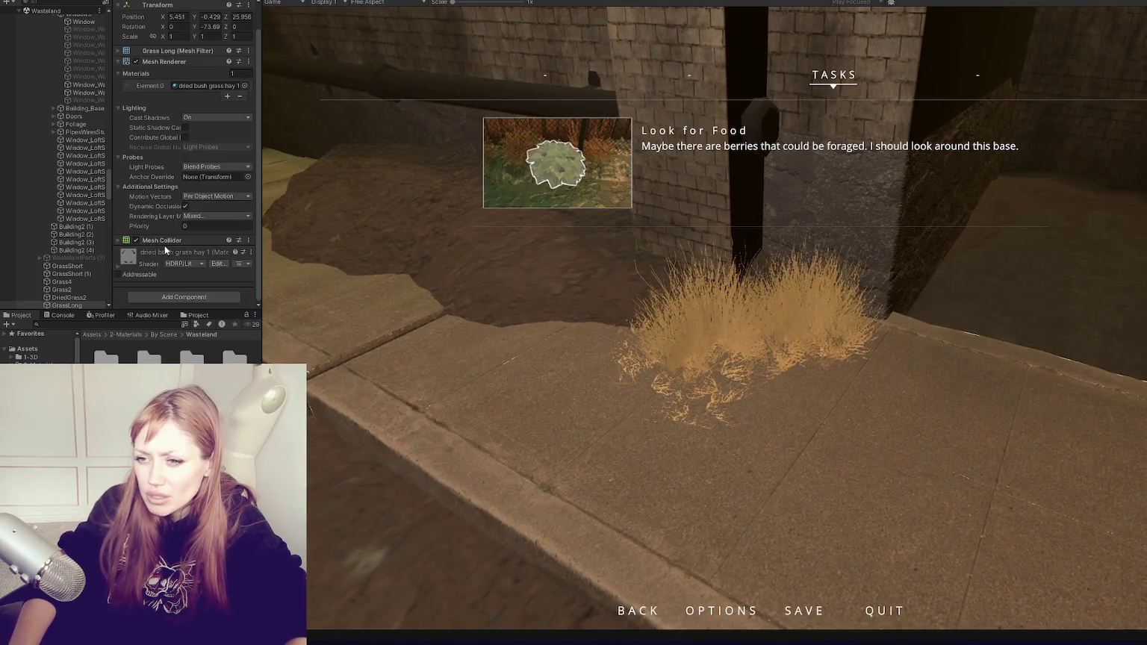
Set the grass material's Surface Type to Transparent with Alpha blending
left_click(222, 115)
left_click(217, 131)
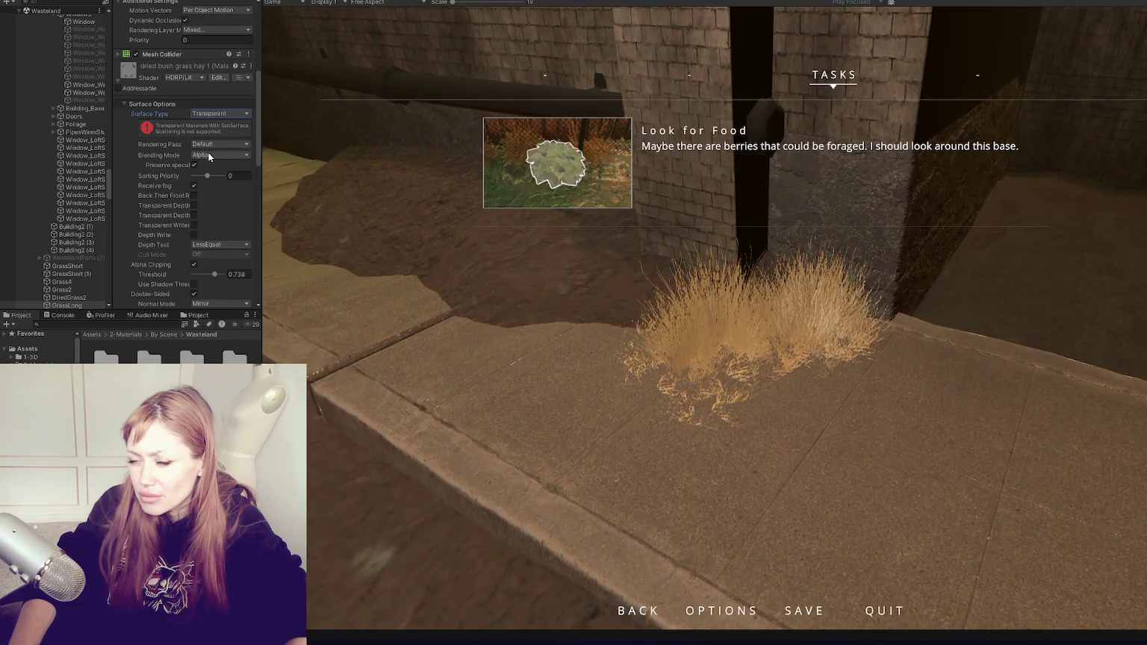
left_click(209, 155)
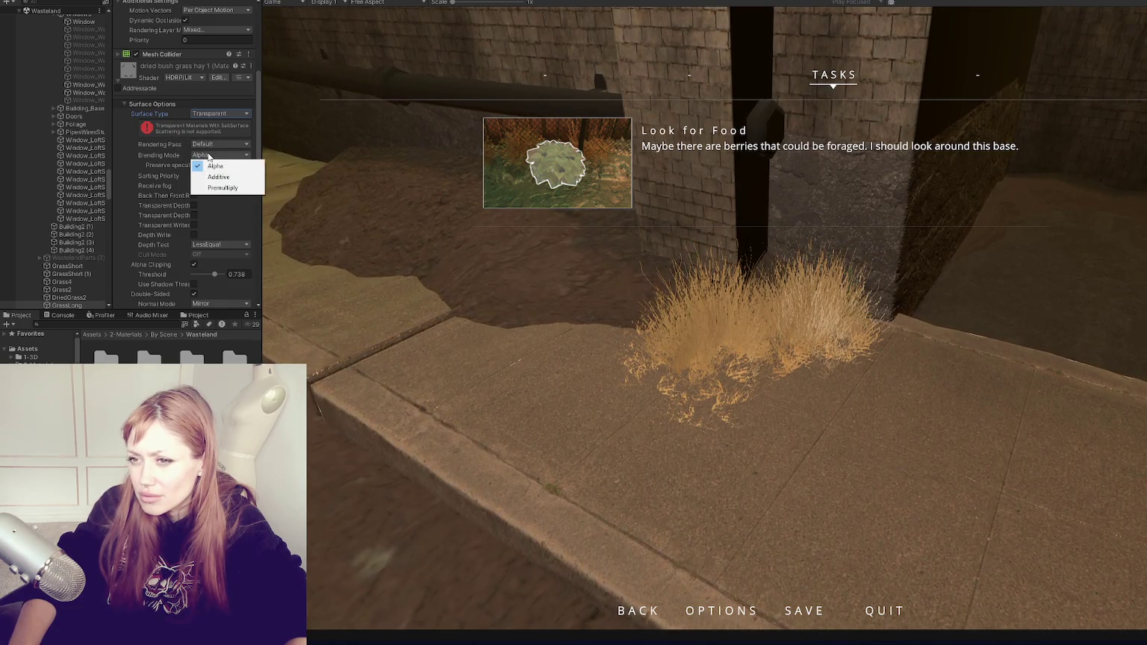
left_click(176, 167)
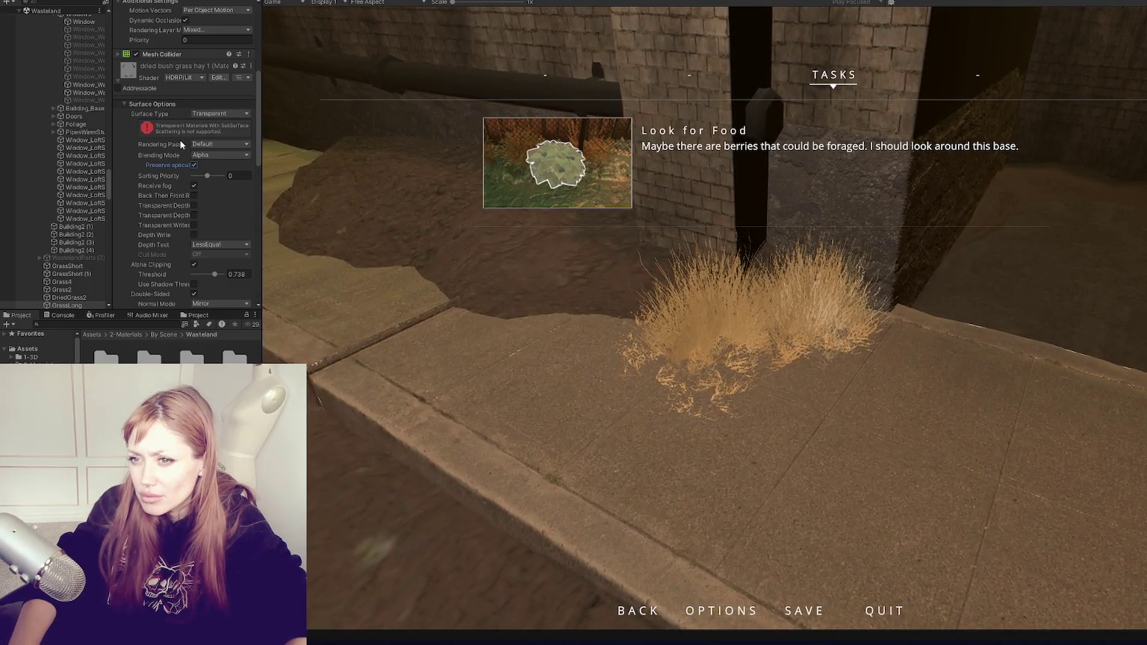
scroll(180, 140, "down", 5)
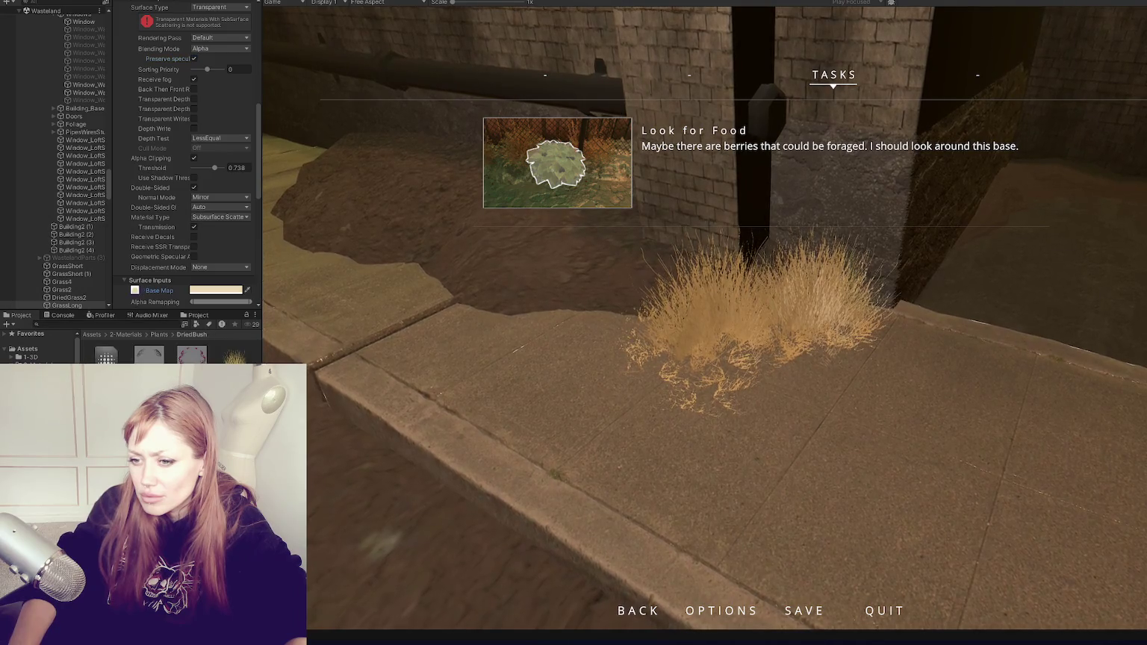
scroll(190, 149, "down", 10)
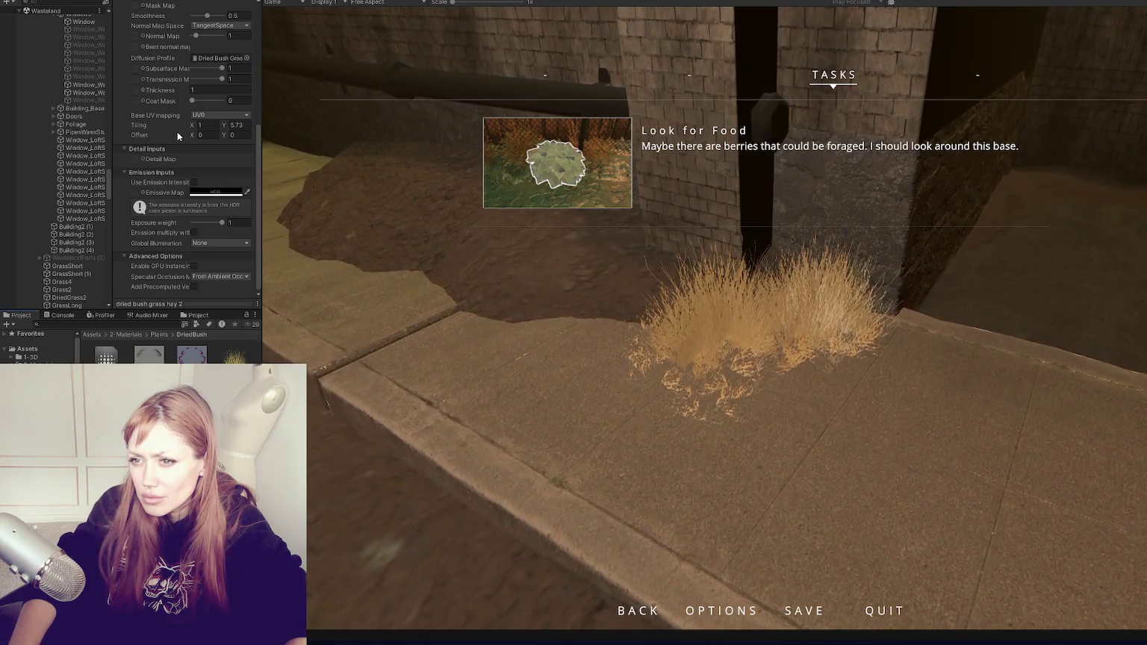
scroll(177, 132, "up", 10)
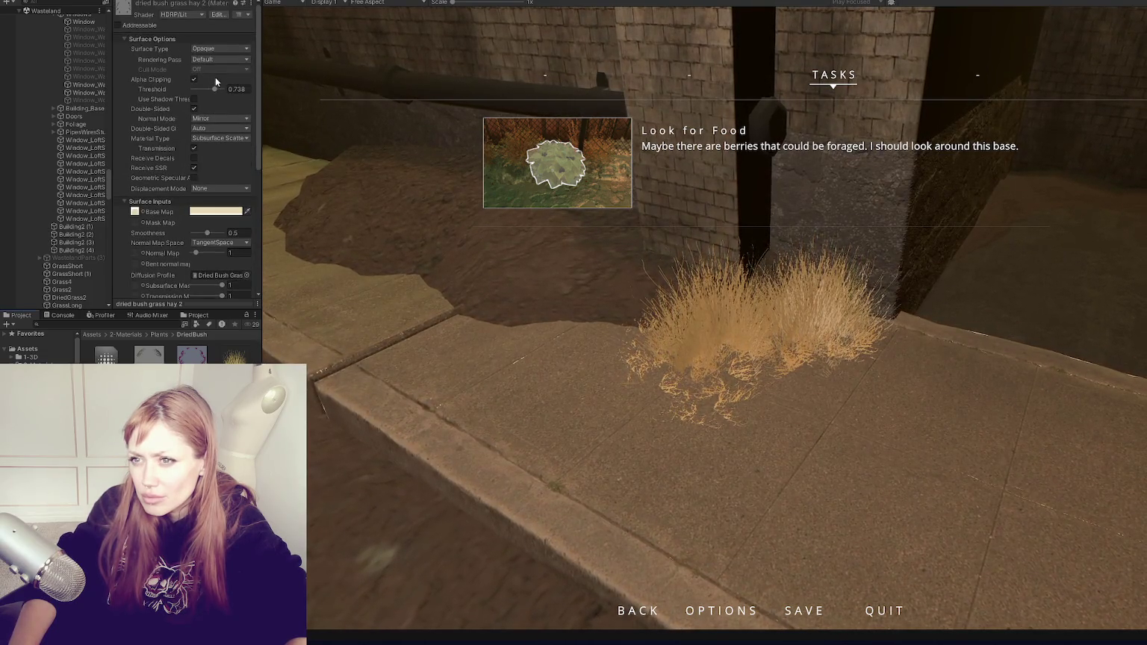
Make the hay 2 and DriedBush Static materials Transparent too, then resume the game
left_click(213, 49)
left_click(213, 61)
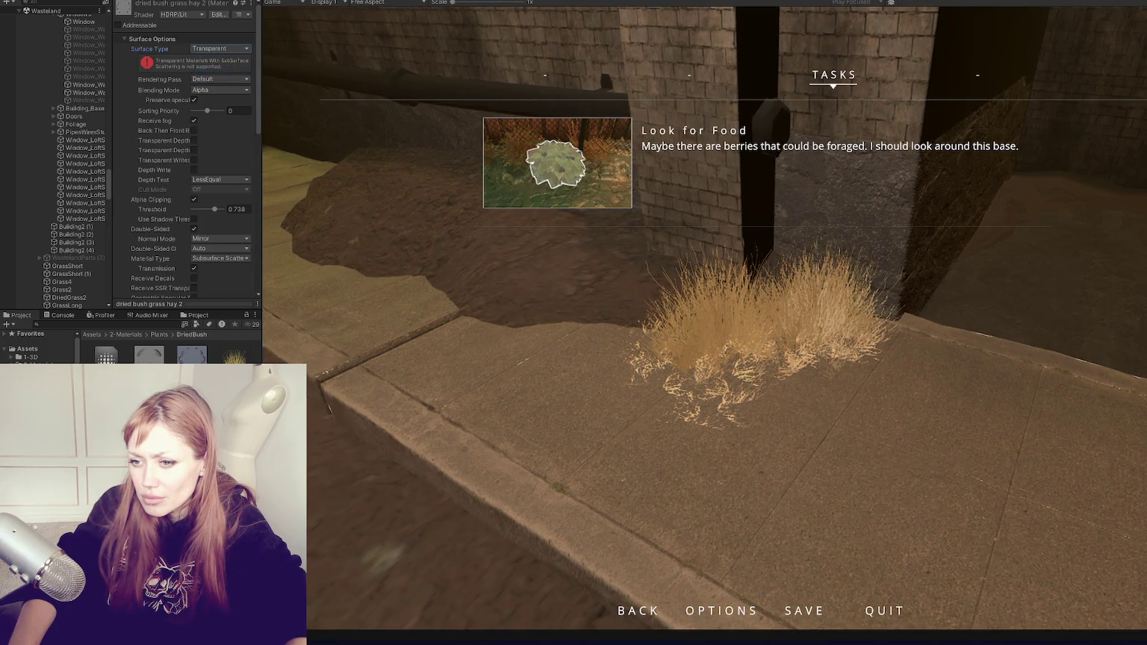
left_click(218, 48)
left_click(210, 57)
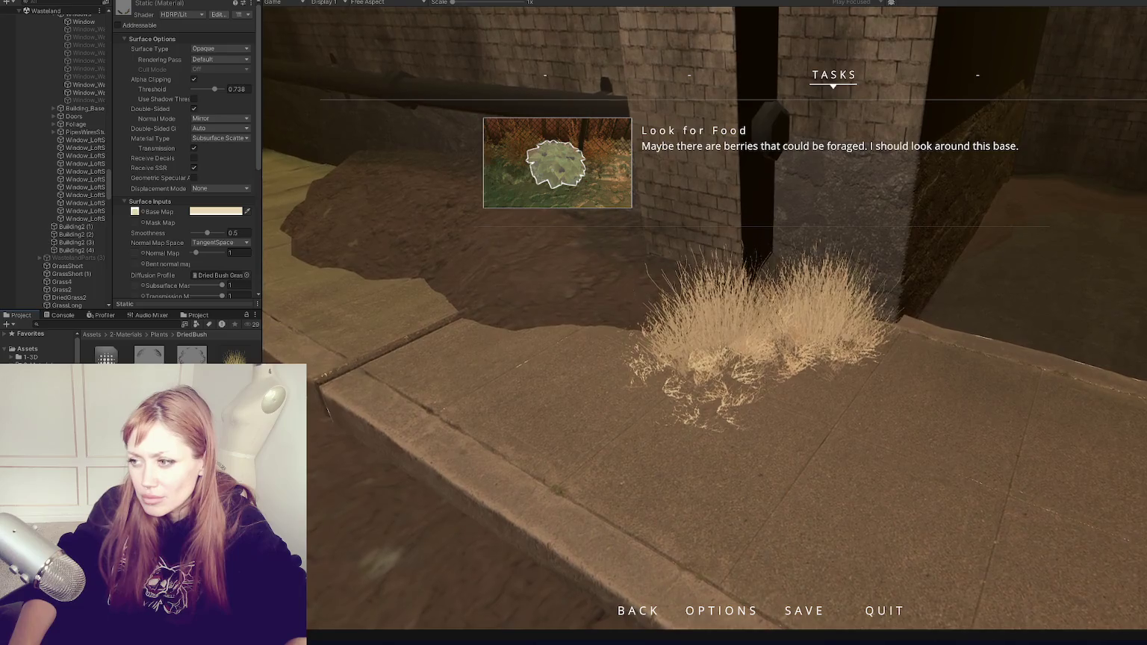
left_click(218, 48)
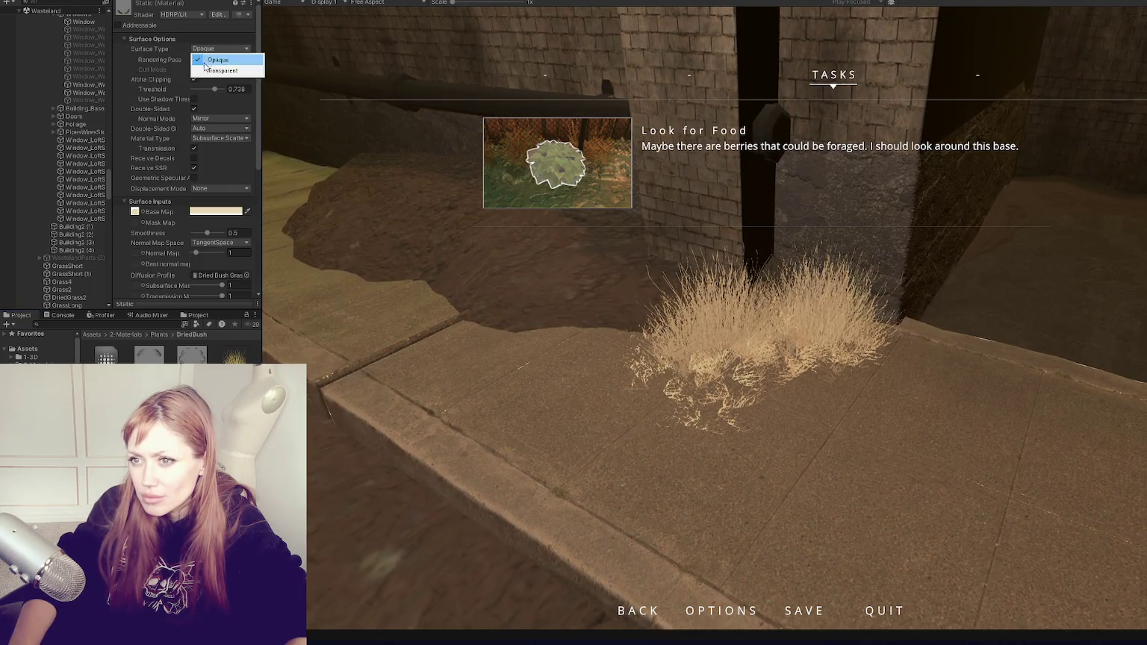
left_click(206, 66)
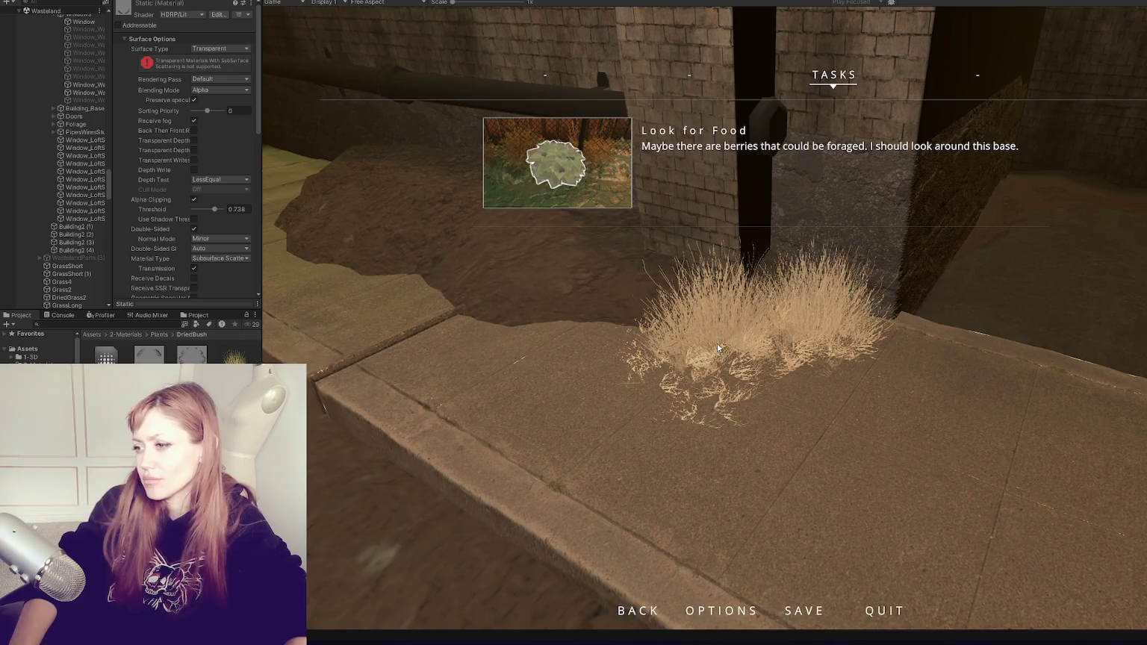
left_click(743, 233)
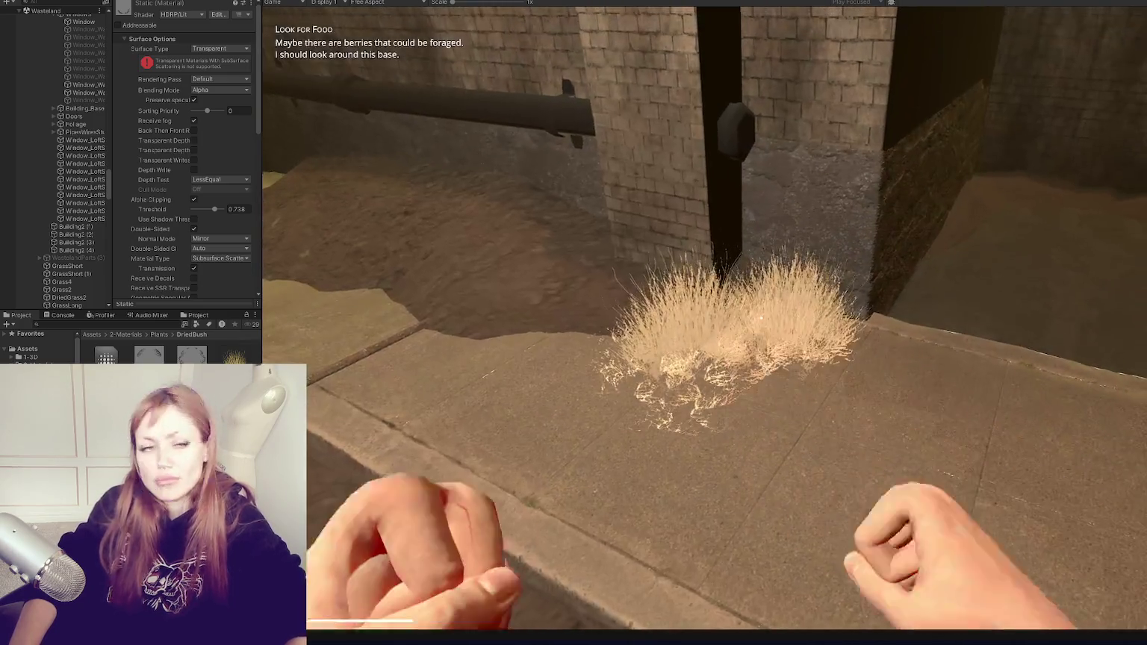
Walk toward the buildings and step back to view the transparent grass from afar, then pause
key("Escape")
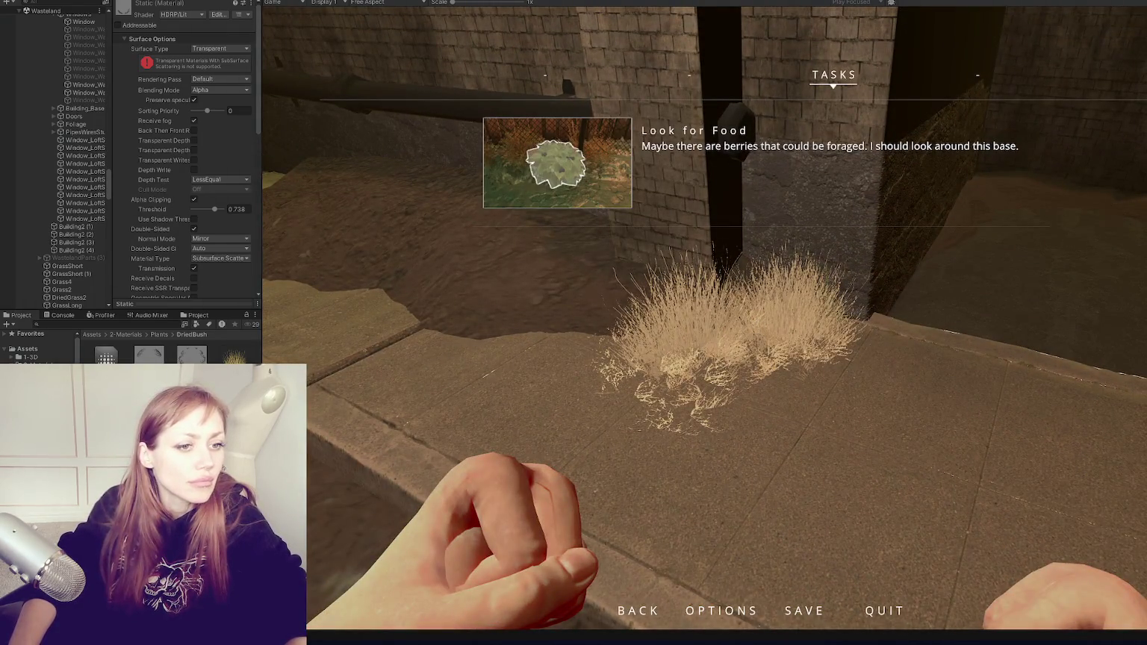
key("Escape")
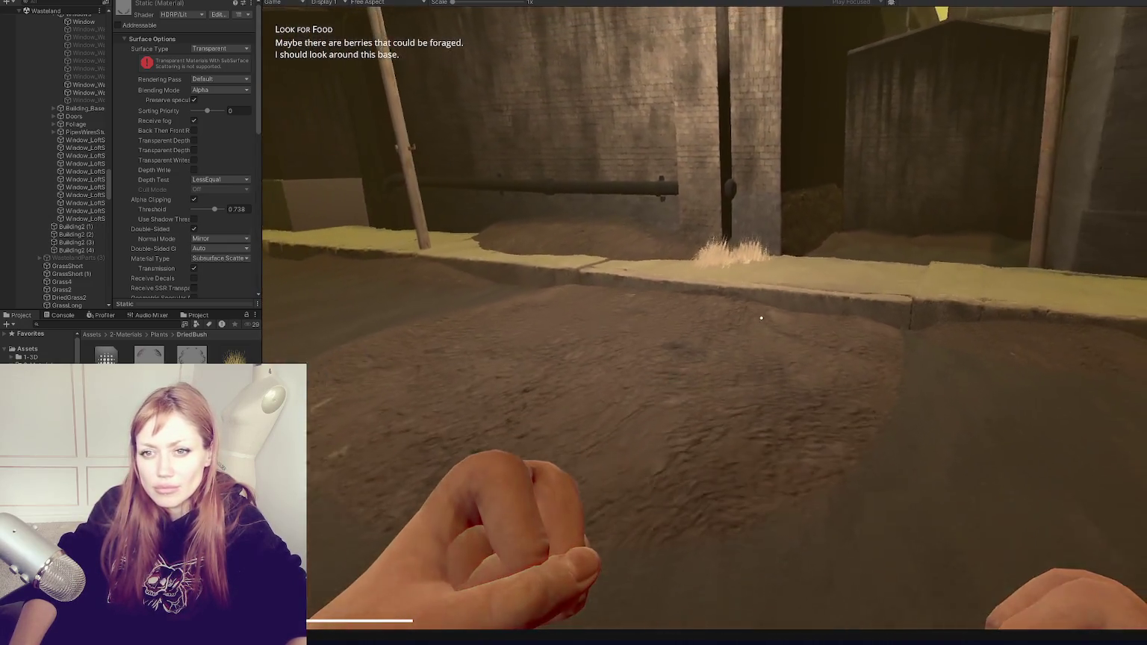
key("Escape")
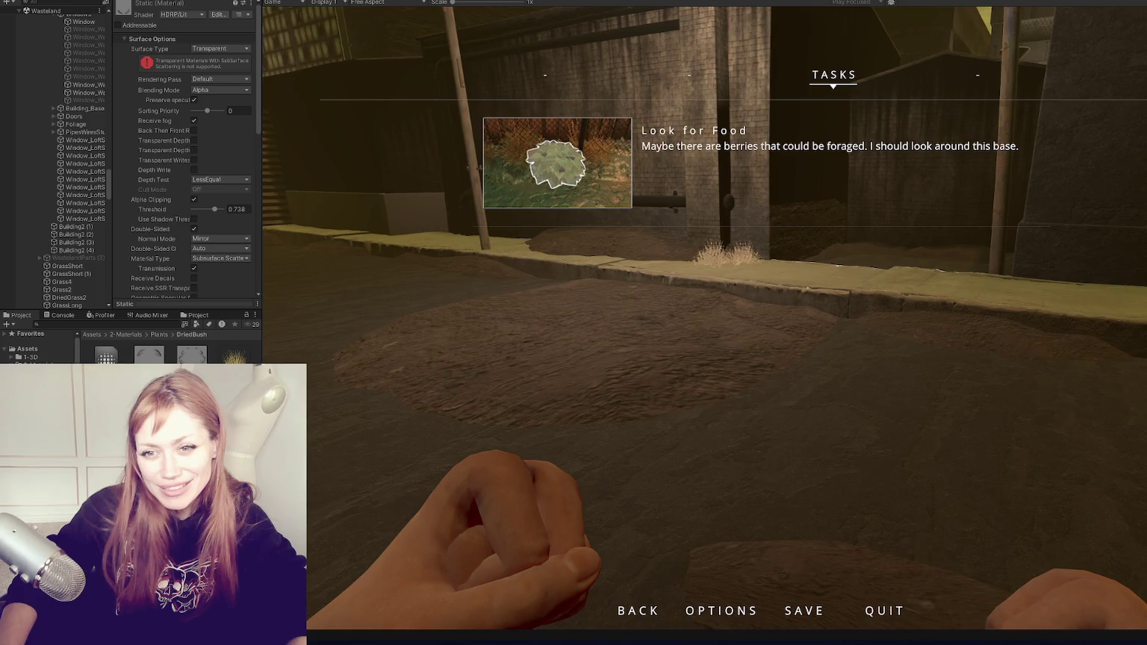
key("Escape")
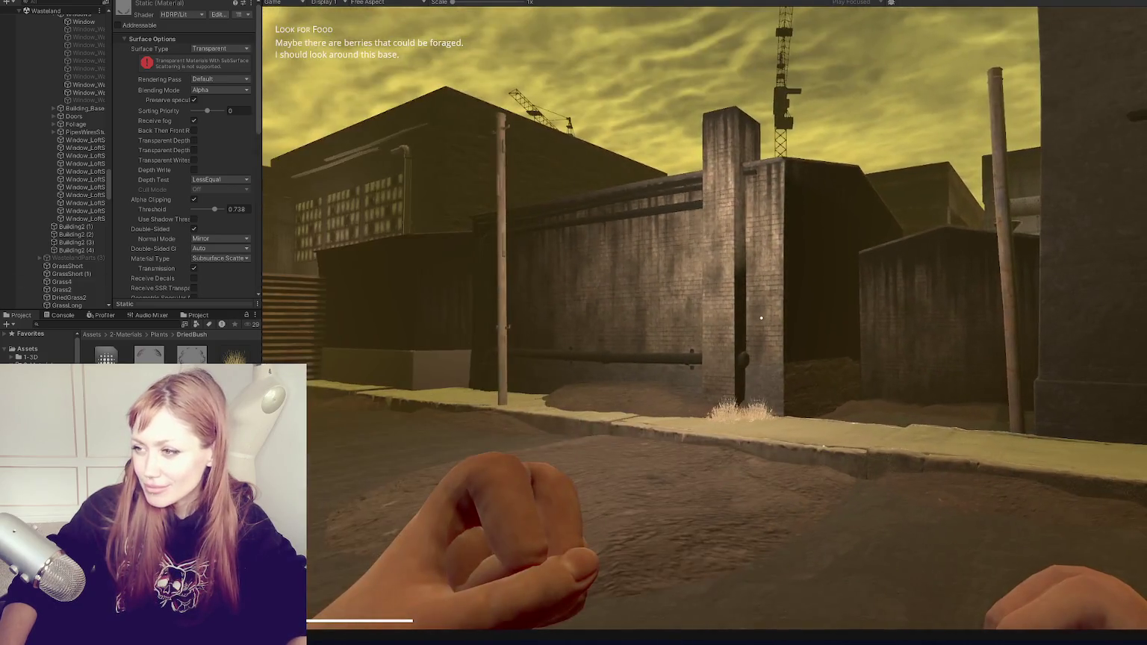
key("w")
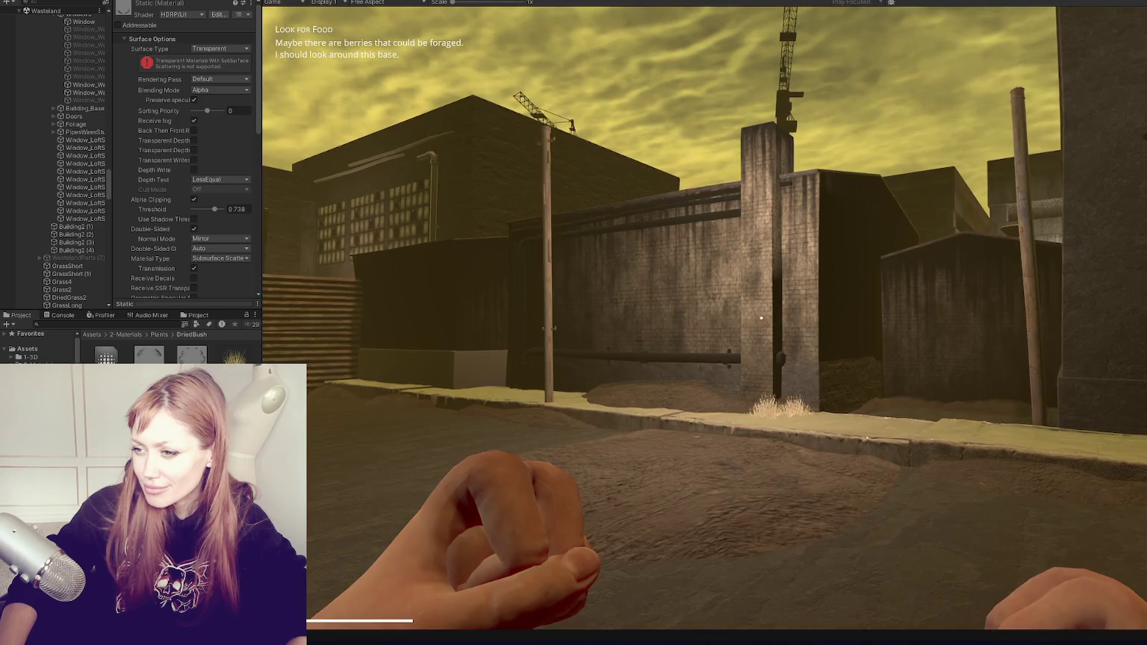
key("s")
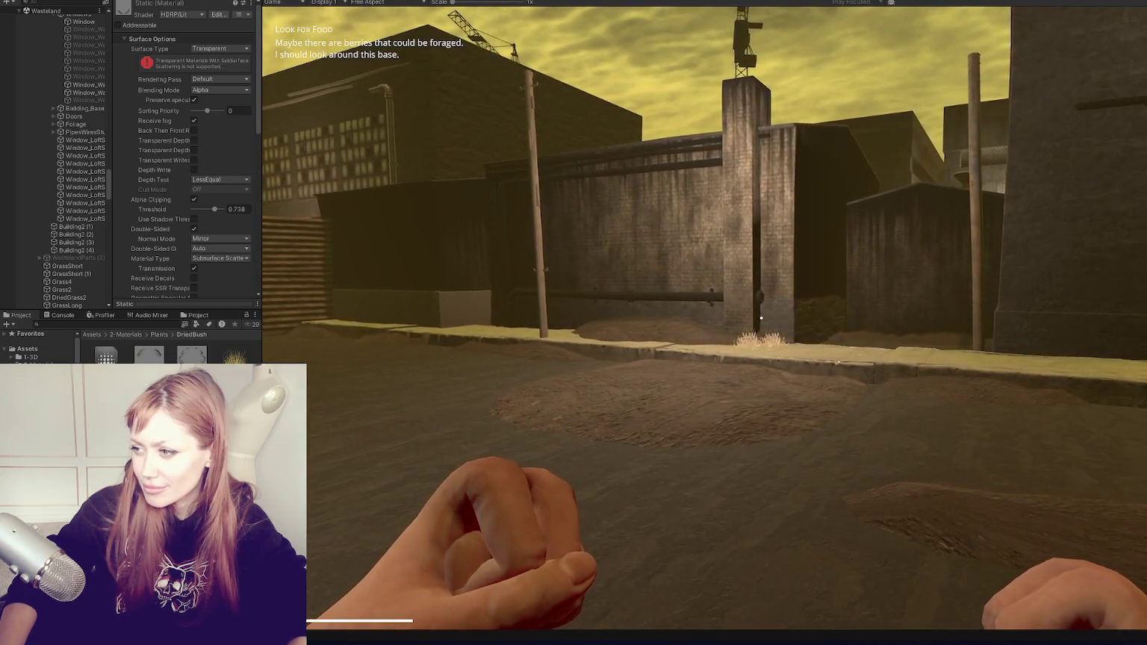
key("Escape")
Return the hay 1 and hay 2 materials to Opaque surface type, keeping the Default rendering pass, and resume
left_click(220, 79)
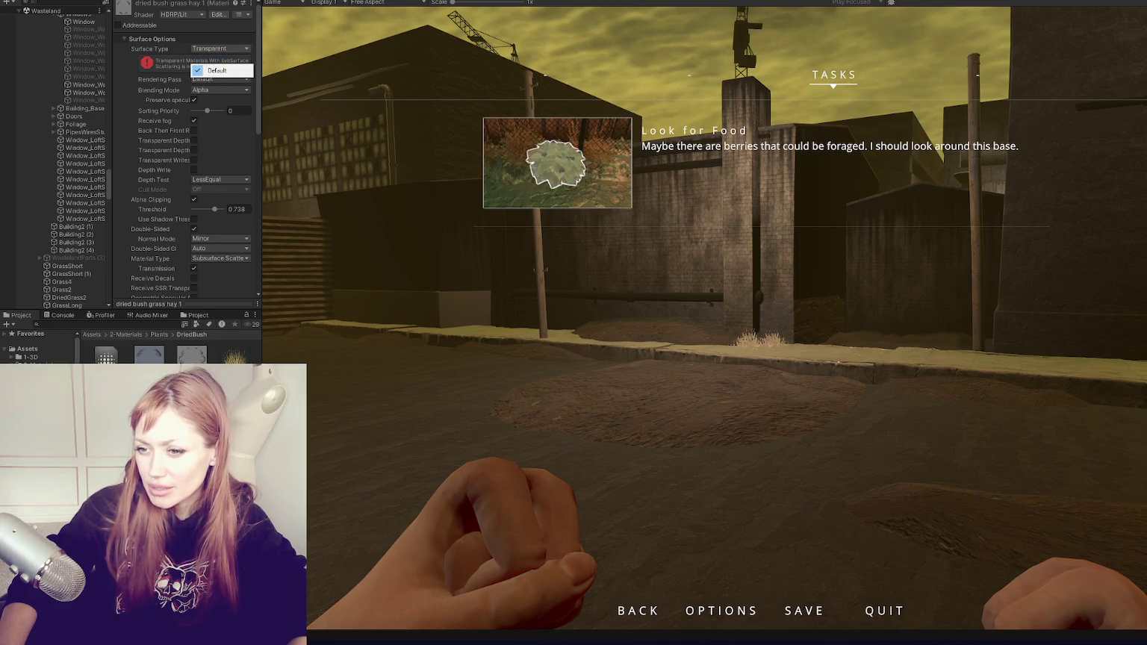
left_click(220, 69)
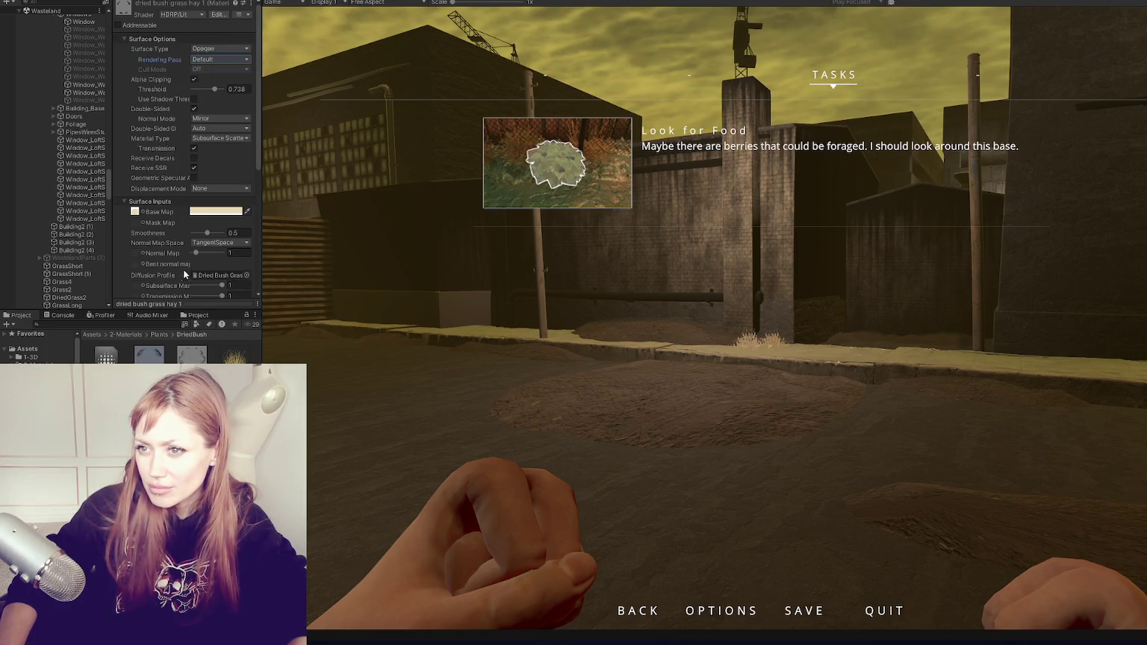
left_click(192, 354)
left_click(220, 59)
left_click(220, 56)
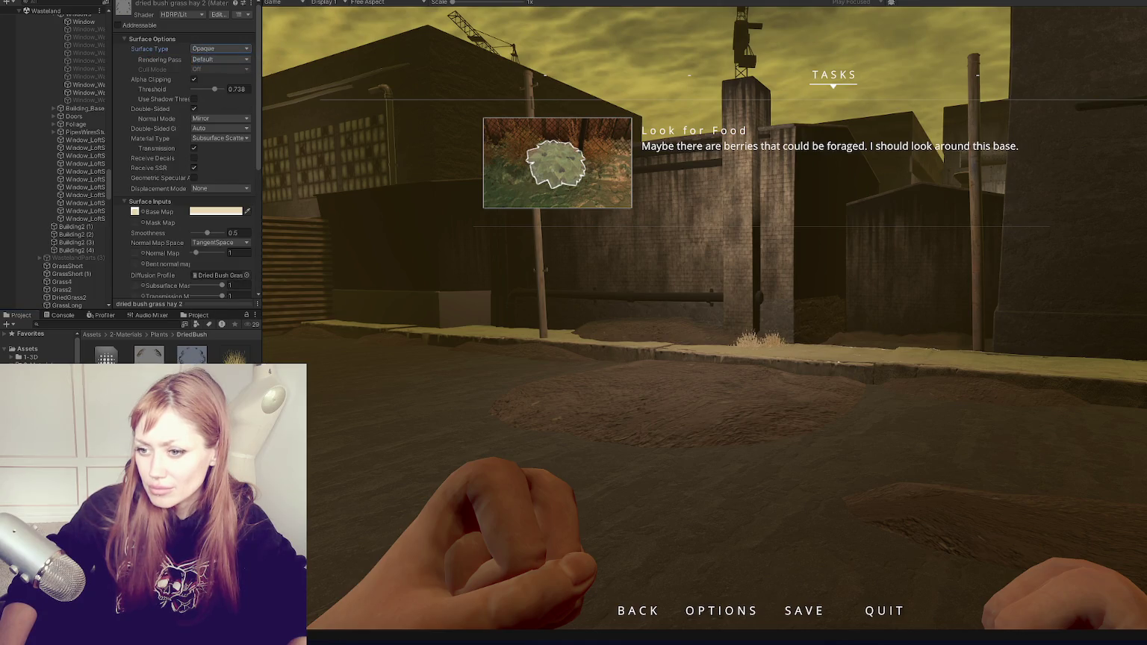
left_click(220, 49)
left_click(222, 66)
left_click(220, 48)
left_click(222, 56)
left_click(475, 328)
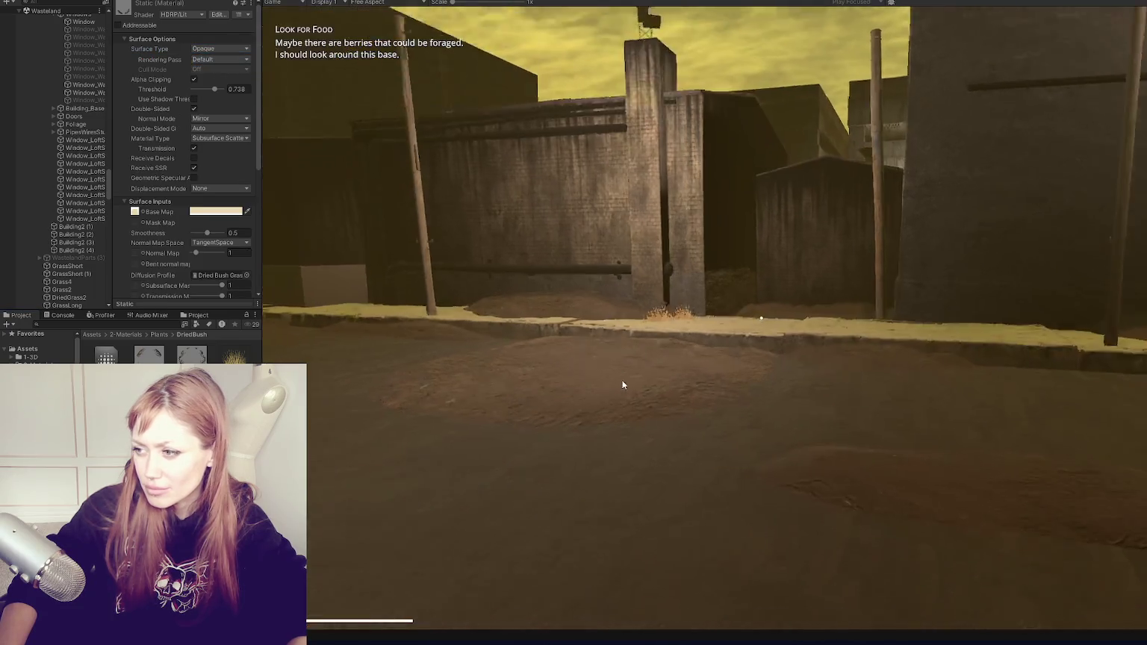
key("w")
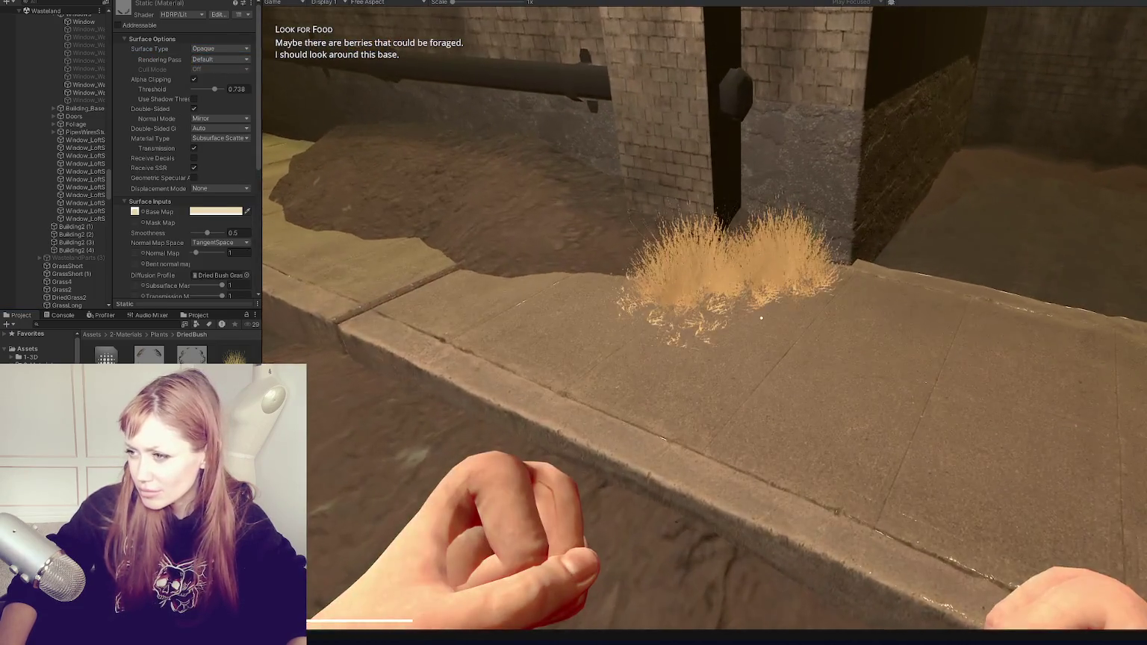
mouse_move(761, 319)
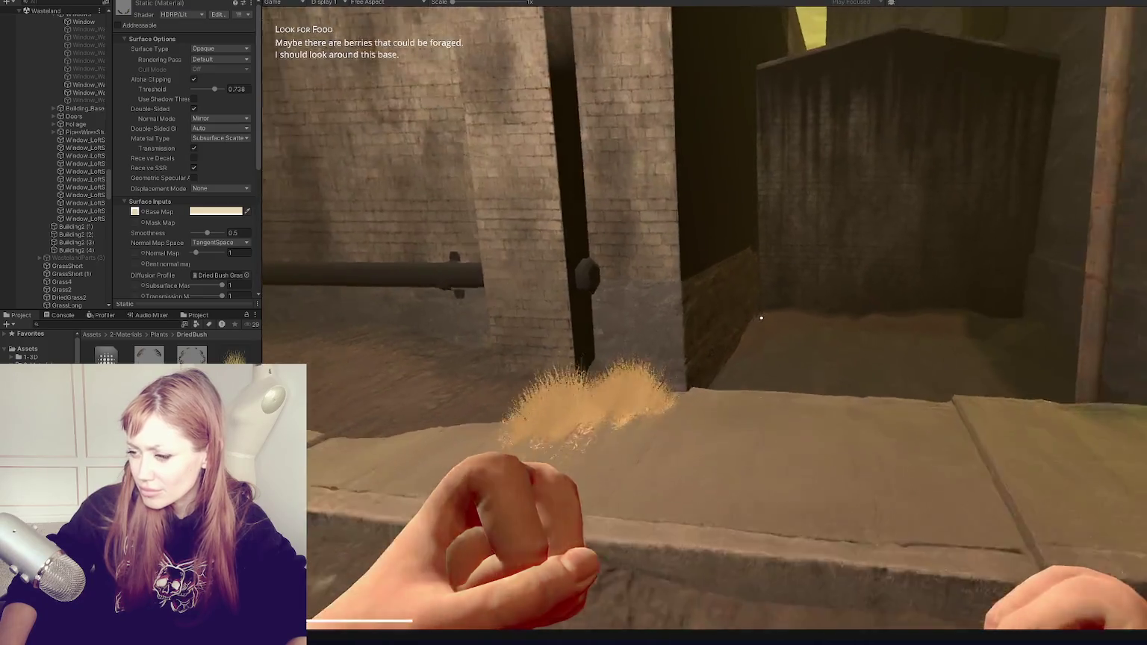
key("s")
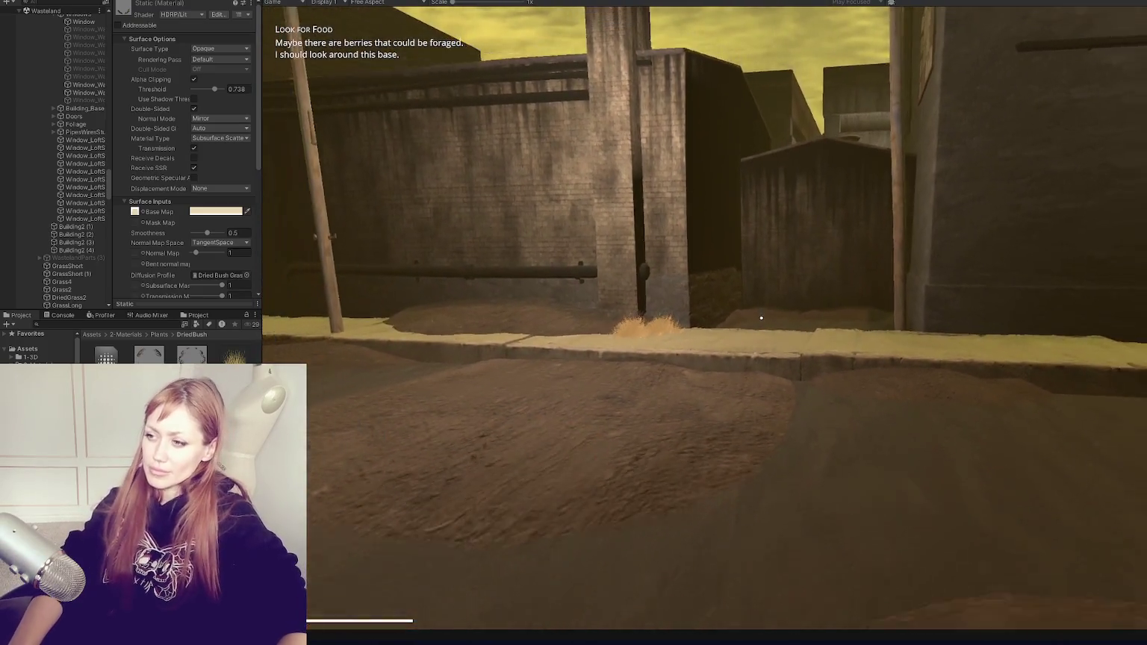
key("s")
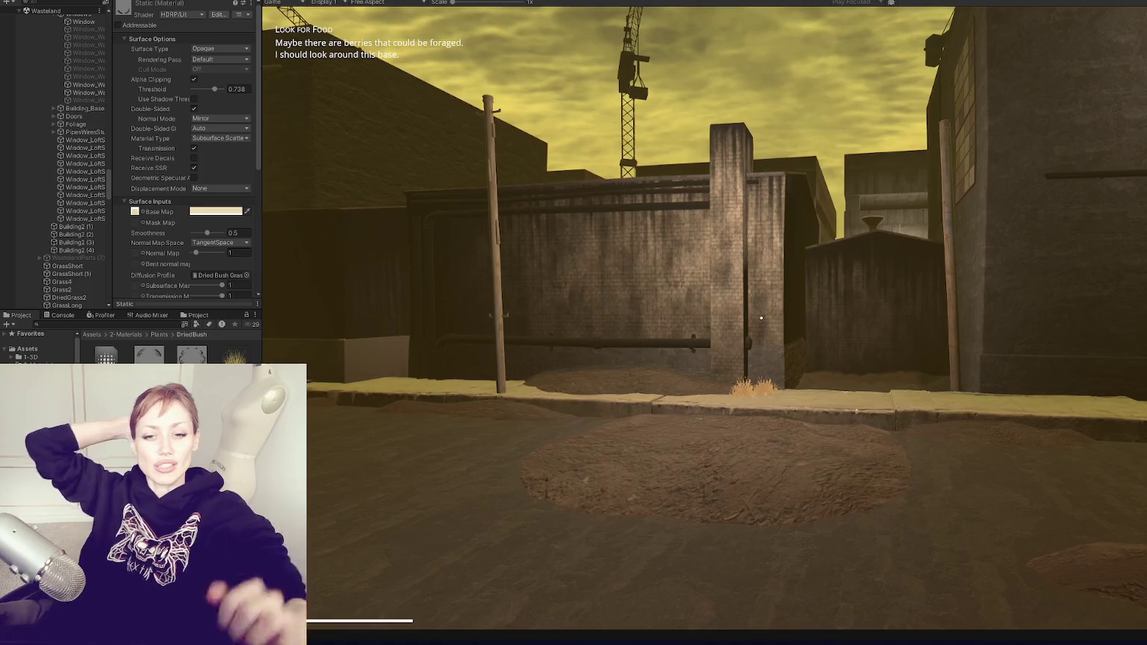
key("w")
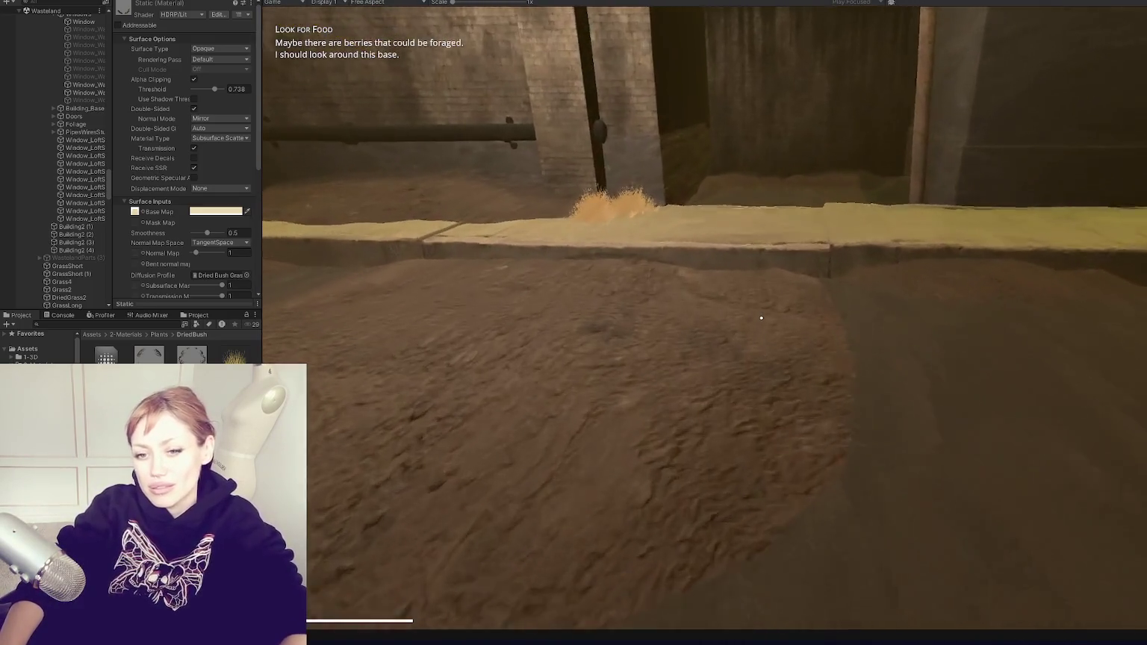
key("w")
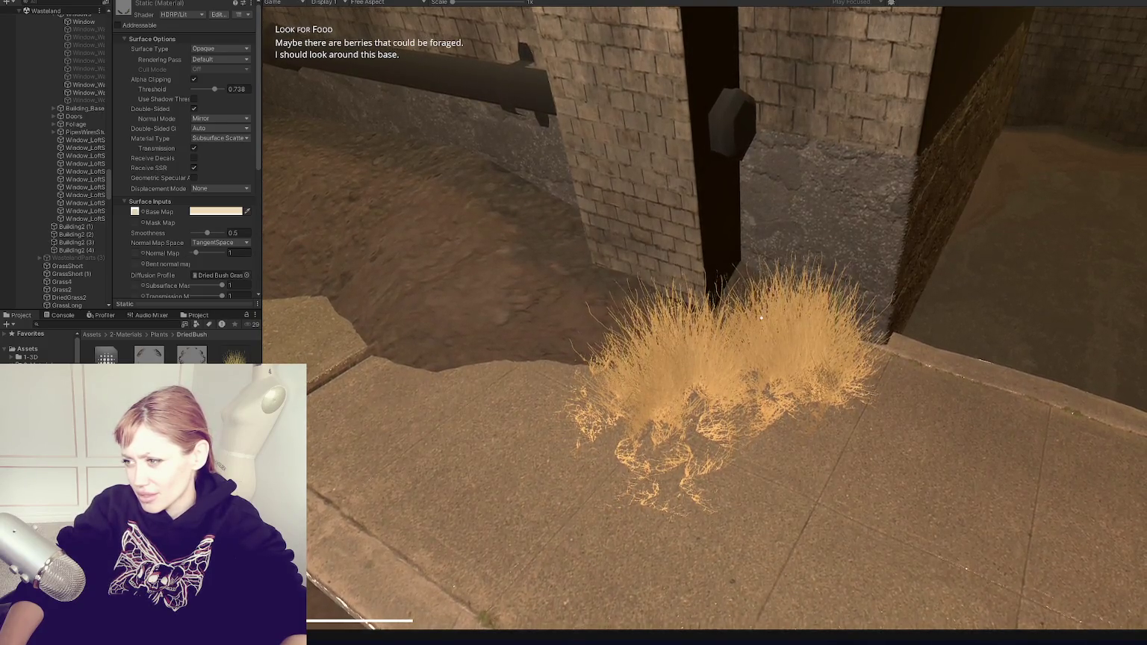
key("s")
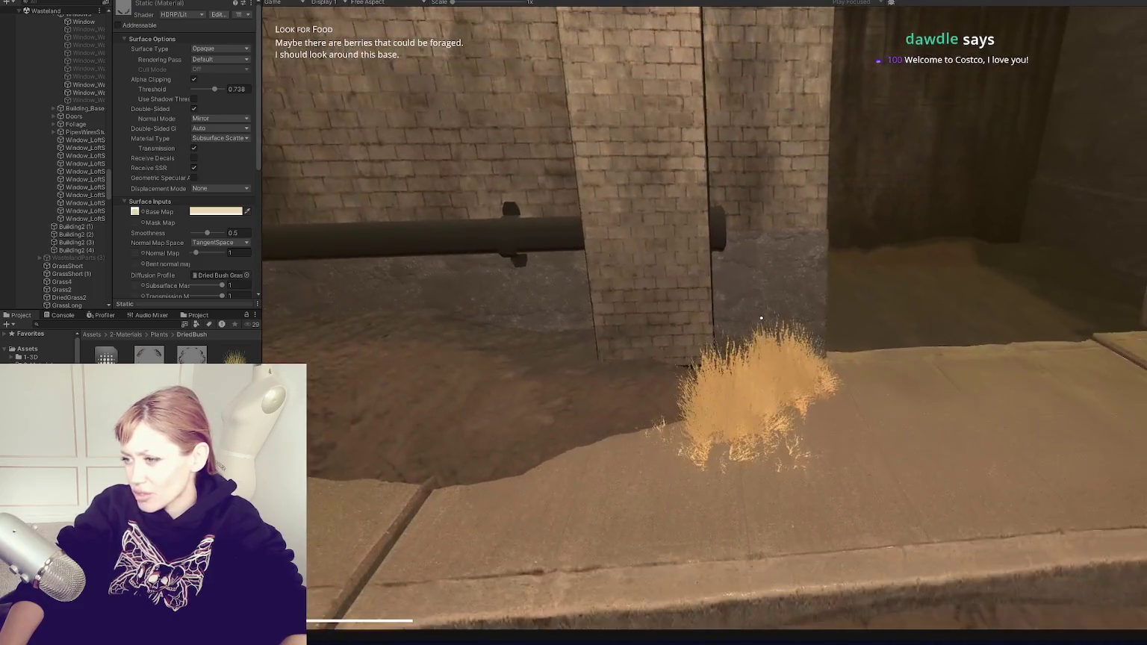
key("s")
key("s")
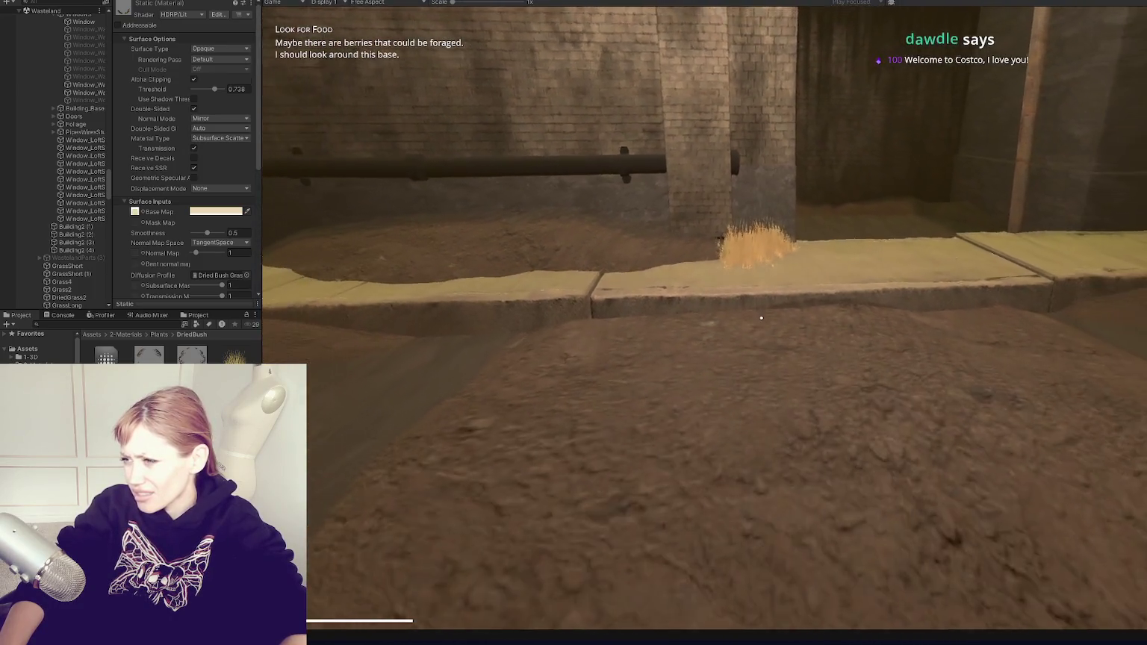
key("s")
key("s")
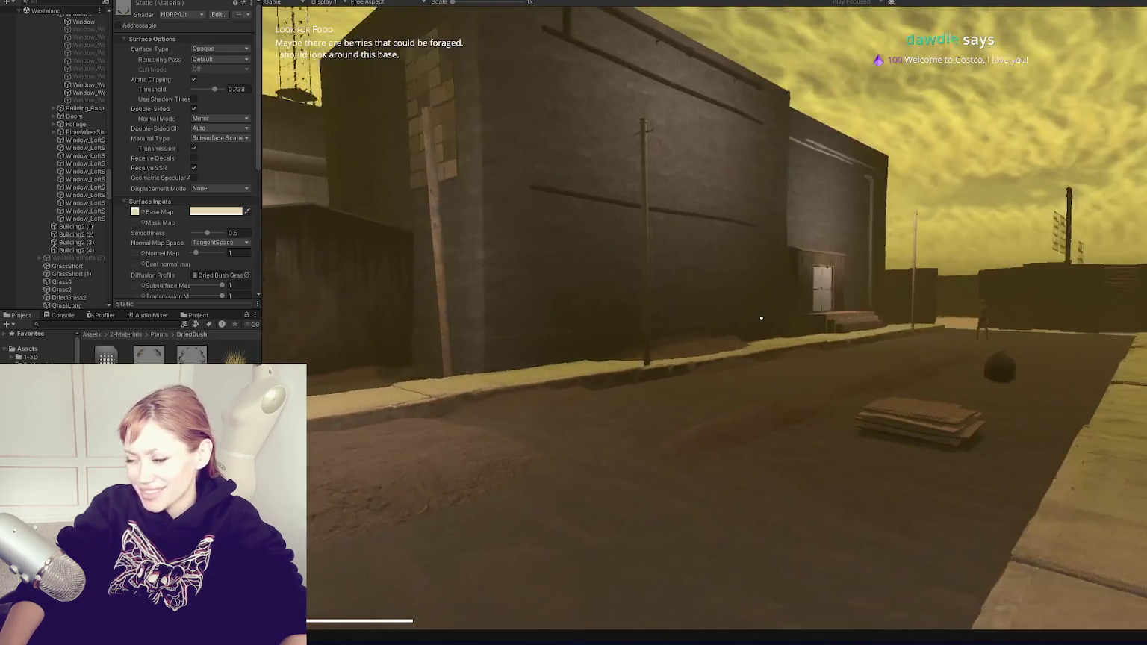
key("s")
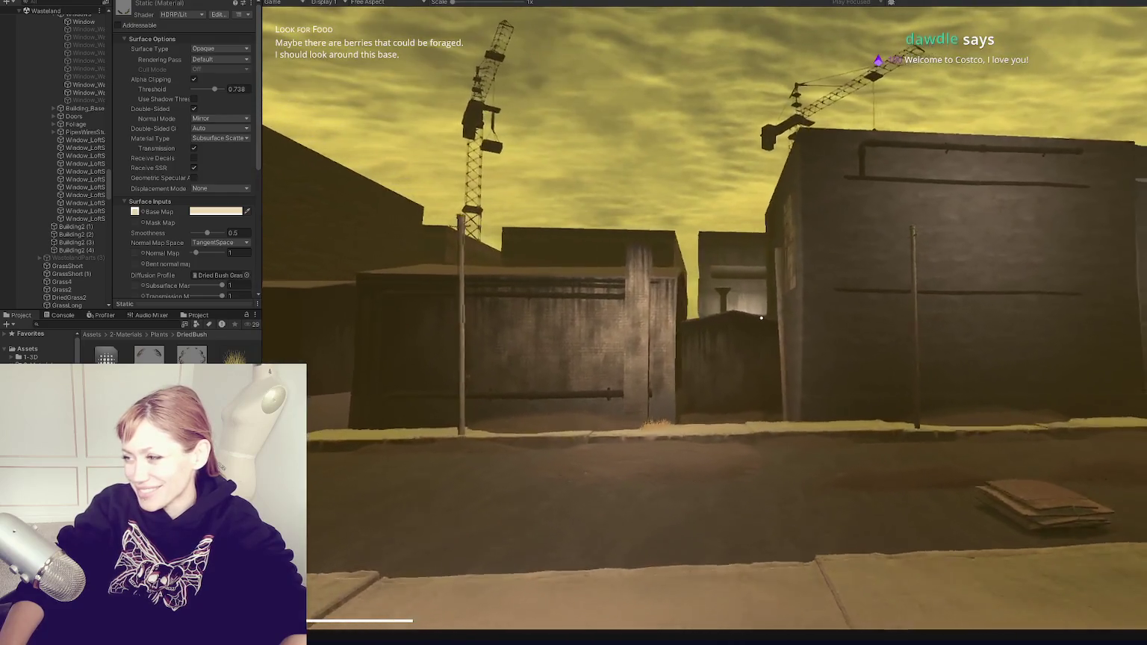
key("s")
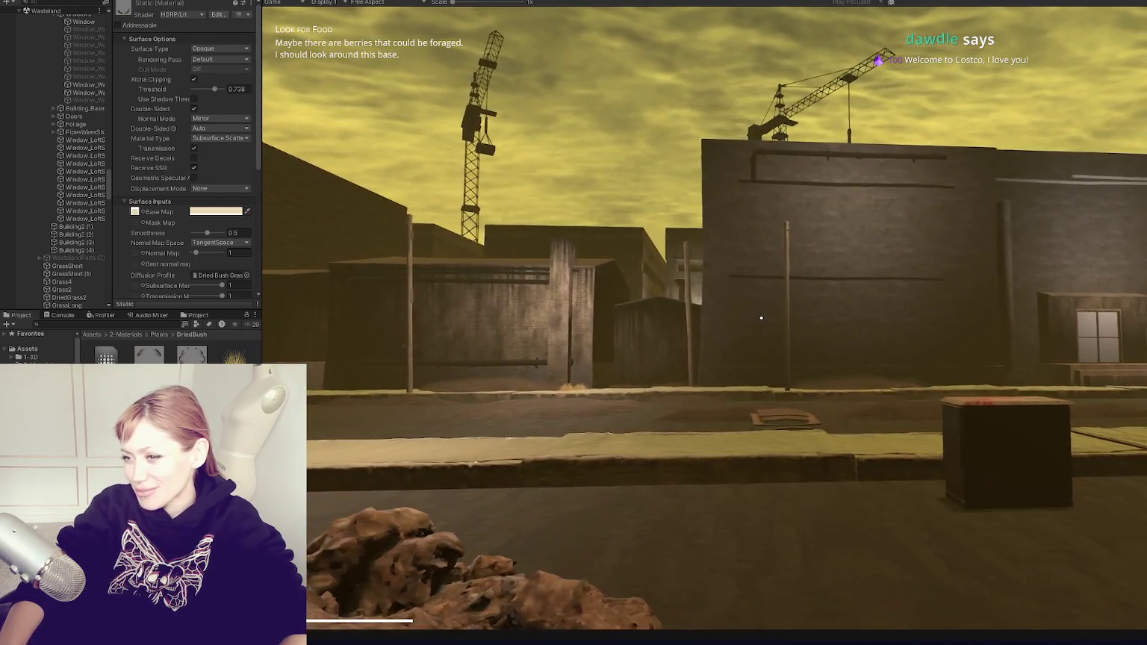
key("w")
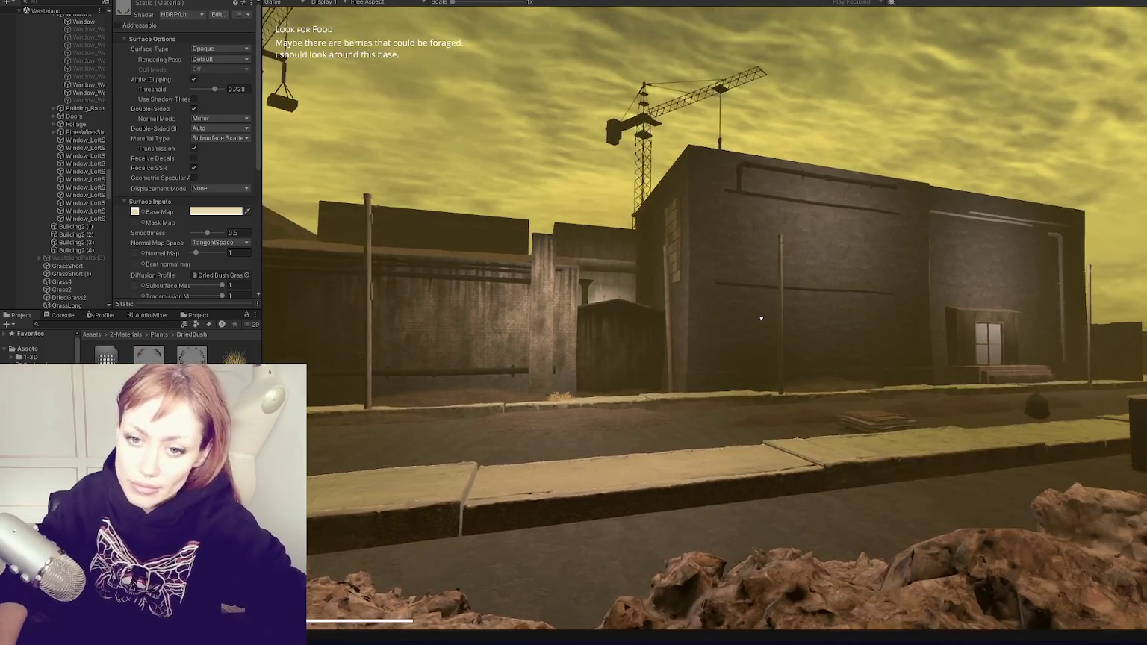
Pause on the tasks screen, then orbit Maya's view around the building parts
key("Escape")
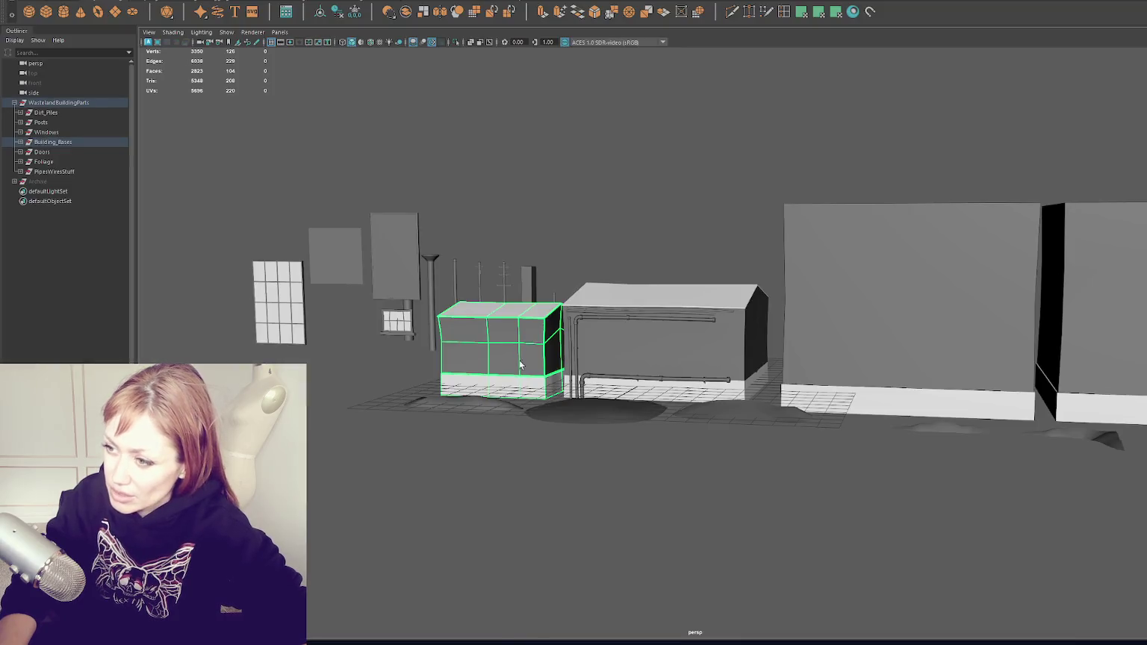
scroll(521, 365, "down", 5)
left_click_drag(521, 365, 956, 360)
scroll(543, 297, "up", 8)
left_click_drag(542, 298, 620, 286)
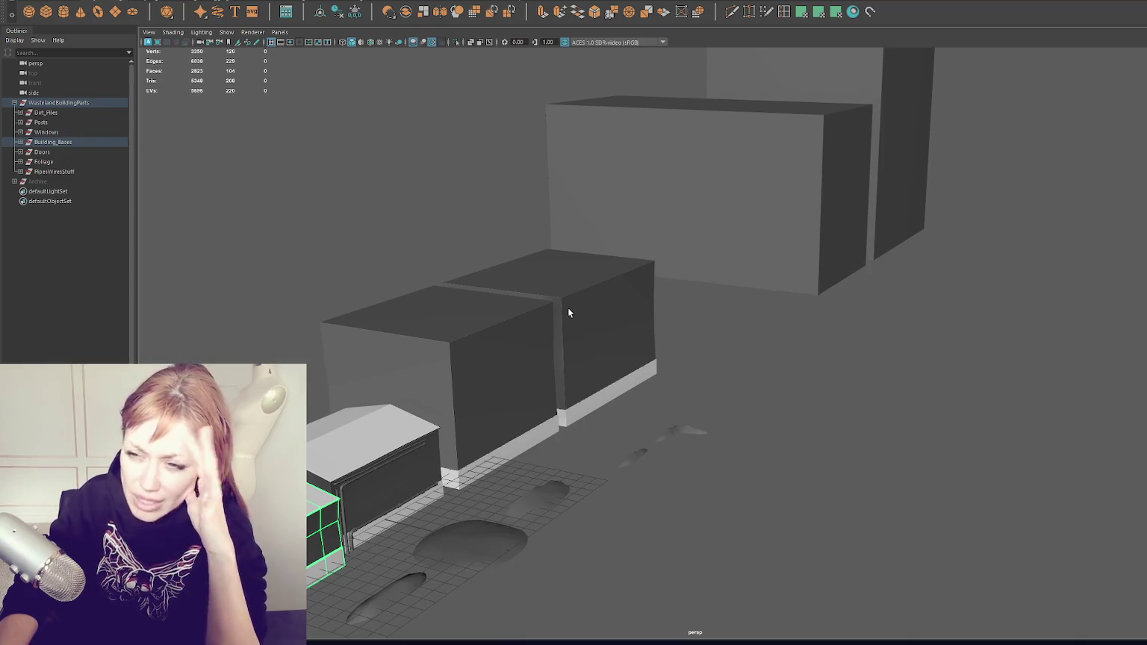
Cycle through the four-view layout and maximize the side view
scroll(571, 321, "down", 5)
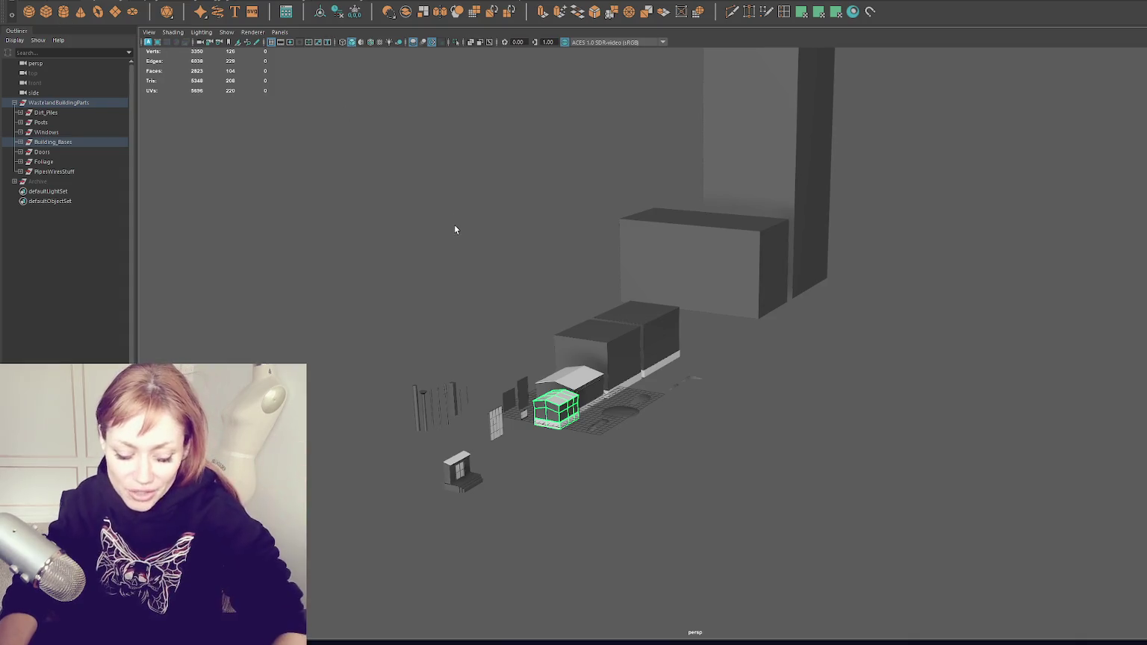
key("space")
key("space")
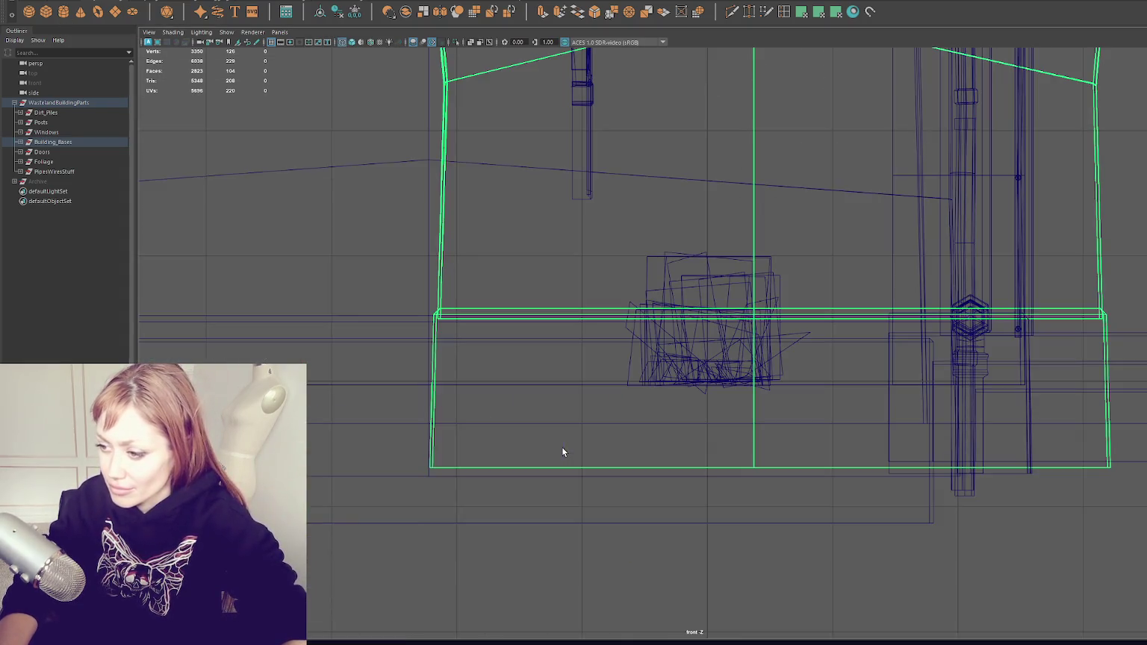
scroll(563, 450, "down", 5)
key("space")
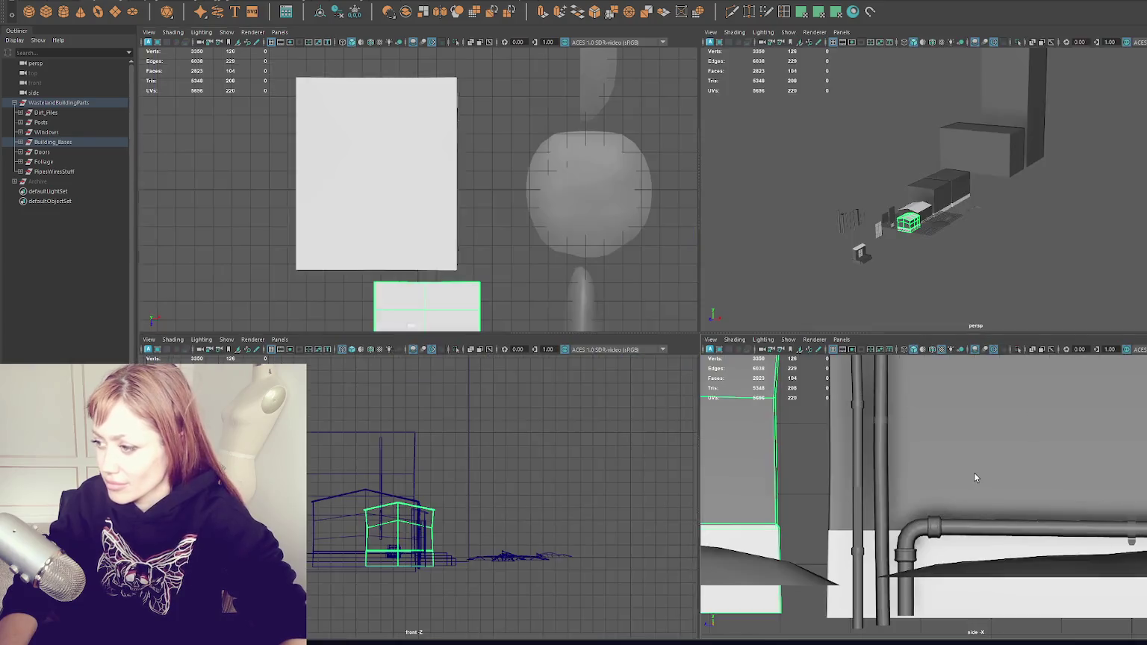
key("space")
scroll(786, 340, "down", 5)
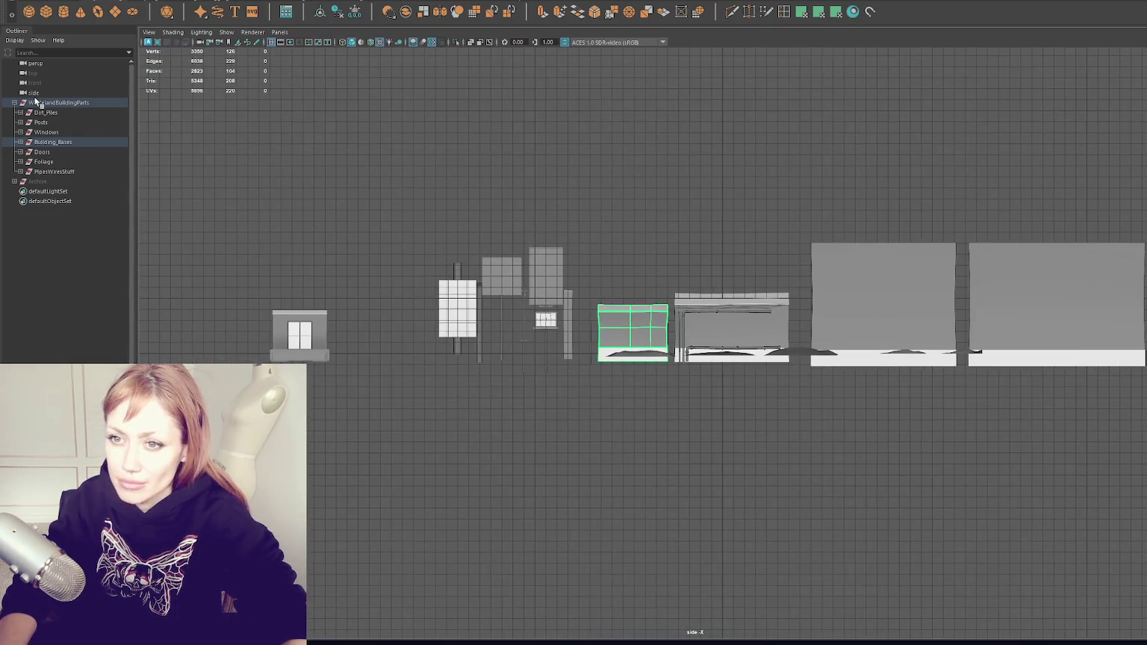
Hide the WastelandBuildingParts group from the Outliner with Ctrl+H
left_click(38, 103)
key("ctrl+h")
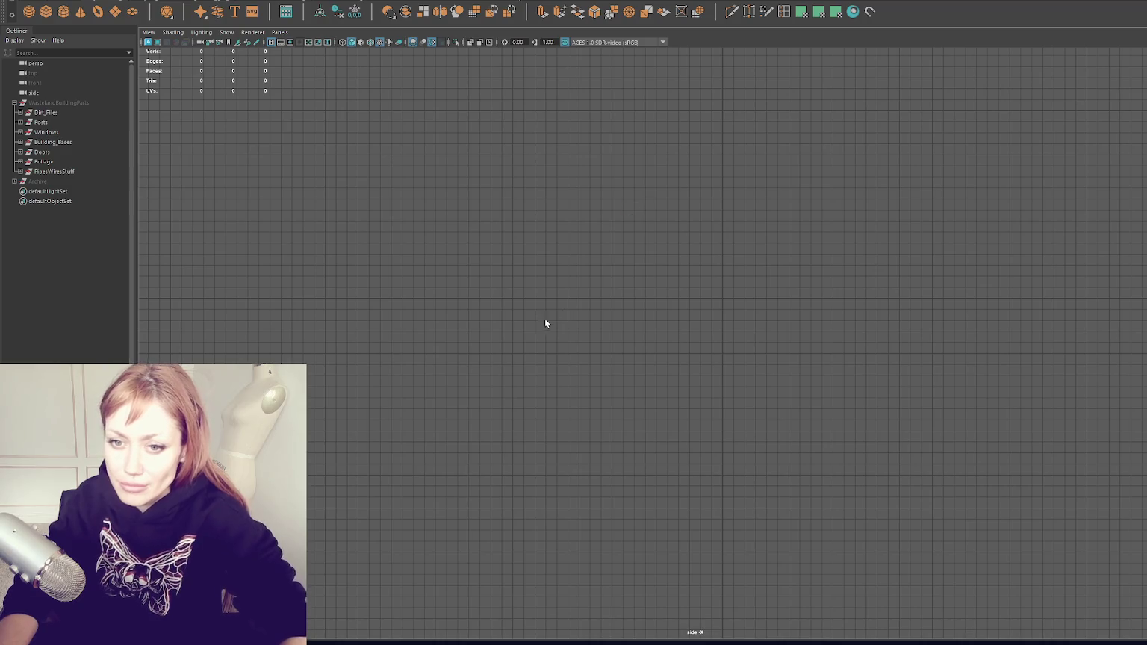
left_click(21, 2)
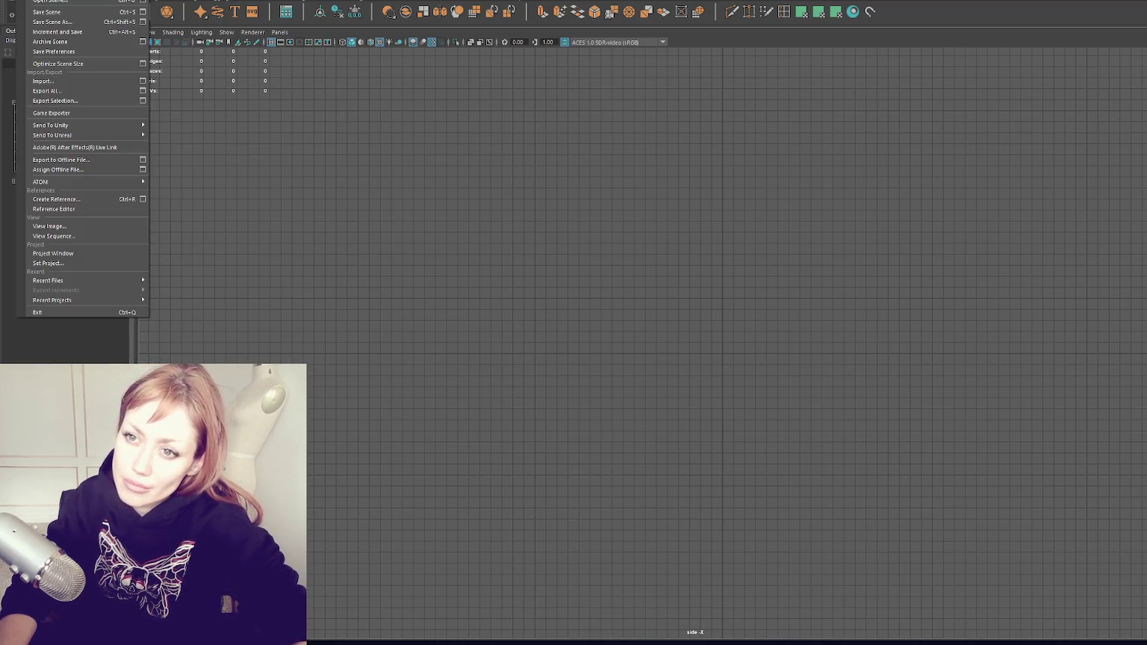
mouse_move(49, 1)
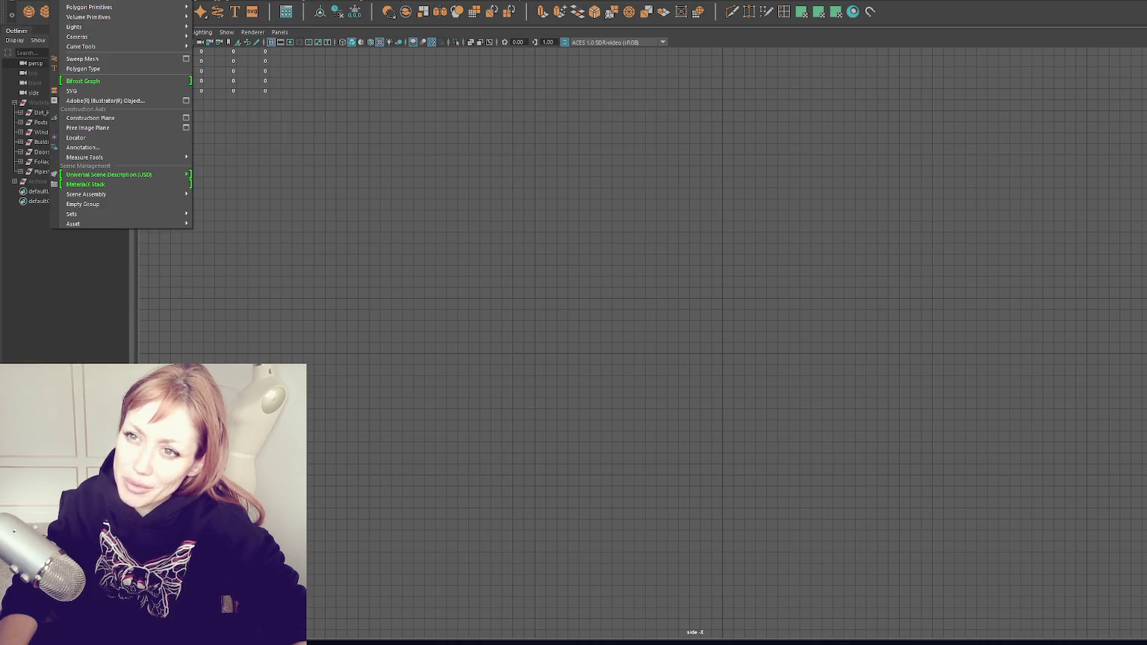
Draw a three-point Bezier curve with a low smooth middle point across the side view
mouse_move(97, 27)
mouse_move(124, 47)
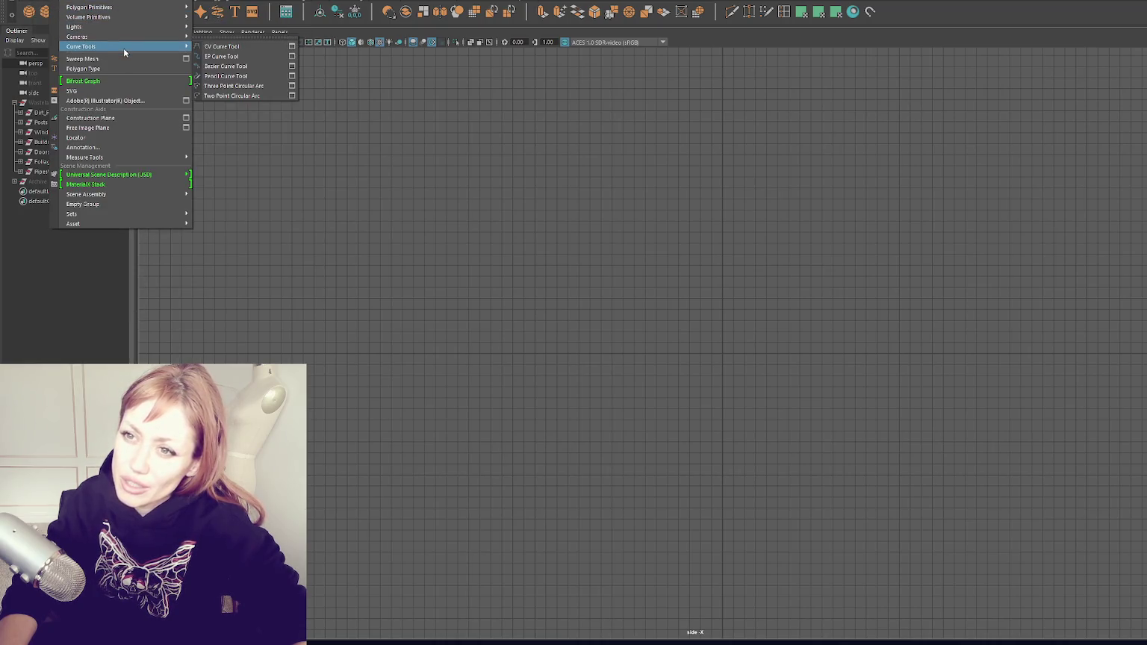
left_click(263, 66)
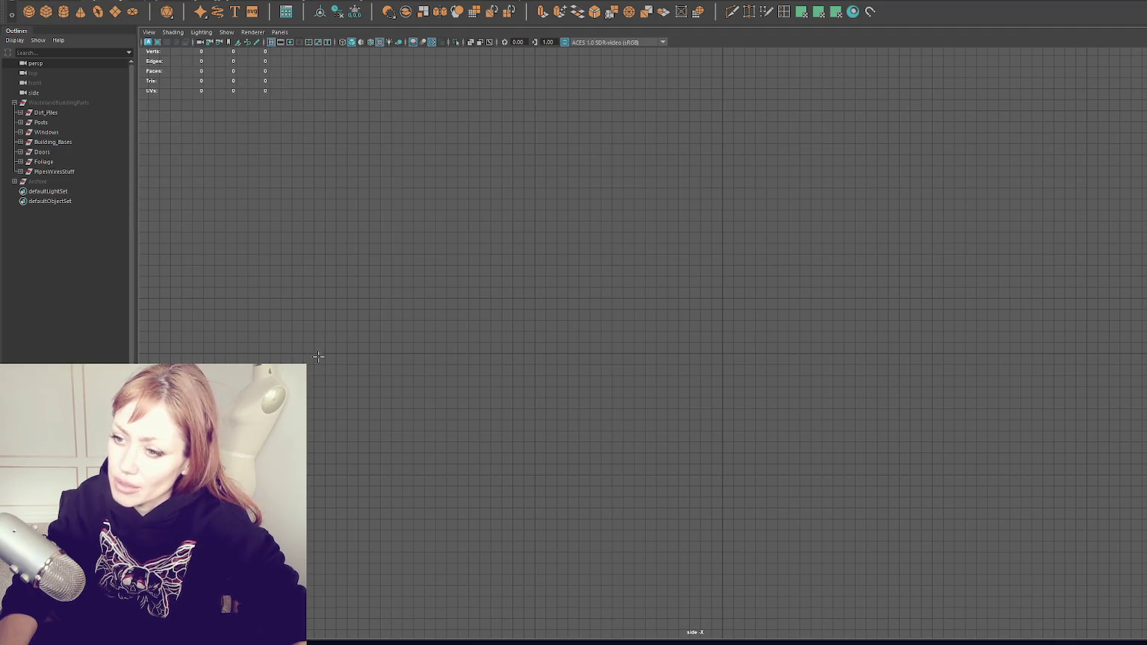
left_click(260, 177)
left_click_drag(724, 254, 1020, 254)
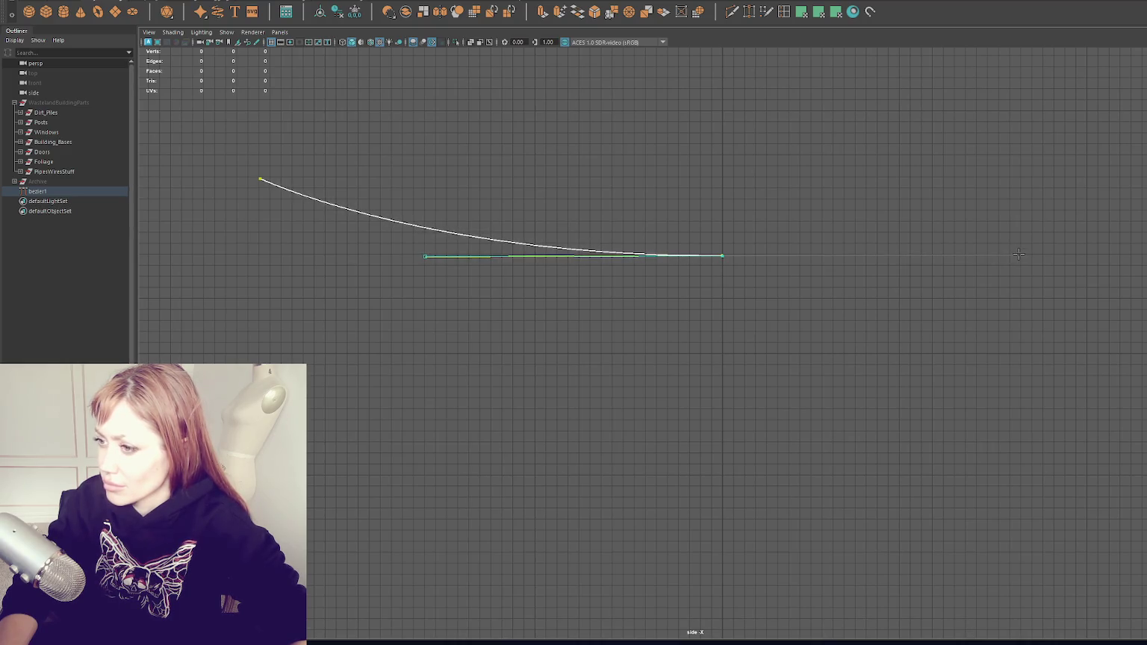
left_click(1132, 178)
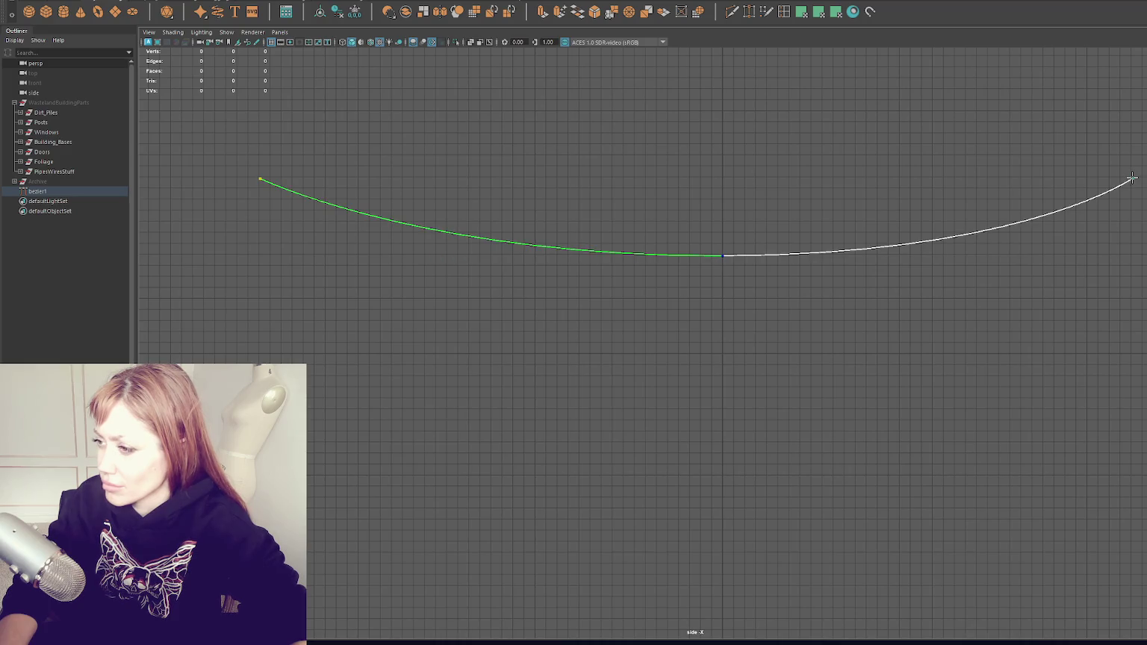
scroll(740, 266, "up", 2)
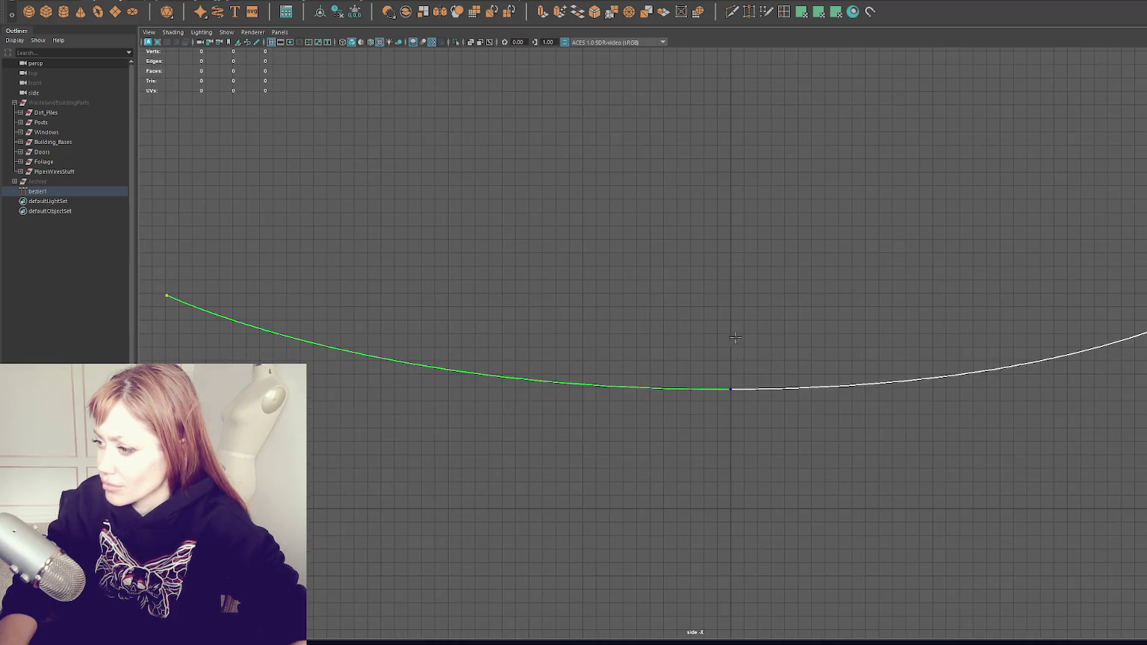
key("Return")
Shorten the middle anchor's tangent handles to reshape the curve's sag
right_click(732, 389)
left_click_drag(674, 341, 793, 436)
left_click(1096, 389)
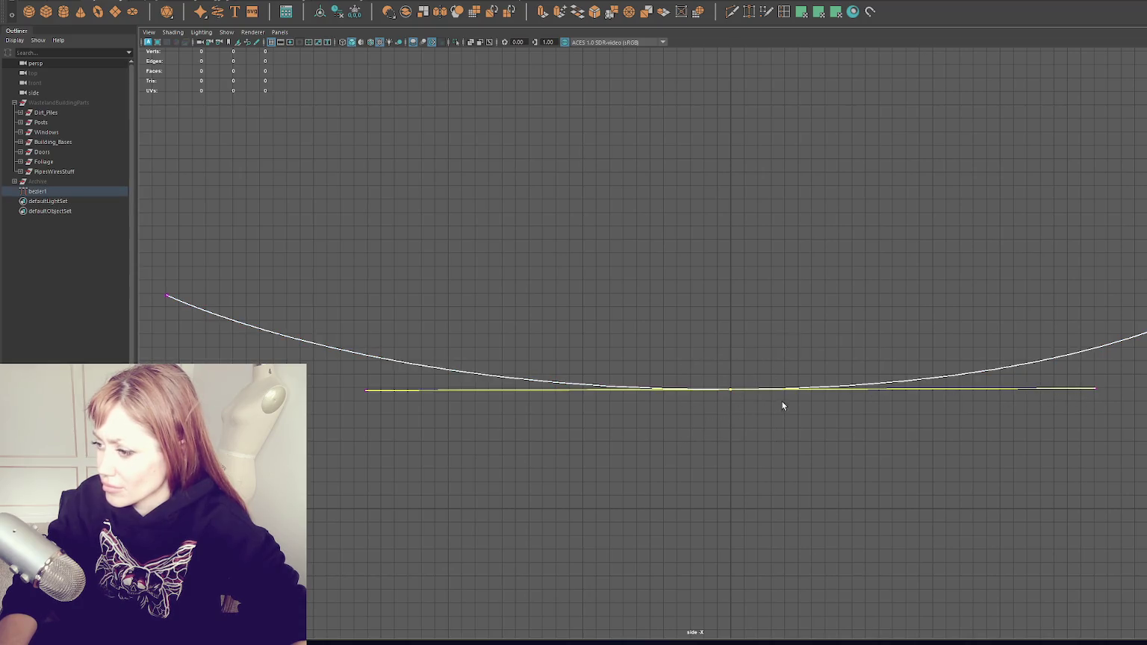
left_click(368, 402)
mouse_move(664, 350)
left_mouse_down()
mouse_move(732, 406)
mouse_move(729, 389)
mouse_move(694, 392)
mouse_move(730, 393)
mouse_move(717, 315)
mouse_move(741, 391)
mouse_move(718, 362)
mouse_move(736, 394)
mouse_move(724, 393)
left_mouse_up()
left_click(738, 393)
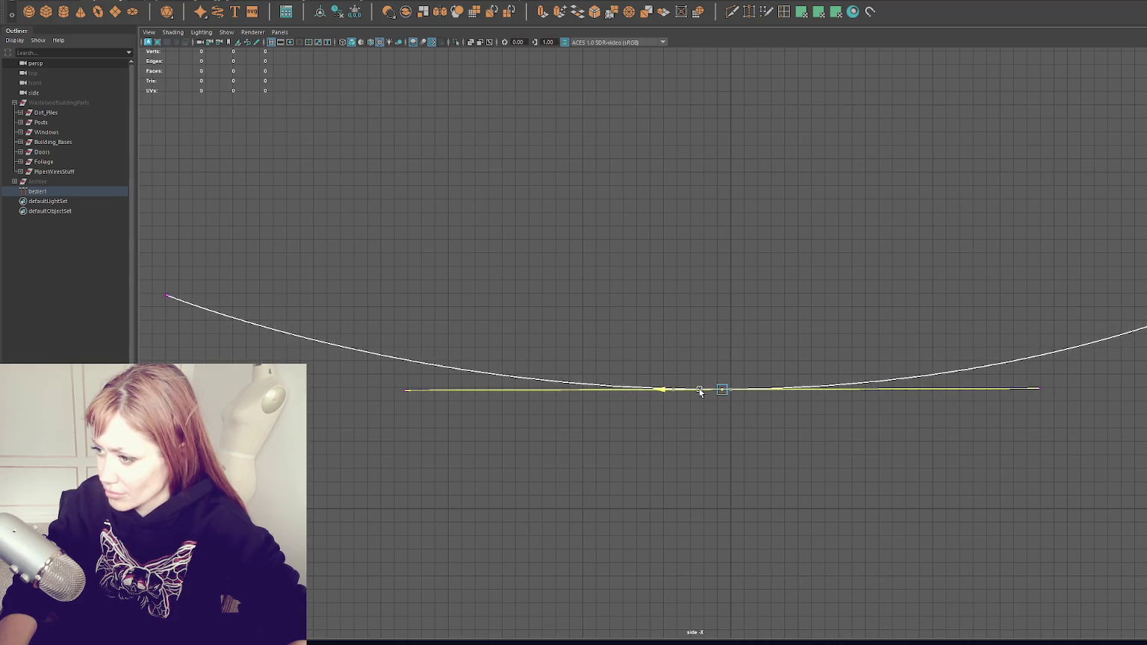
key("space")
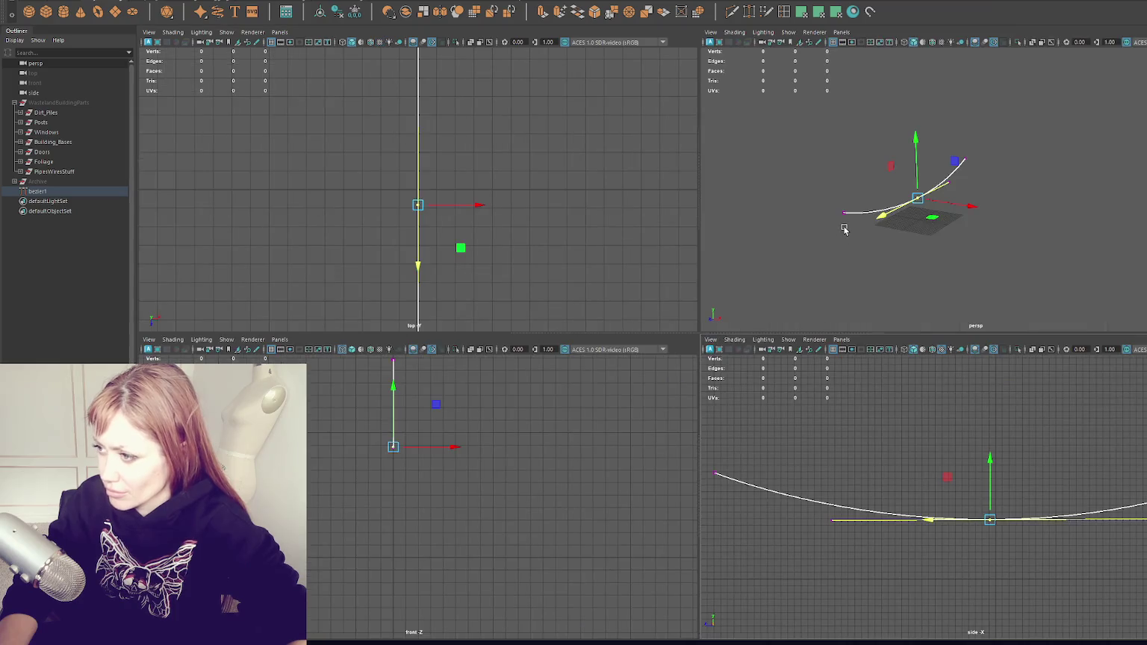
key("space")
mouse_move(745, 359)
left_mouse_down("alt")
mouse_move(735, 446)
mouse_move(635, 338)
mouse_move(683, 348)
mouse_move(672, 374)
left_mouse_up("alt")
key("F8")
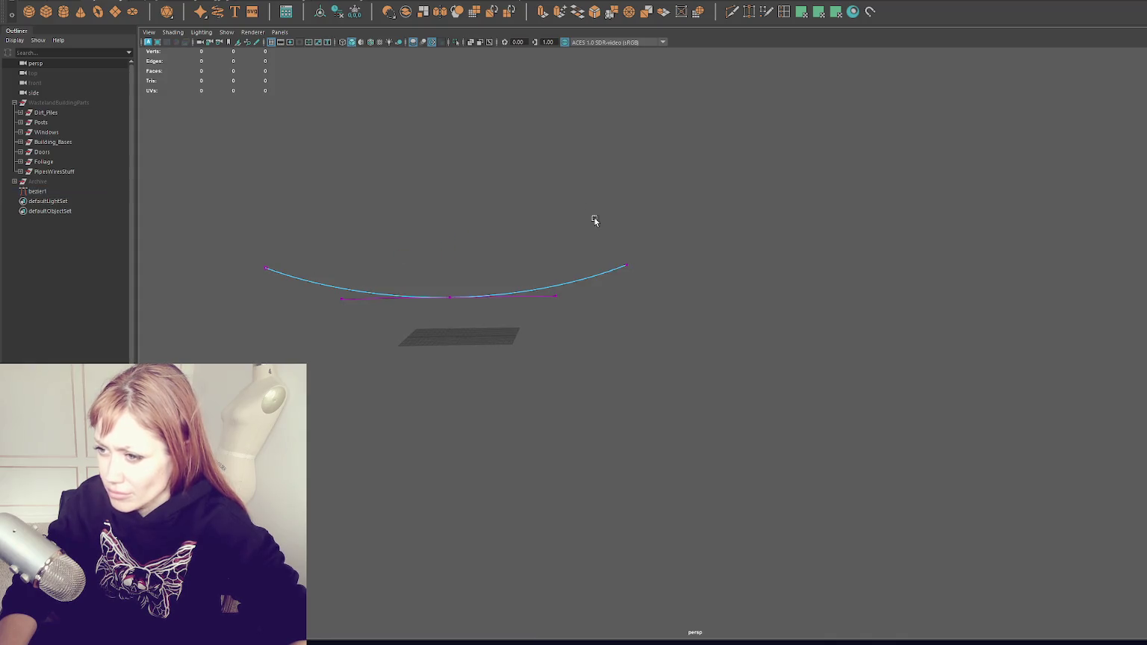
key("F8")
left_click(658, 311)
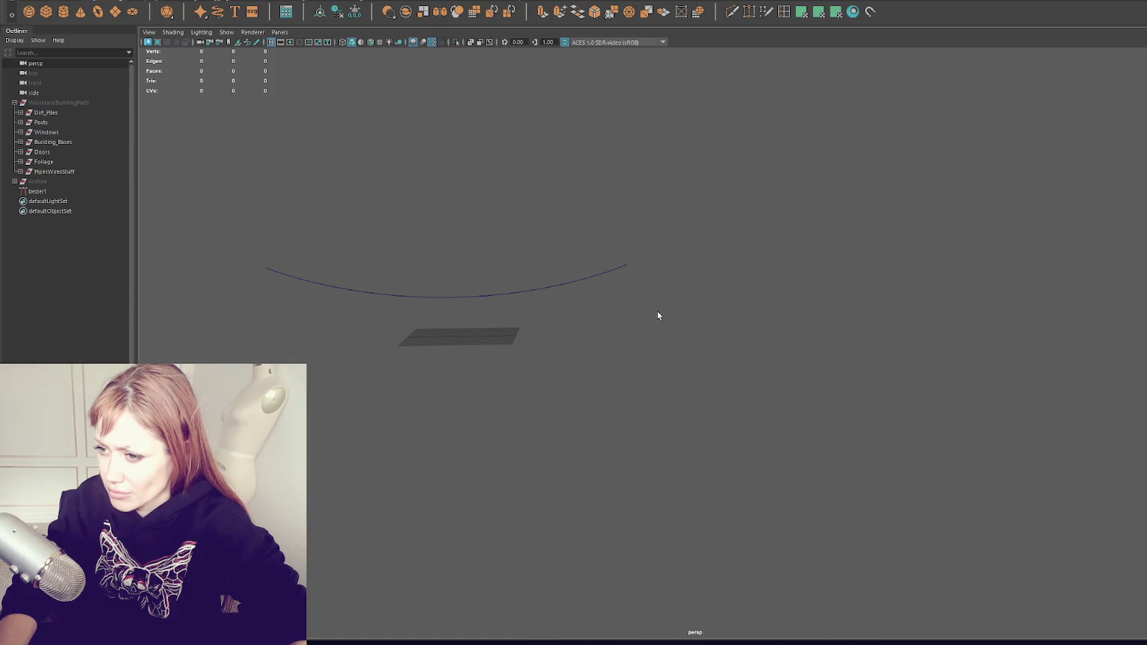
key("space")
left_click_drag(936, 496, 966, 588)
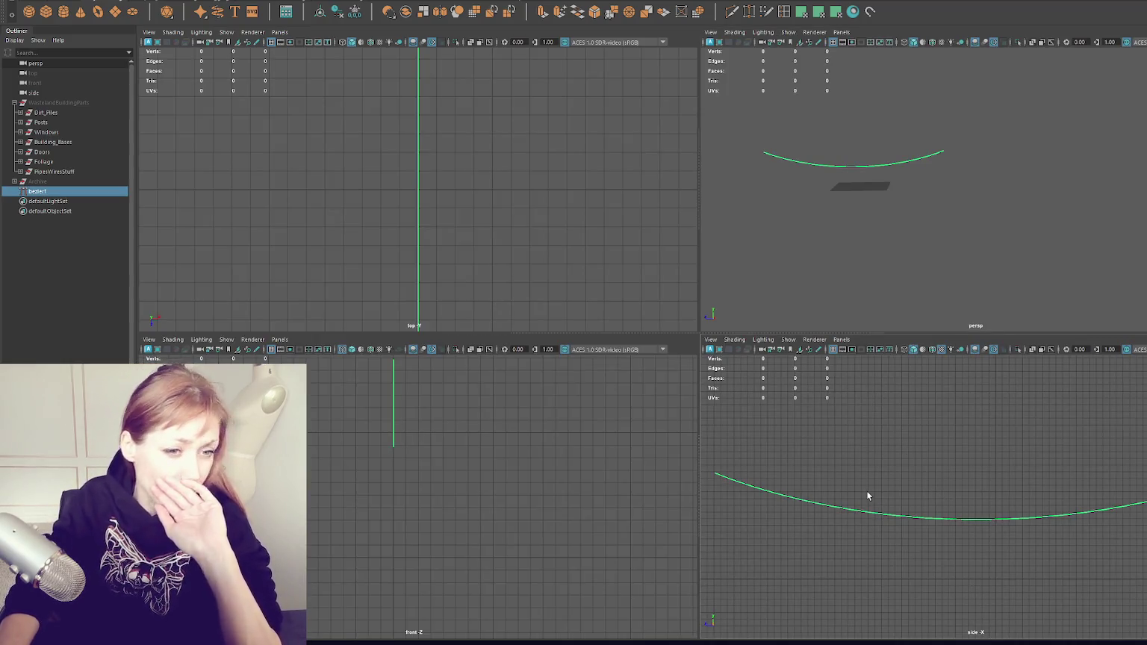
mouse_move(917, 137)
left_mouse_down()
mouse_move(996, 172)
mouse_move(897, 247)
left_mouse_up()
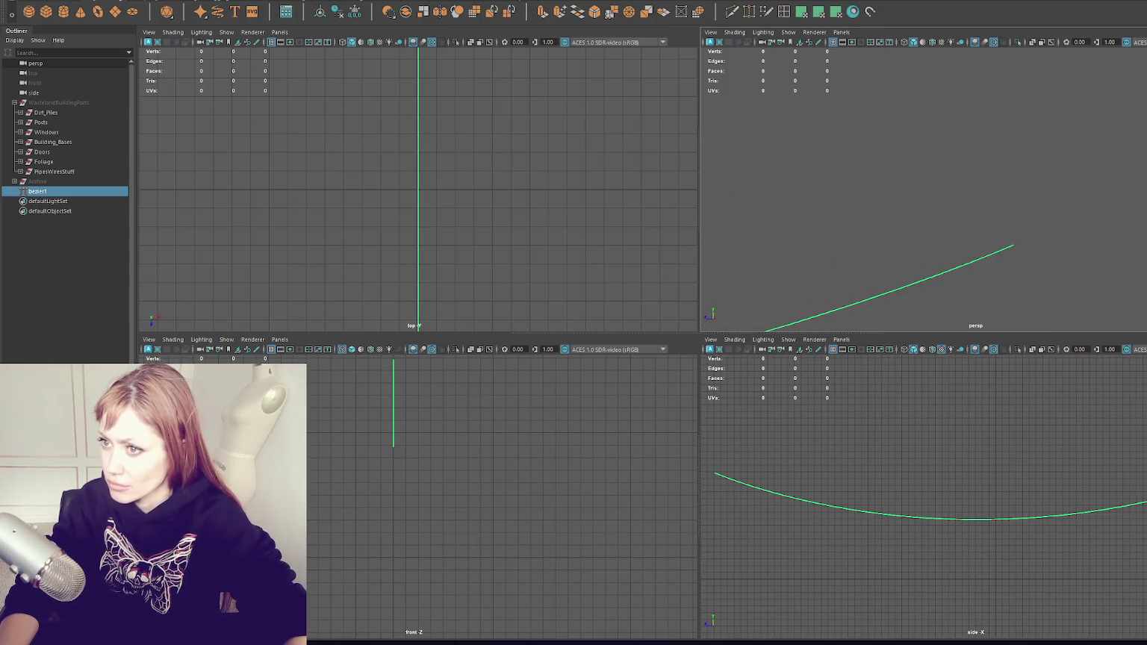
Create a polygon cube and snap it onto the bezier curve's end point
double_click(47, 12)
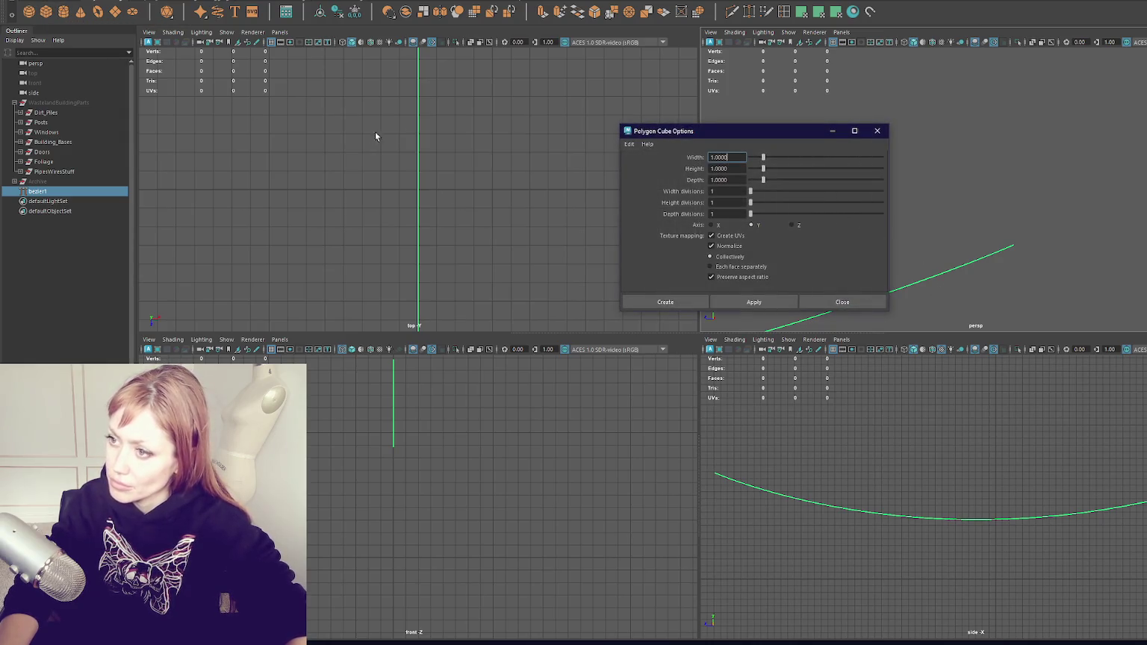
left_click(877, 130)
left_click(47, 12)
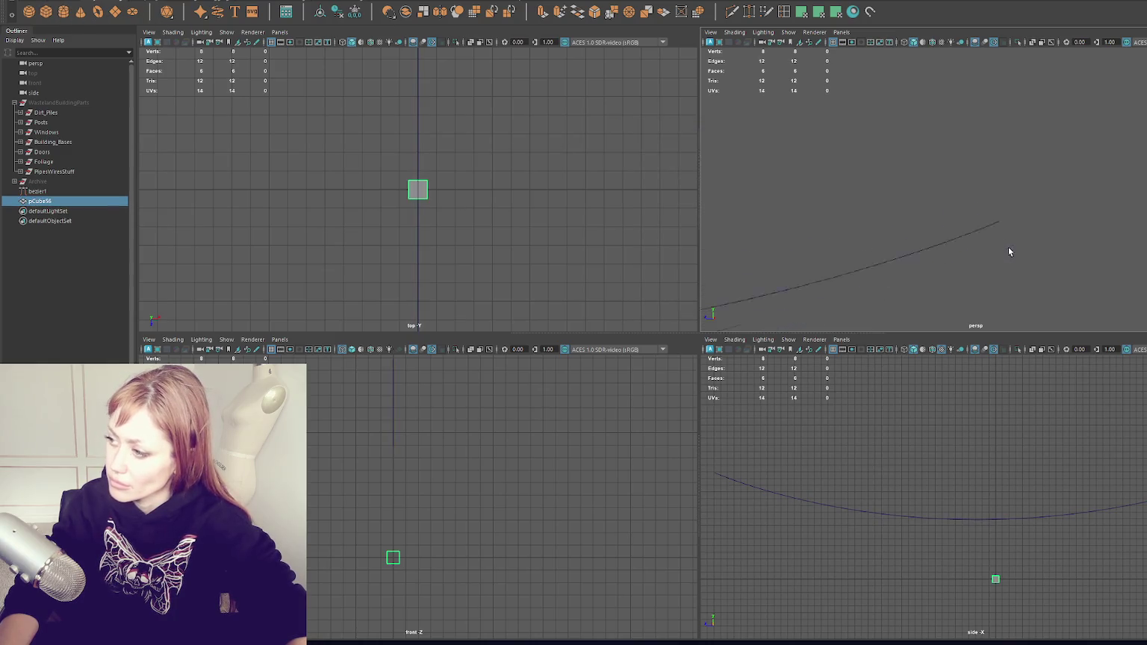
key("w")
left_click_drag(969, 224, 978, 193)
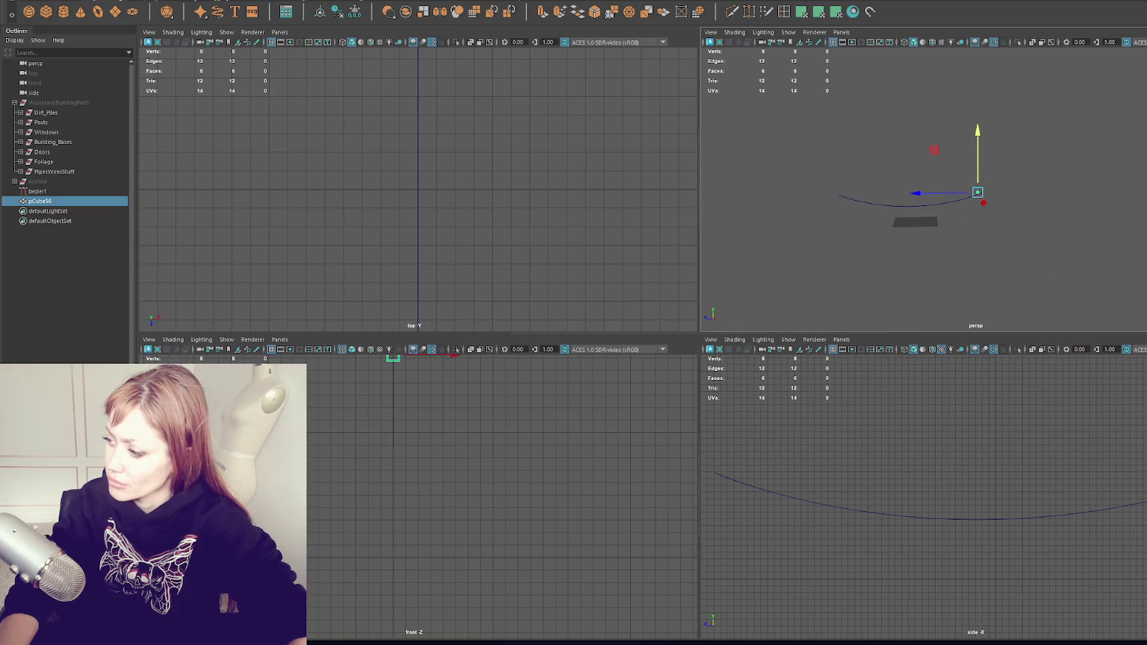
Shift the cube sideways along X in the enlarged side view
key("f")
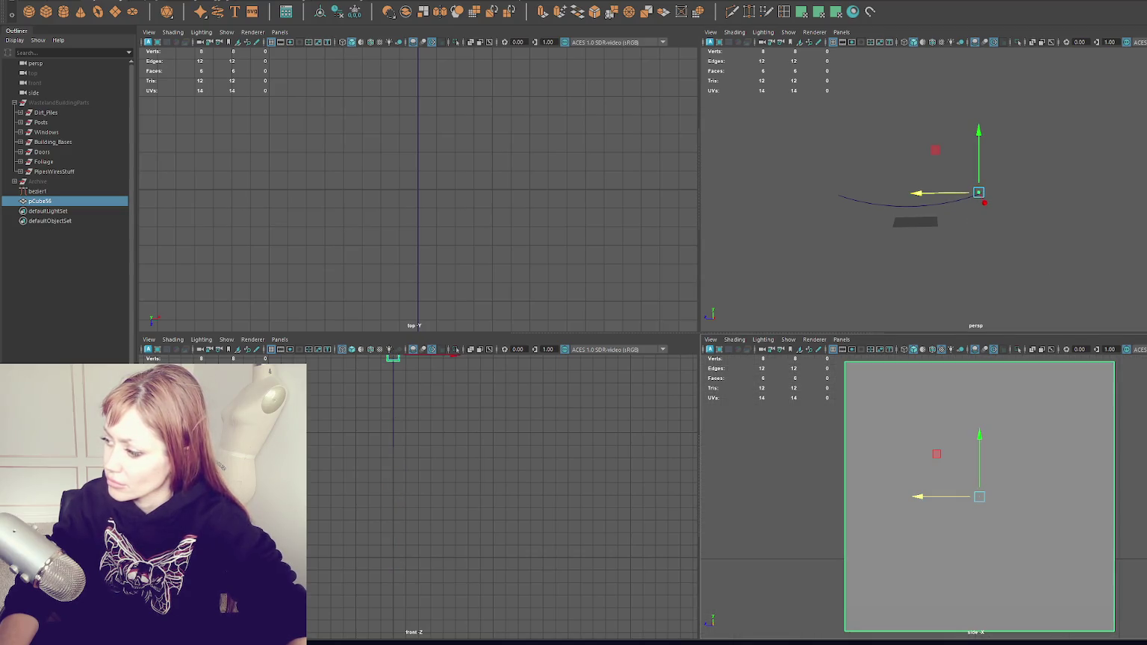
key("space")
scroll(942, 391, "down", 5)
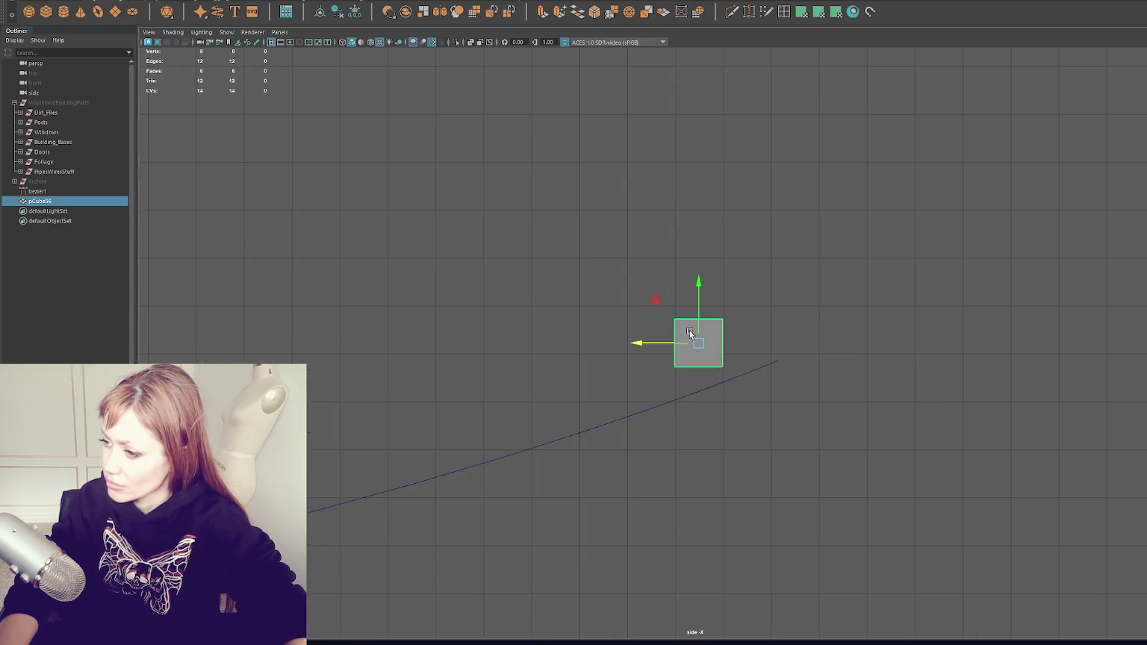
left_click(668, 263)
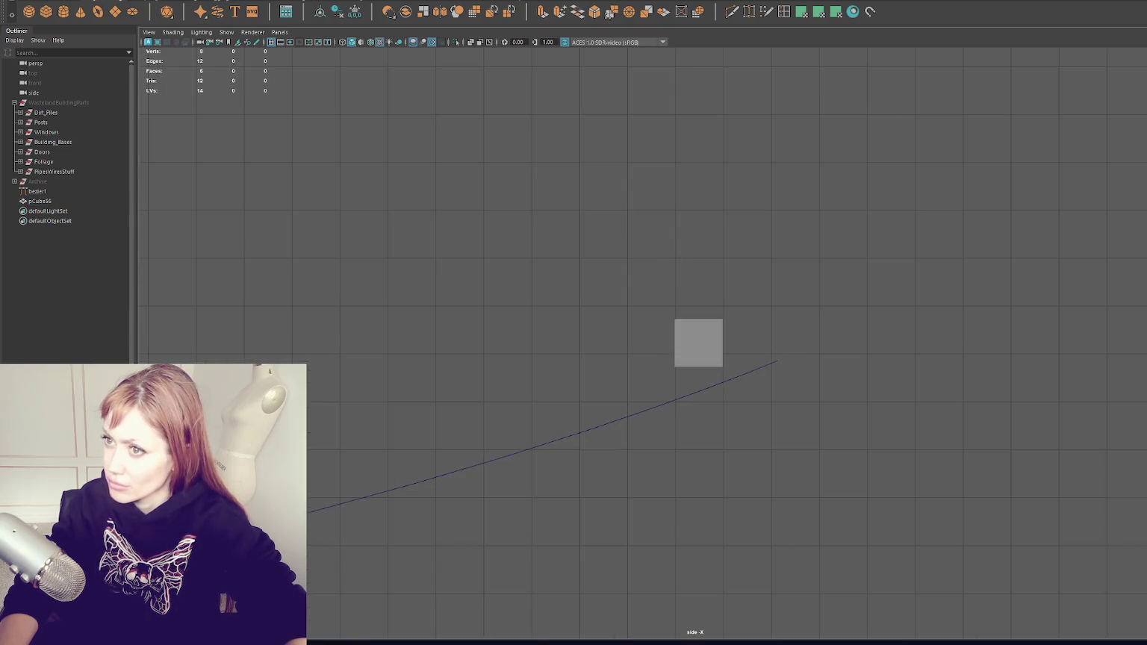
left_click(680, 351)
left_click_drag(640, 343, 714, 343)
Rotate the cube about 30 degrees and shrink it to a small square
key("e")
left_click_drag(815, 307, 839, 350)
key("w")
key("r")
mouse_move(774, 364)
left_mouse_down()
mouse_move(741, 378)
mouse_move(779, 355)
mouse_move(814, 390)
mouse_move(836, 381)
left_mouse_up()
key("e")
key("w")
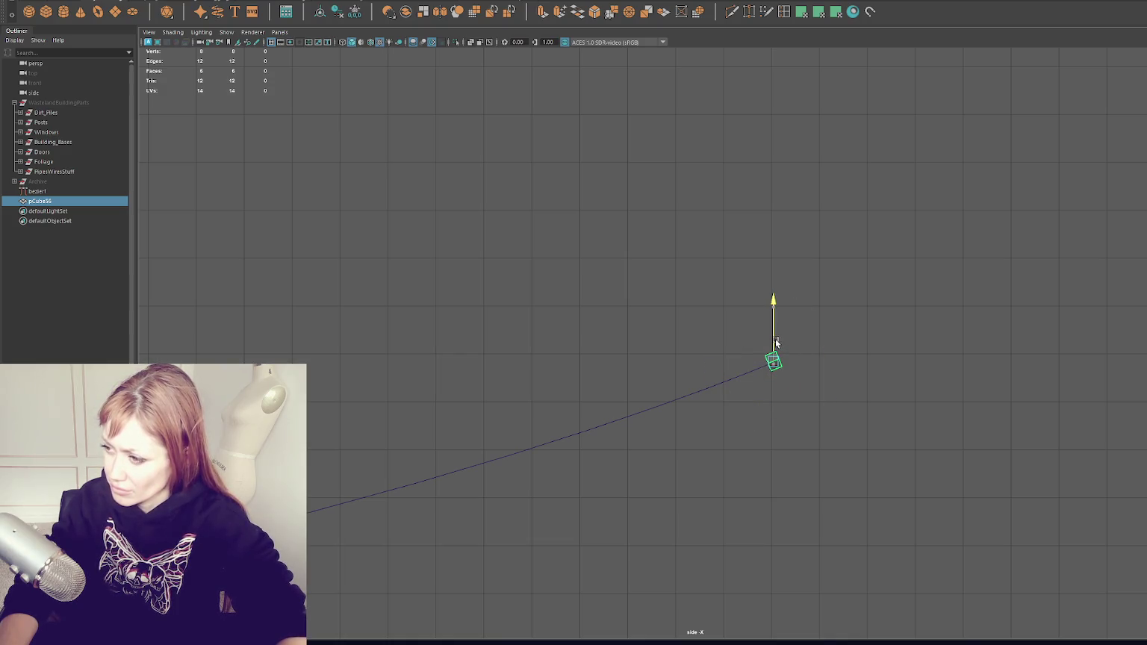
key("e")
In face mode, delete faces from the cube so it becomes an open tube
key("space")
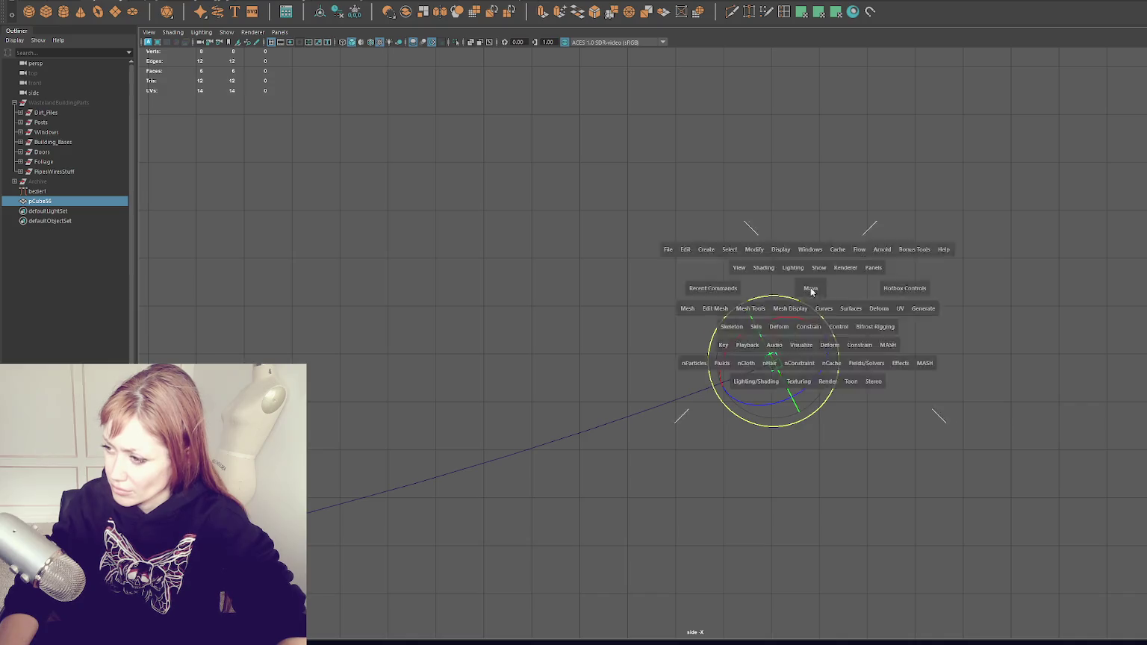
key("f")
mouse_move(969, 290)
left_mouse_down("alt")
mouse_move(1119, 238)
mouse_move(1057, 265)
mouse_move(921, 266)
mouse_move(1061, 247)
left_mouse_up("alt")
right_click(1142, 206)
left_click(1139, 227)
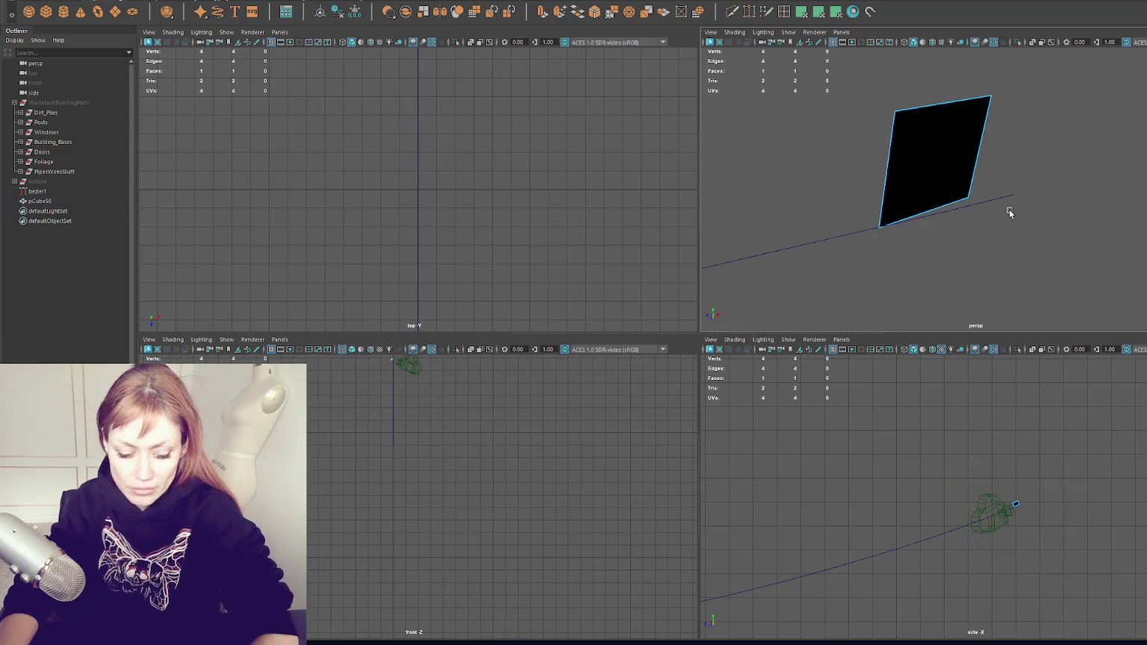
left_click(907, 230)
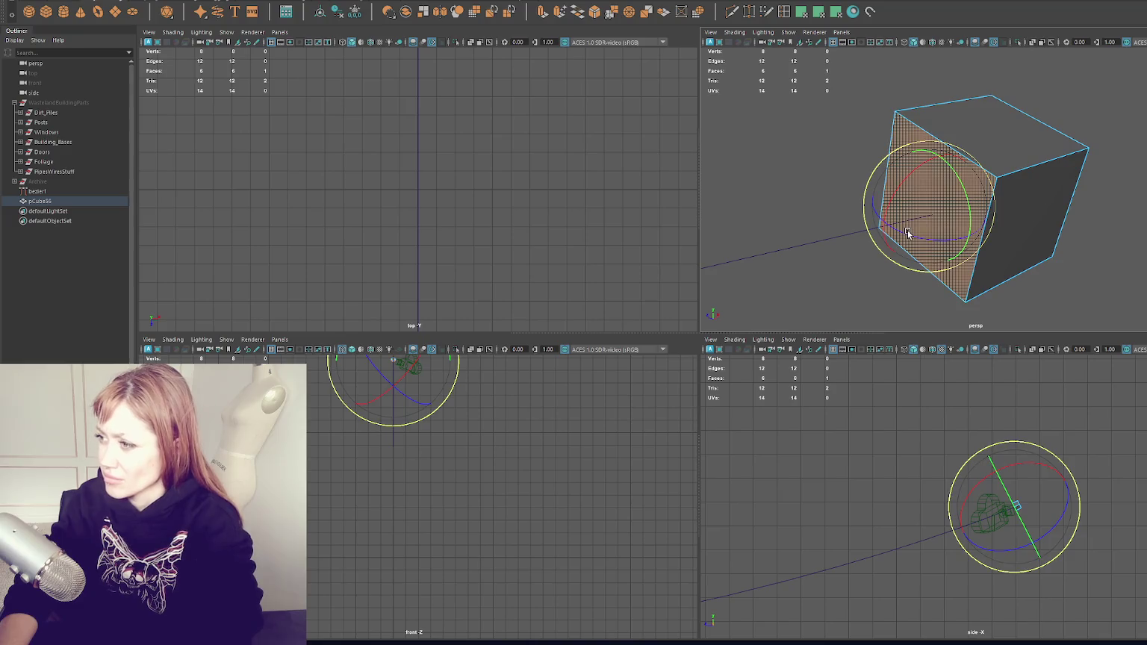
key("Delete")
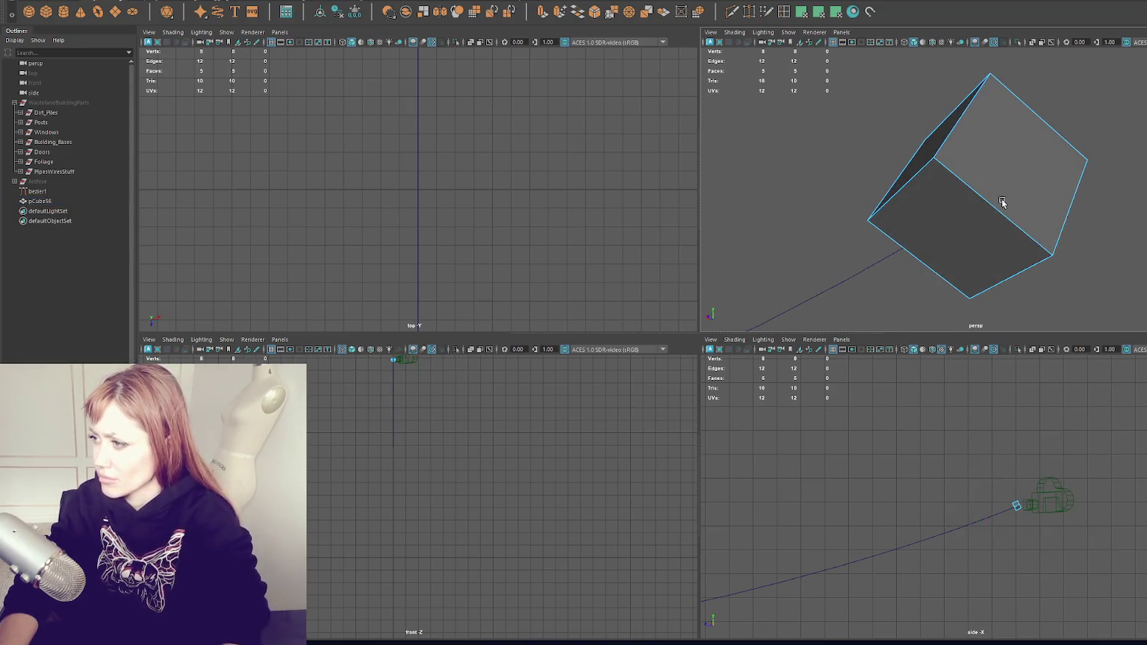
left_click(1002, 200)
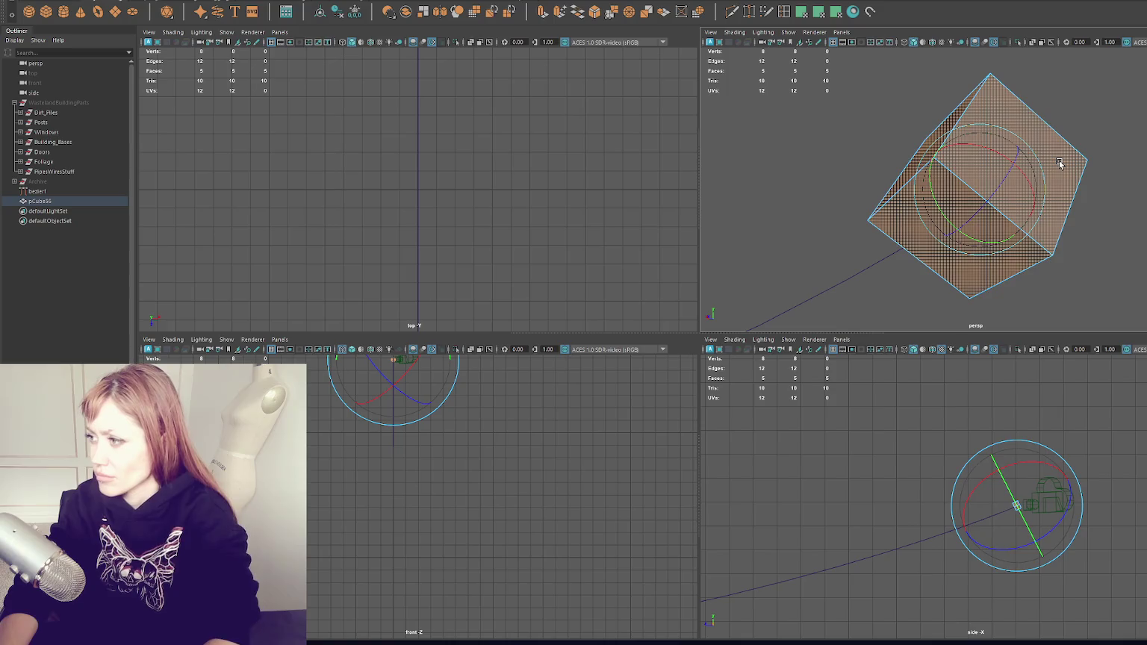
key("ctrl+z")
key("ctrl+z")
key("ctrl+z")
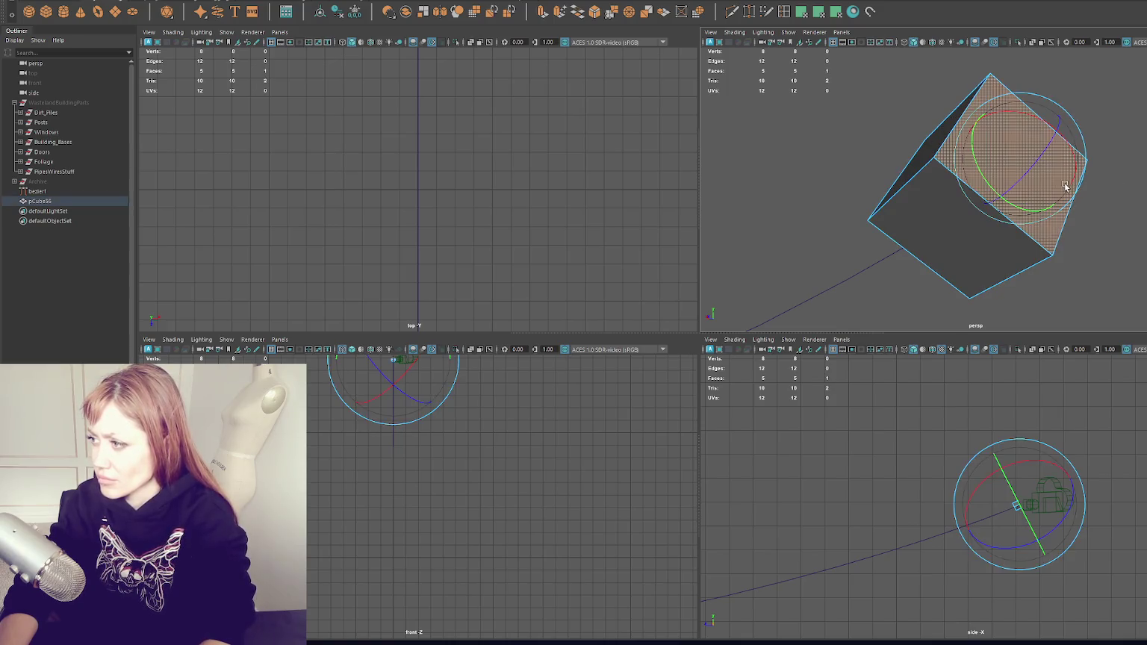
Return to object mode and select the bezier1 curve in a maximized perspective view
right_click(1070, 183)
left_click(1139, 128)
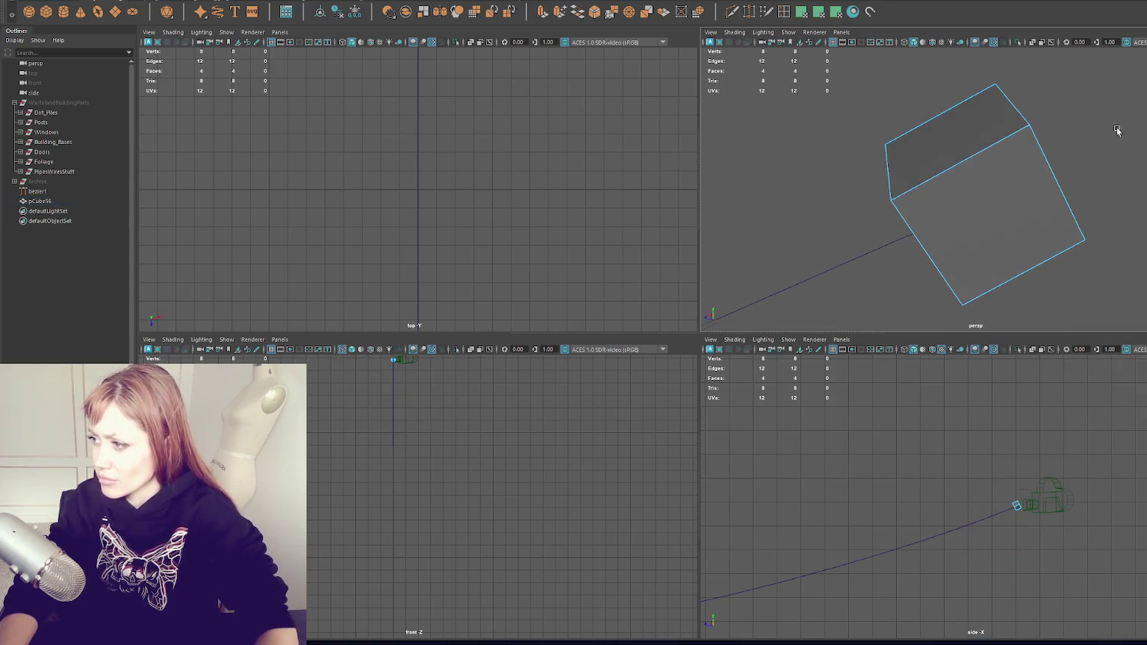
left_click(907, 227)
key("q")
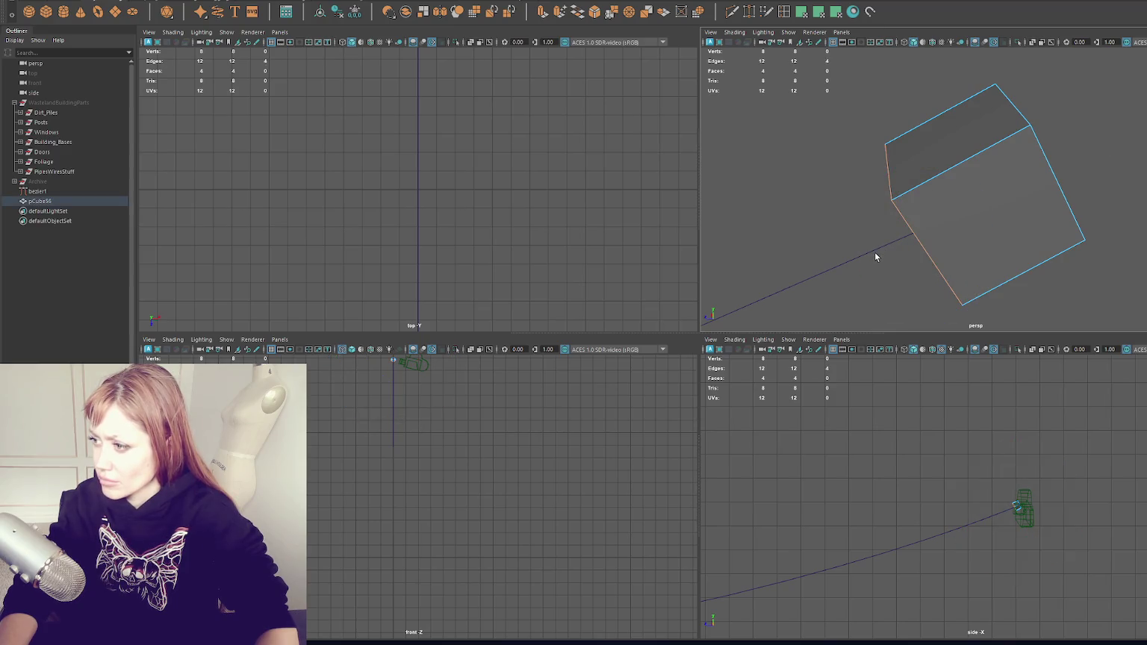
left_click(876, 251)
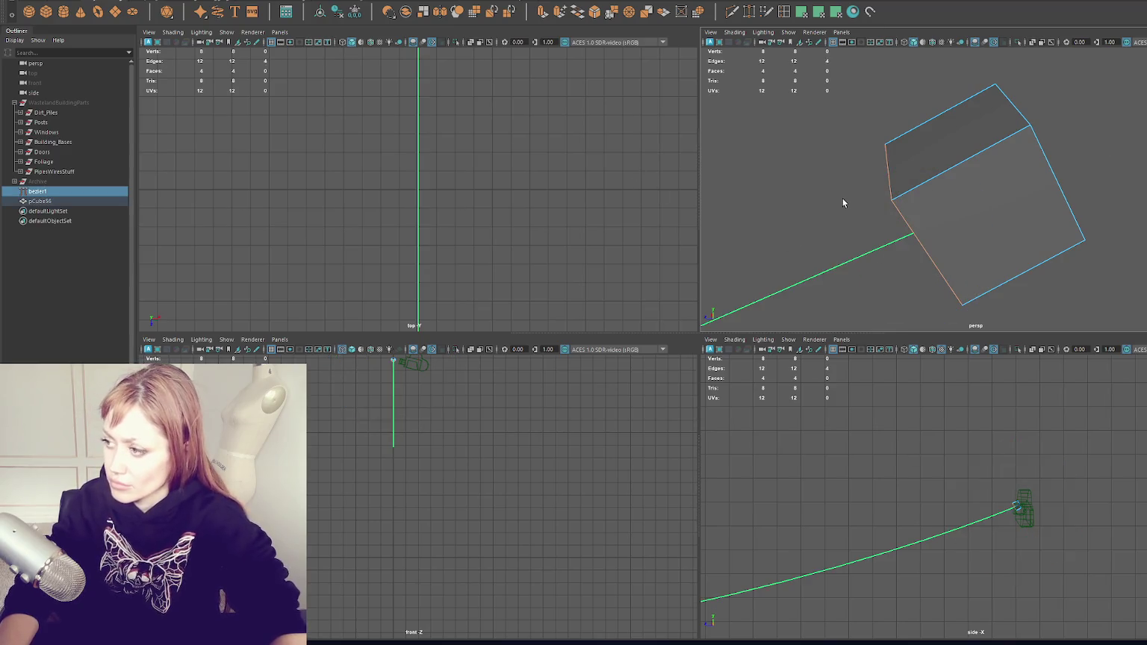
key("space")
Trial-extrude along bezier1 with 50 divisions, inspect the result, then undo it
key("f")
left_click(226, 32)
left_click(239, 171)
left_click(183, 1)
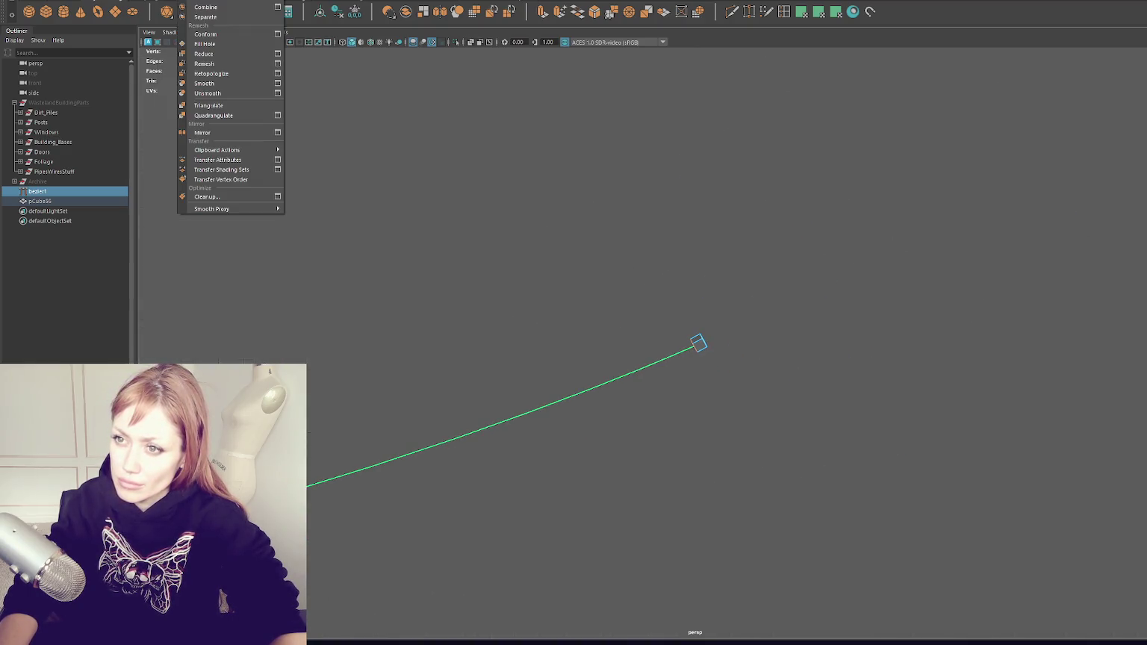
mouse_move(210, 2)
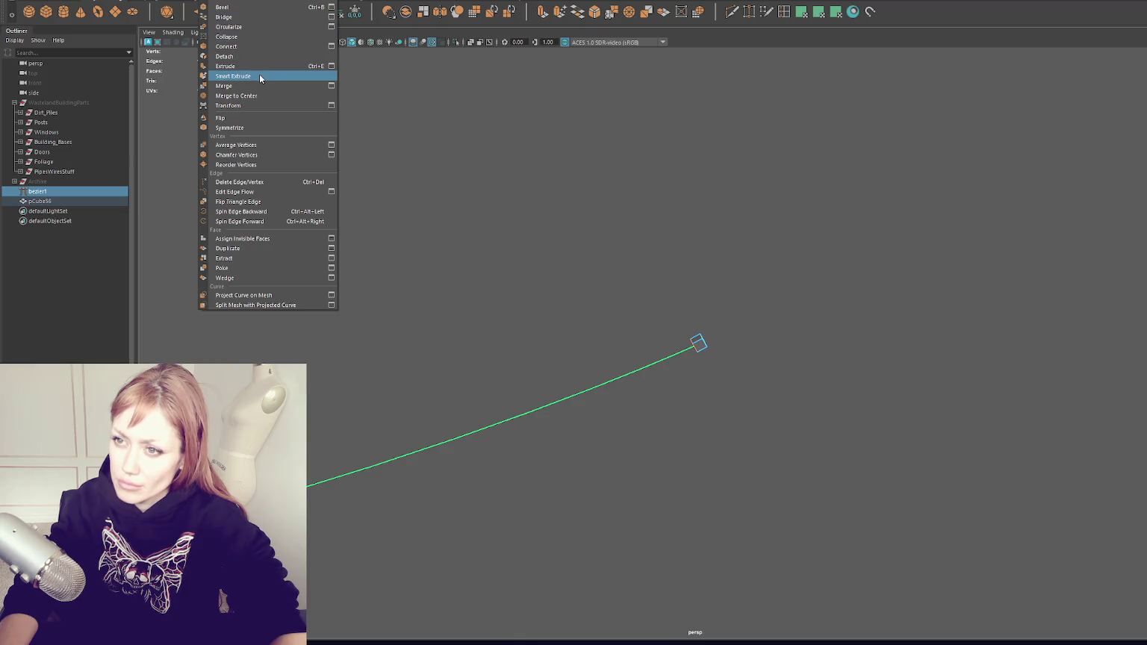
left_click(331, 65)
left_click_drag(712, 134, 927, 139)
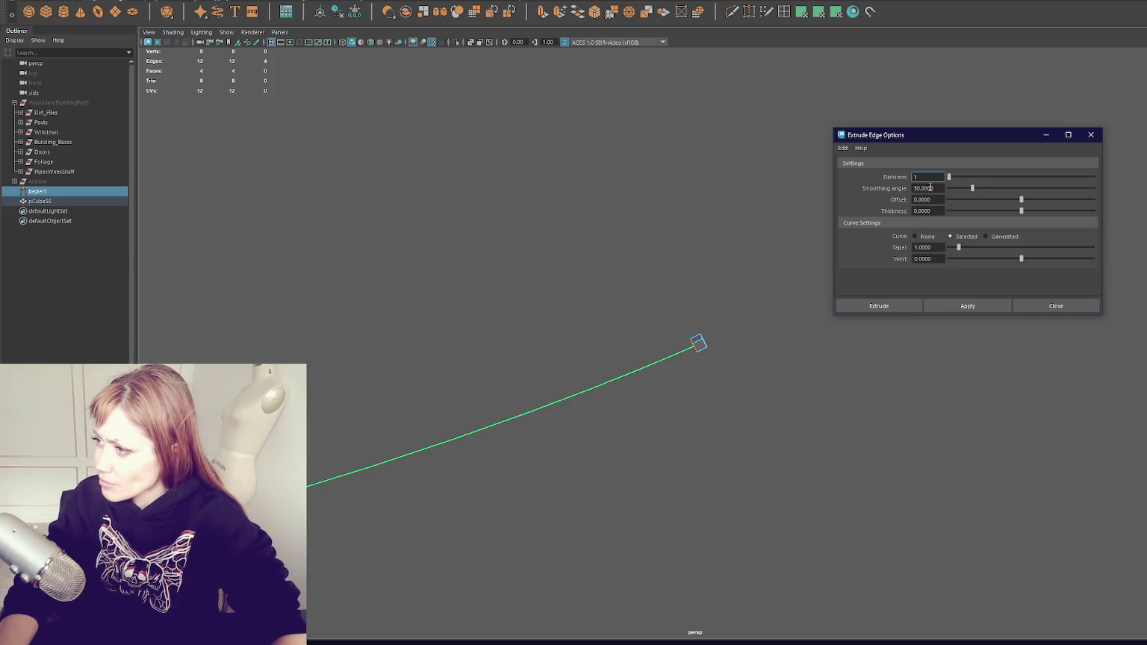
type("50")
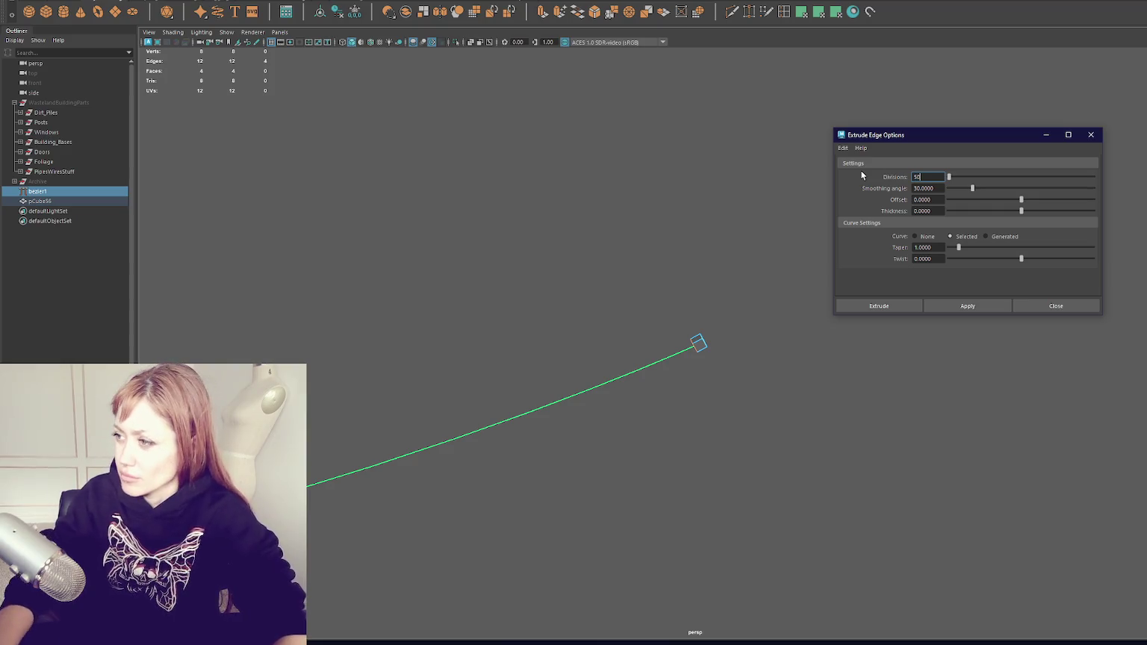
left_click(952, 300)
mouse_move(747, 388)
left_mouse_down()
mouse_move(653, 416)
mouse_move(764, 399)
mouse_move(566, 371)
mouse_move(609, 374)
mouse_move(566, 379)
mouse_move(543, 366)
mouse_move(760, 324)
left_mouse_up()
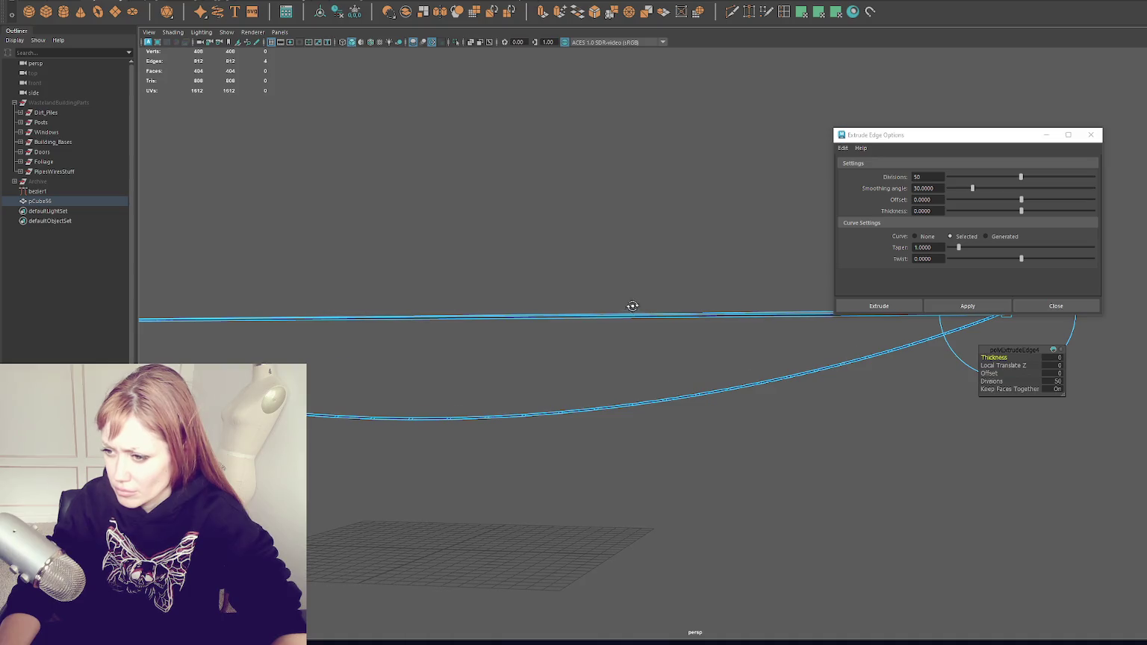
mouse_move(633, 307)
left_mouse_down()
mouse_move(643, 341)
mouse_move(629, 291)
mouse_move(681, 310)
mouse_move(757, 301)
mouse_move(615, 303)
mouse_move(643, 320)
mouse_move(539, 315)
mouse_move(586, 307)
mouse_move(648, 310)
mouse_move(97, 351)
left_mouse_up()
key("ctrl+z")
Select the cube's end edge loop and extrude it along the curve with taper 0
left_click(790, 317)
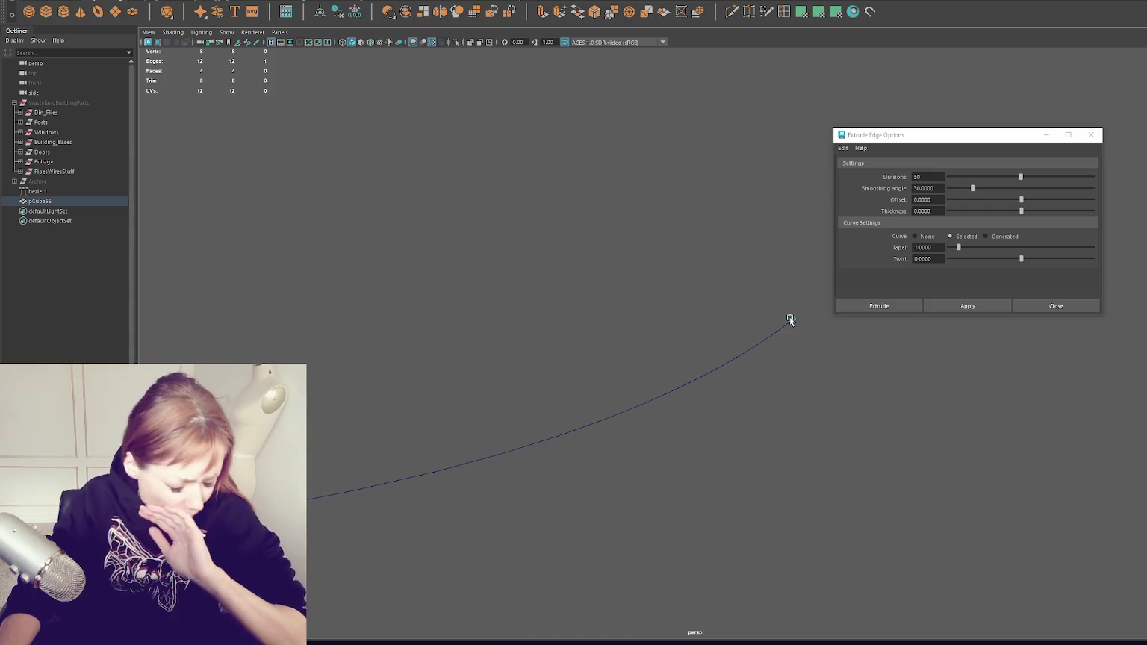
key("f")
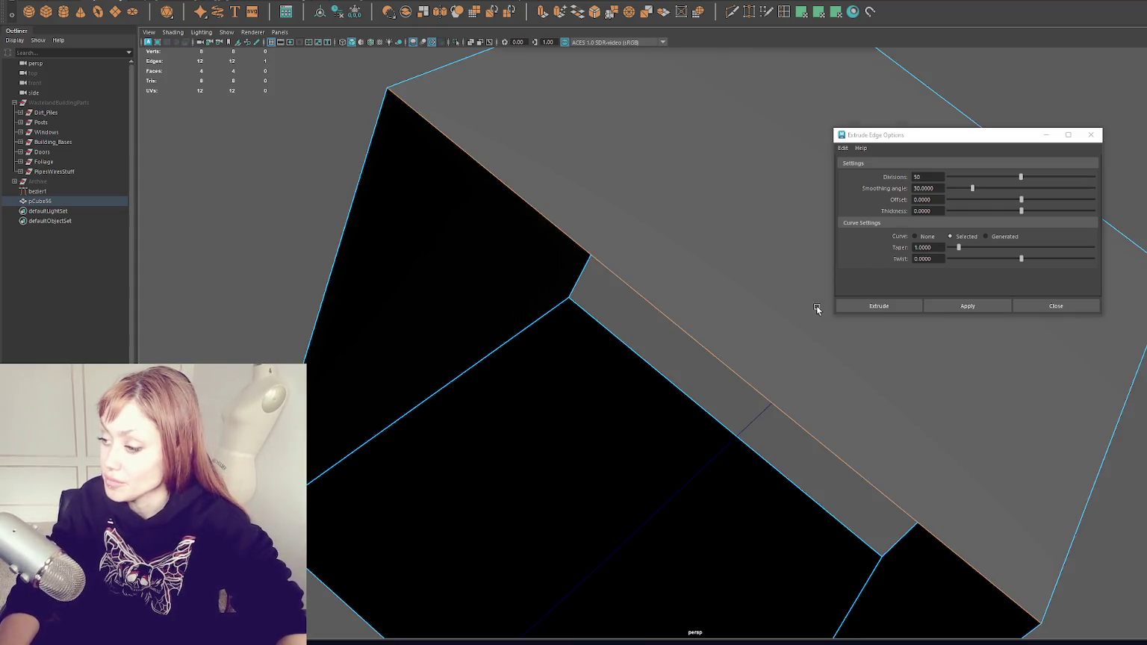
double_click(701, 350)
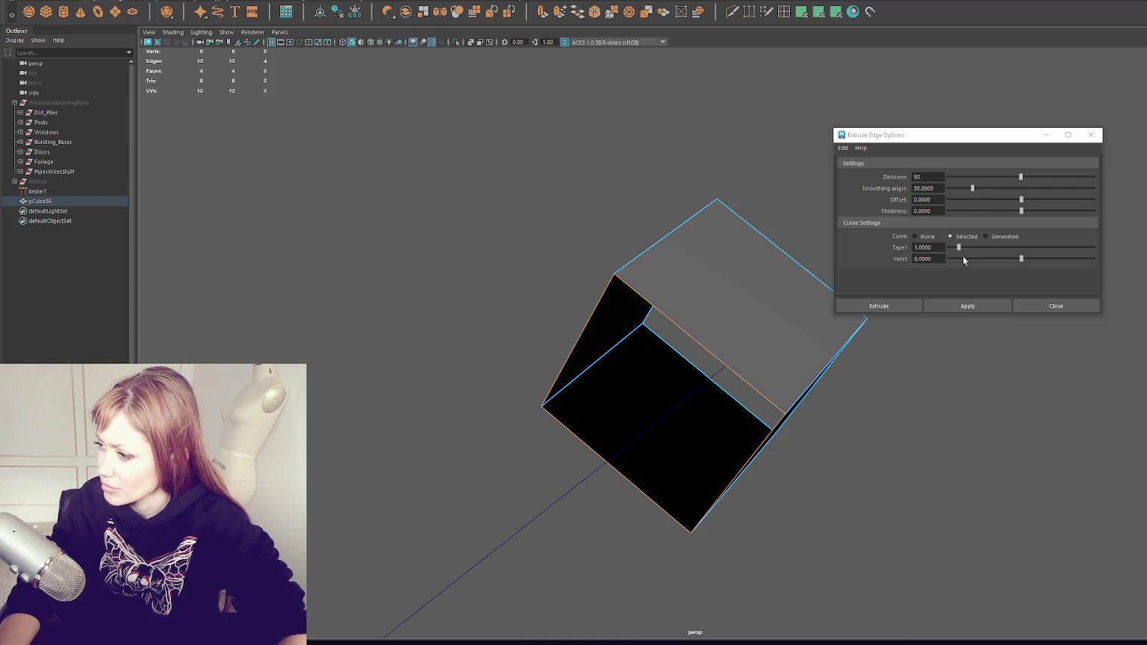
left_click_drag(962, 248, 943, 248)
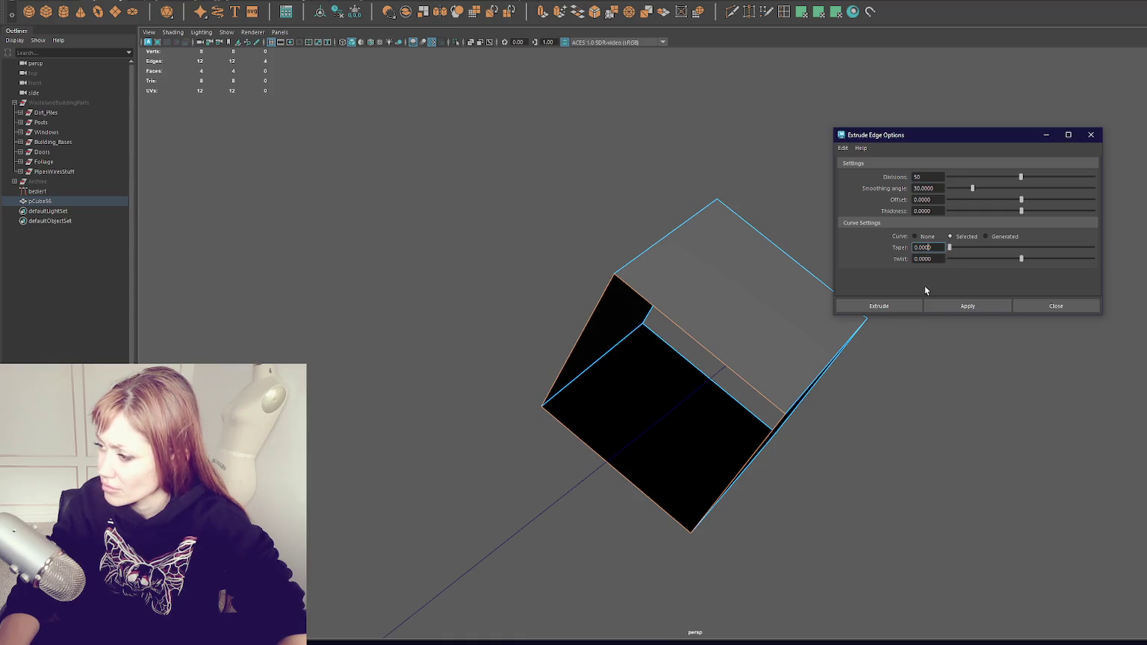
left_click(941, 303)
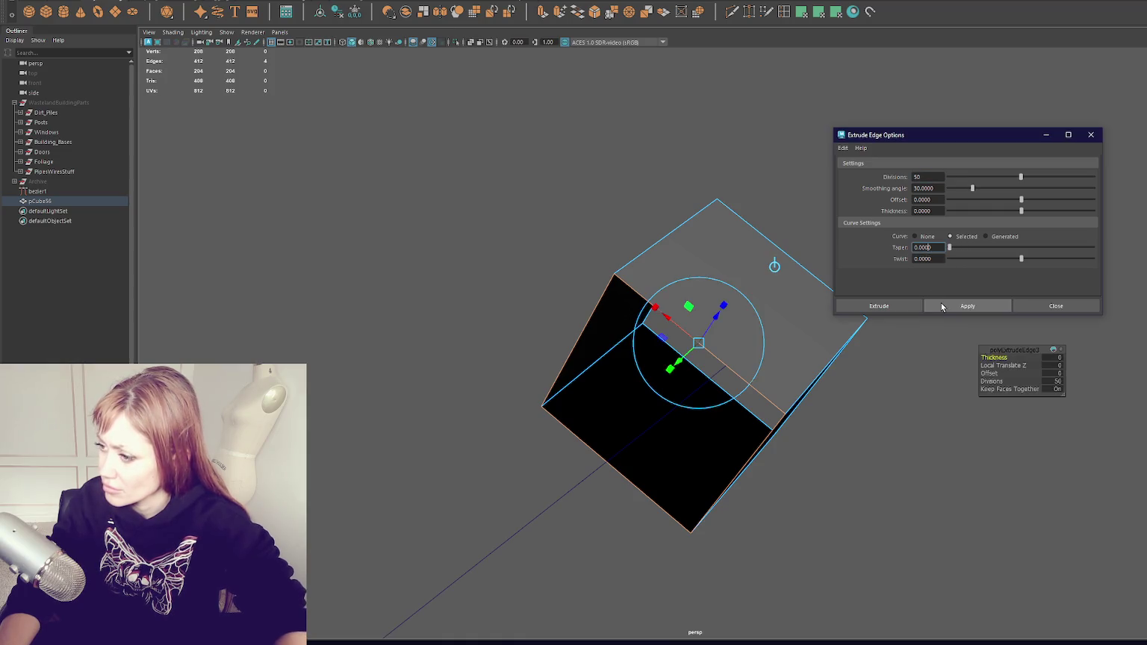
Return to object mode, pick the cube's edges and insert a new edge loop across it
right_click(548, 167)
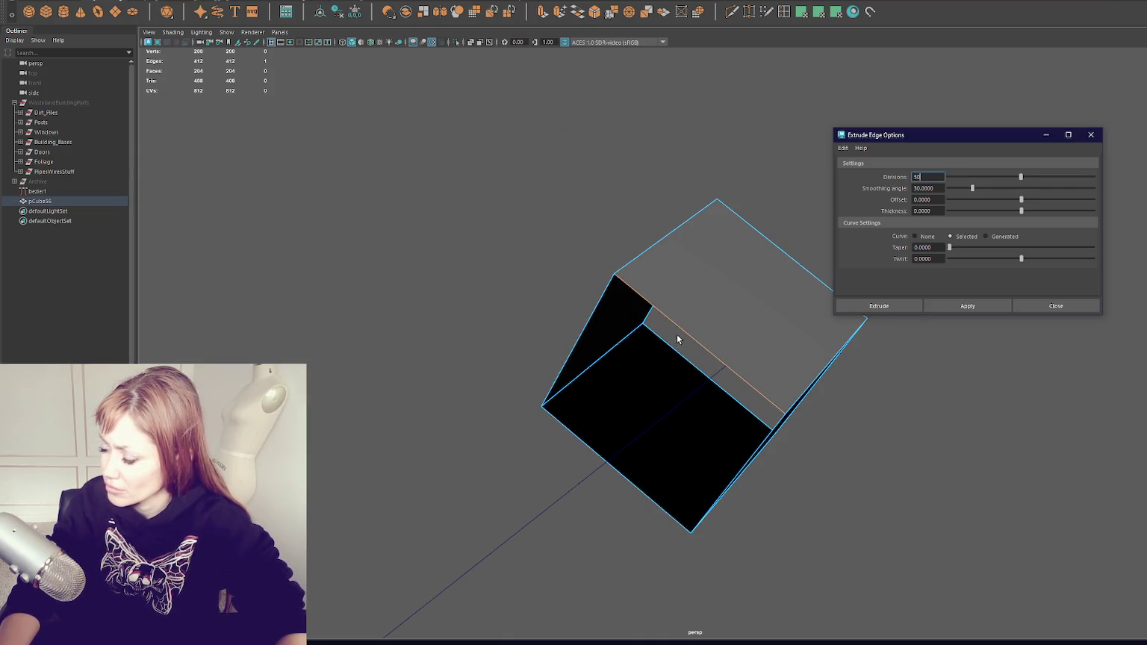
mouse_move(859, 135)
left_mouse_down()
mouse_move(1144, 126)
mouse_move(965, 119)
left_mouse_up()
right_click(349, 71)
left_click(668, 259)
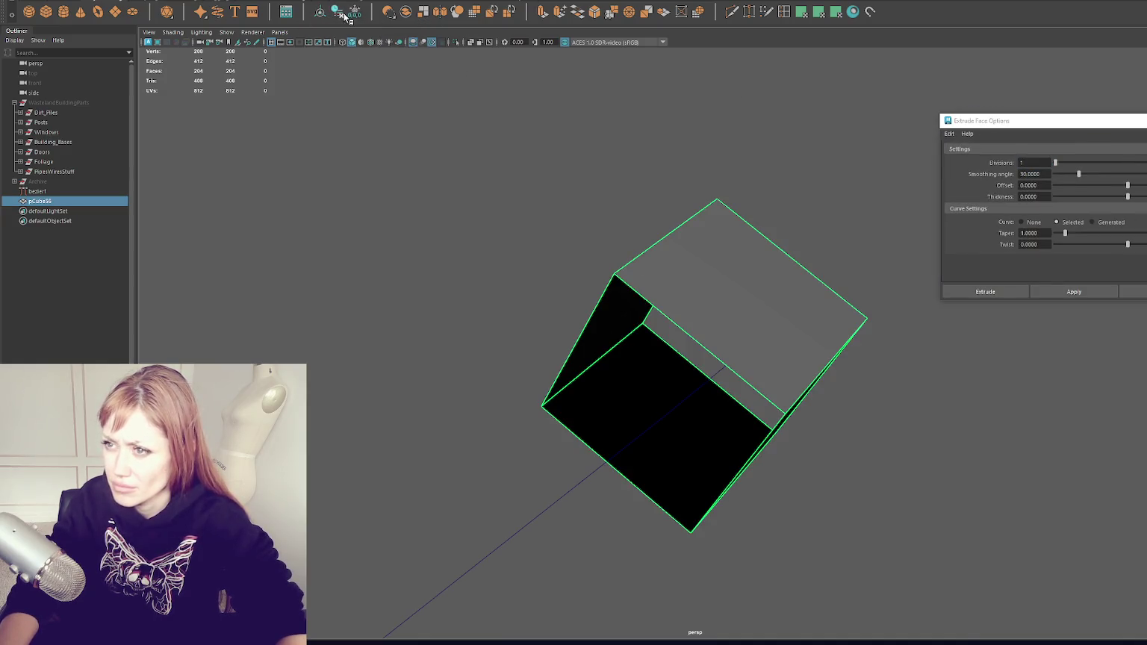
left_click(438, 186)
left_click(719, 360)
key("ctrl+e")
mouse_move(653, 407)
left_mouse_down()
mouse_move(650, 449)
mouse_move(769, 397)
mouse_move(886, 373)
mouse_move(824, 387)
mouse_move(853, 350)
left_mouse_up()
left_click_drag(931, 216, 799, 297, "alt")
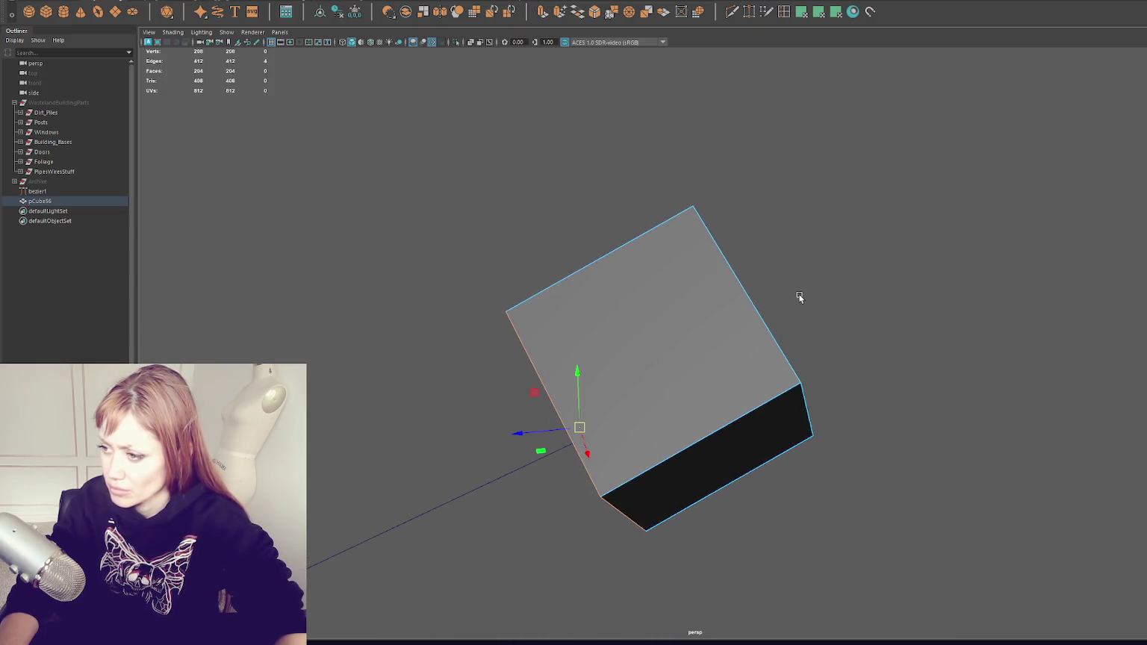
left_click(760, 314)
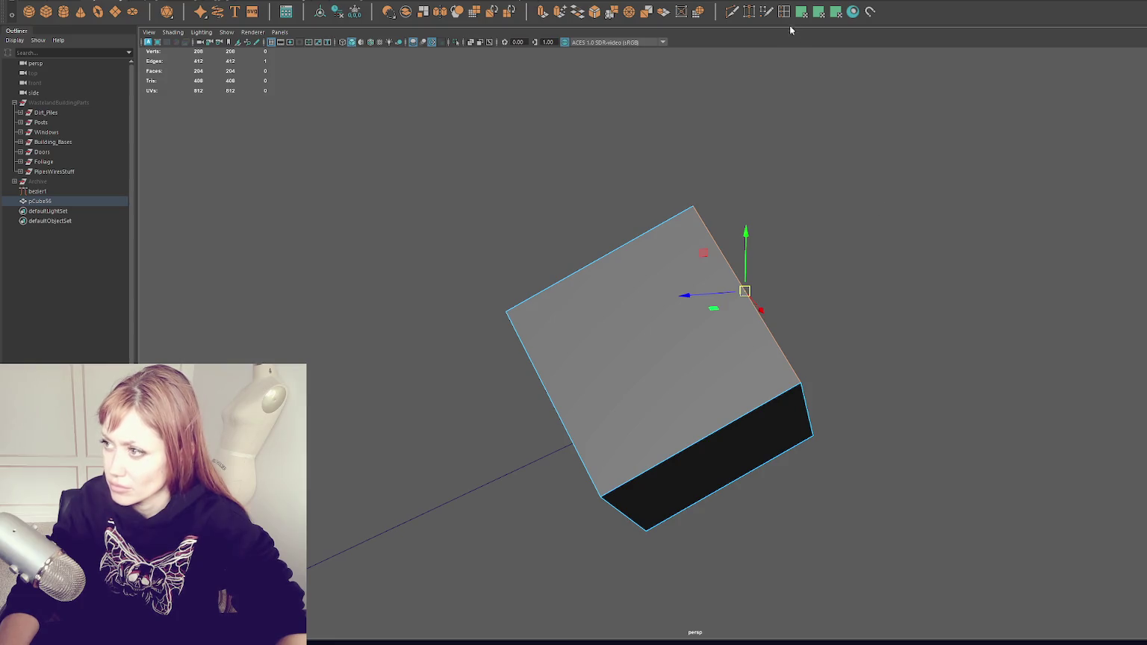
left_click(736, 423)
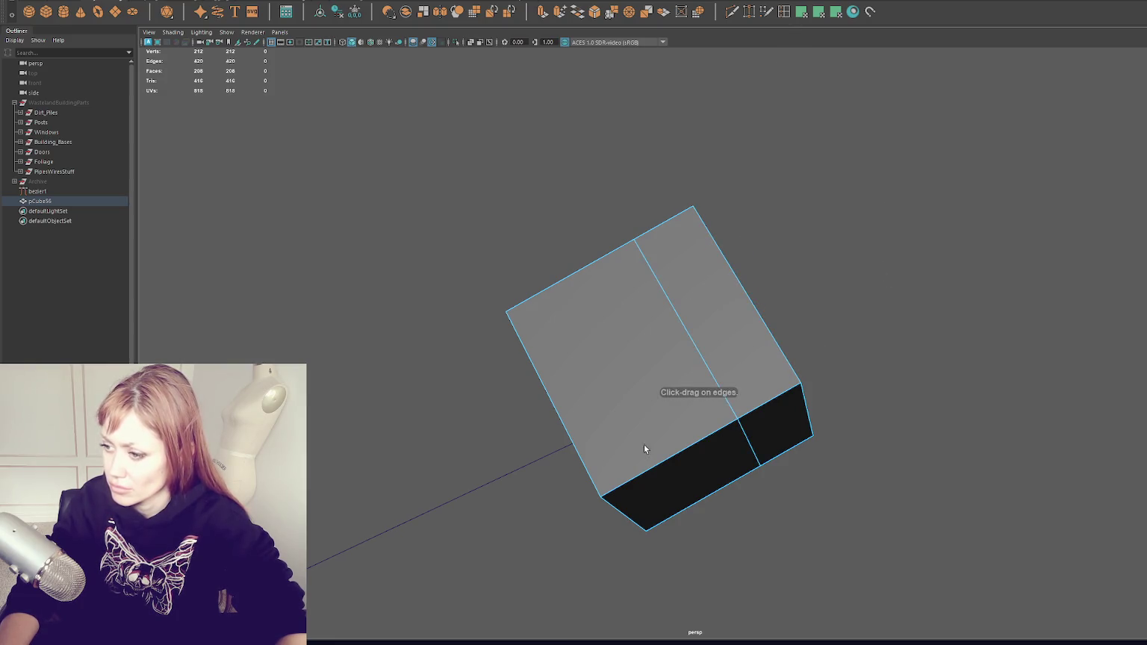
Delete the cube's left-side faces and orbit to view its open side
left_click_drag(645, 448, 563, 533)
key("Delete")
left_click_drag(551, 446, 490, 332)
key("Delete")
right_click(557, 204)
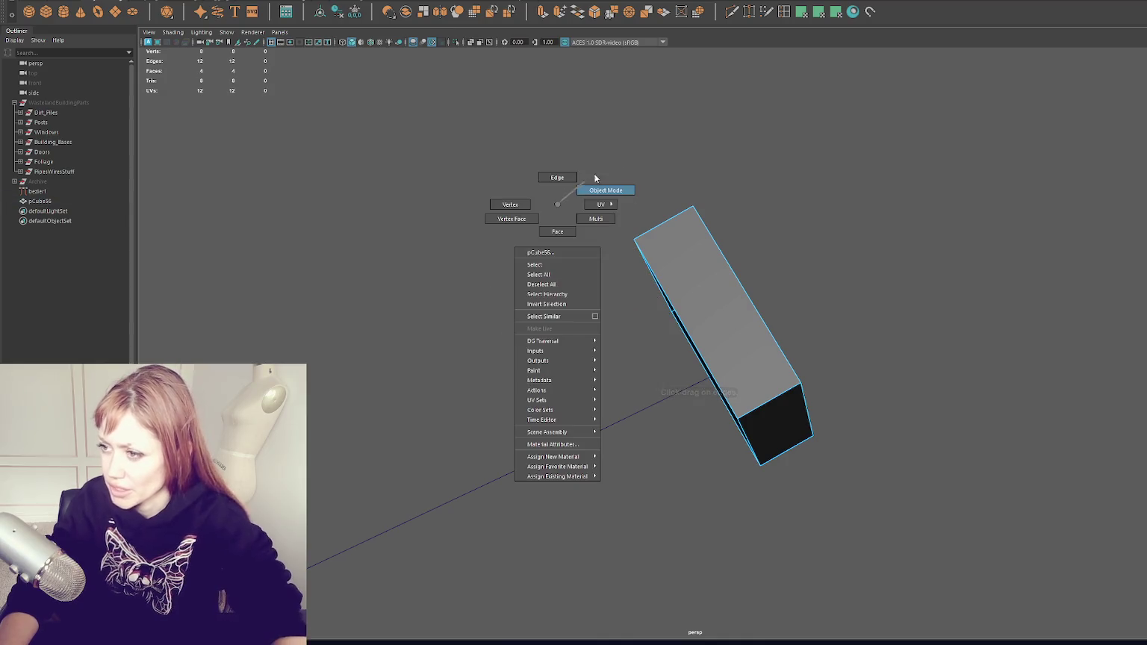
left_click(670, 305)
mouse_move(671, 304)
left_mouse_down()
mouse_move(704, 339)
mouse_move(591, 197)
left_mouse_up()
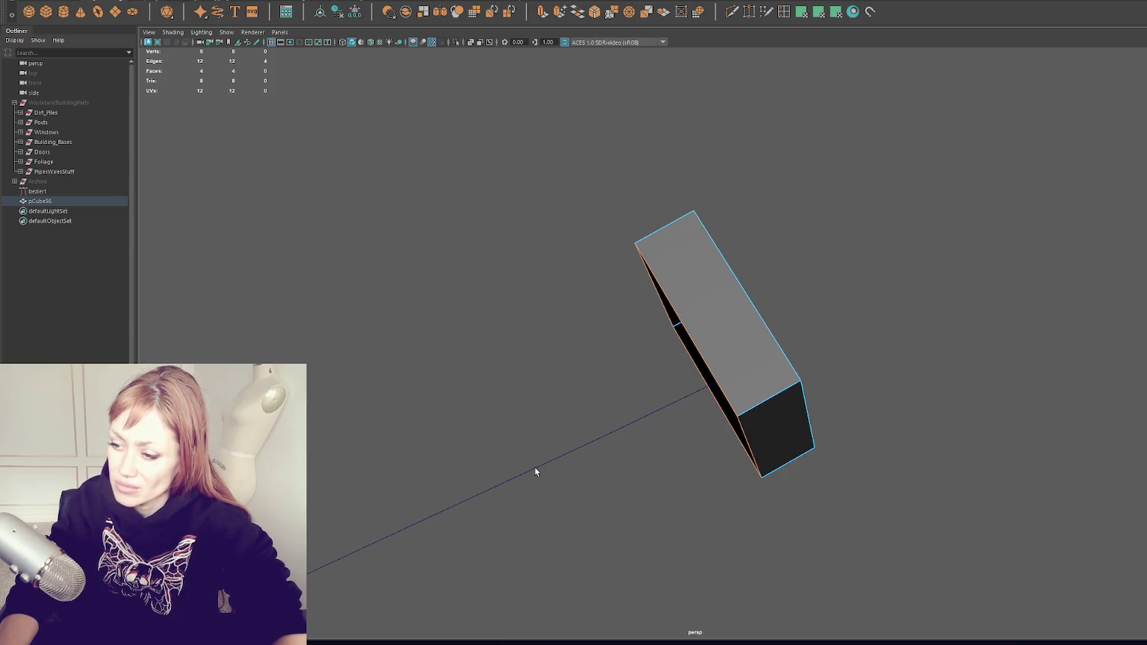
left_click_drag(541, 465, 559, 451)
Select the box's edges together with the bezier1 curve and open the Edit Mesh menu
right_click(457, 292)
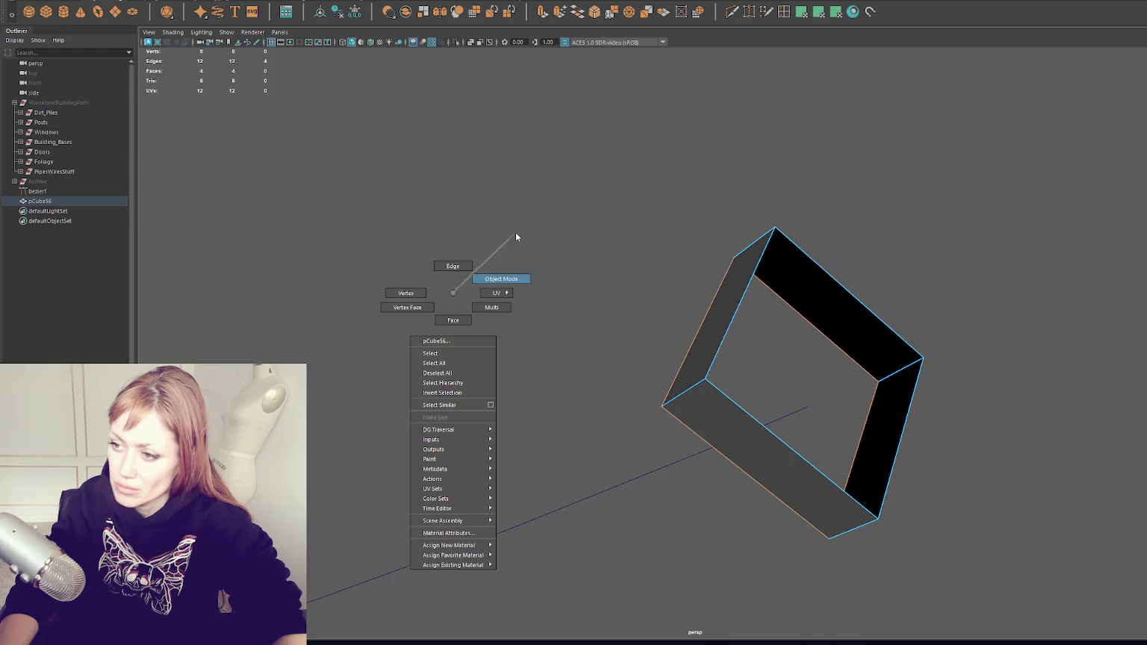
left_click(635, 476)
left_click(692, 417)
left_click_drag(692, 418, 758, 359)
right_click(830, 258)
left_click_drag(331, 157, 350, 151)
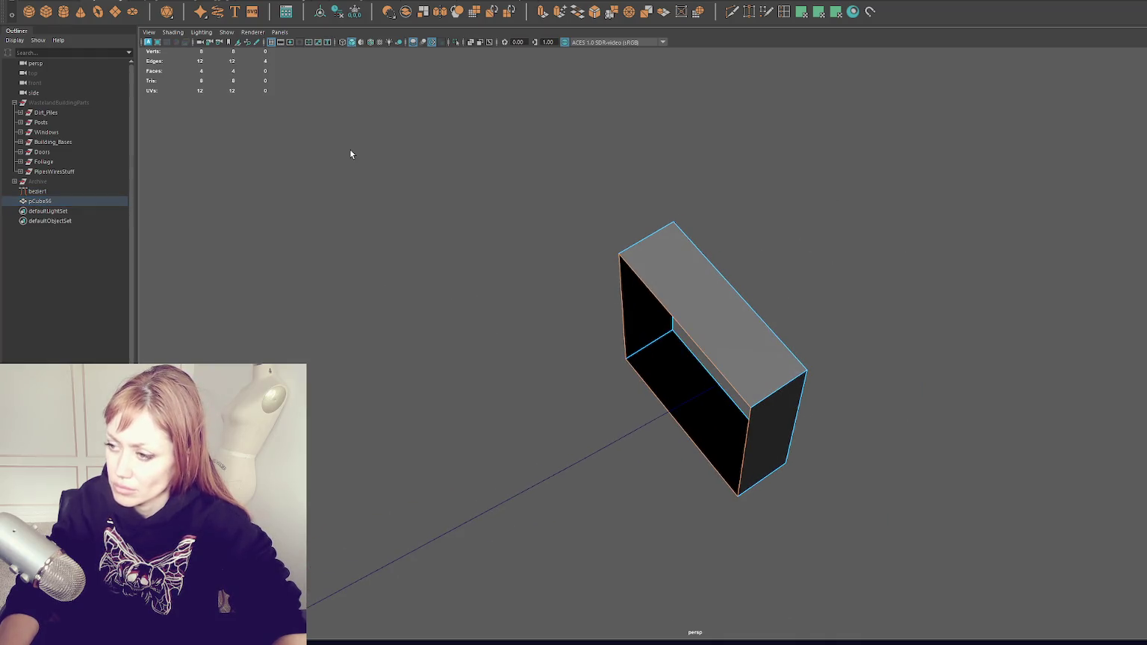
left_click(546, 479)
left_click(213, 0)
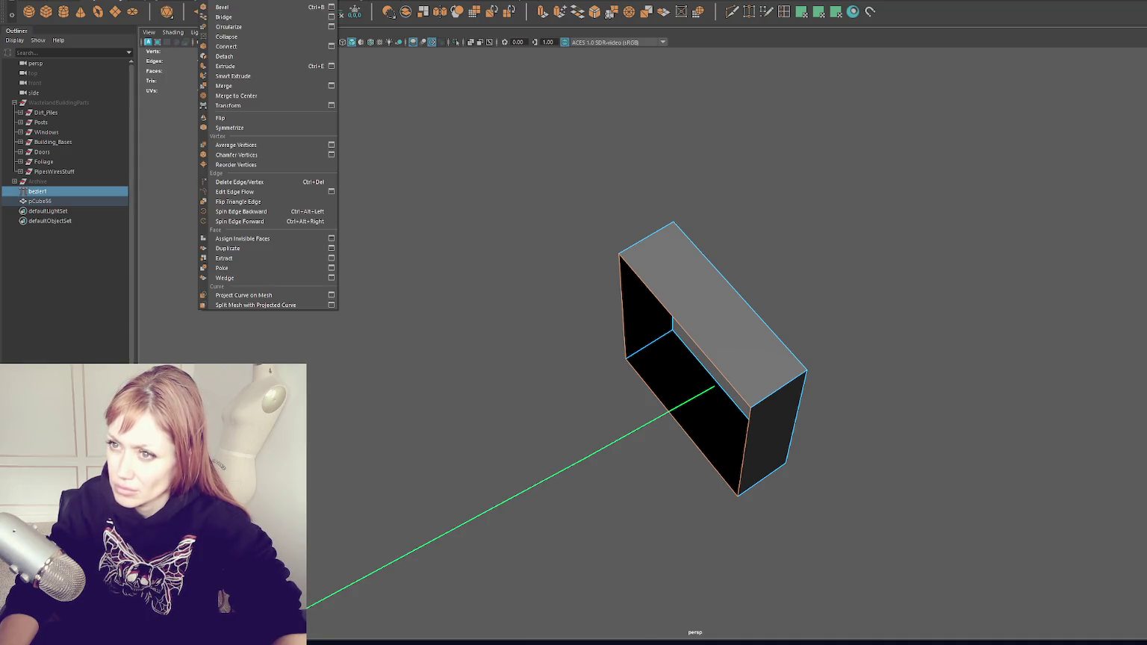
left_click(331, 65)
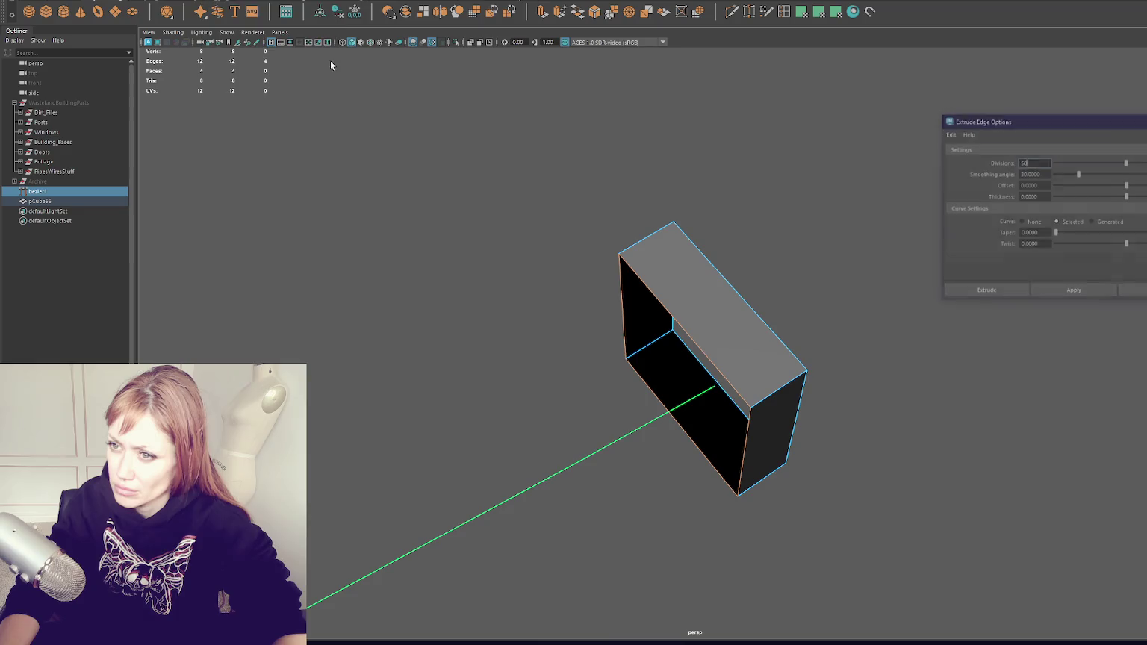
left_click(1083, 294)
mouse_move(852, 333)
left_mouse_down()
mouse_move(801, 331)
mouse_move(776, 347)
left_mouse_up()
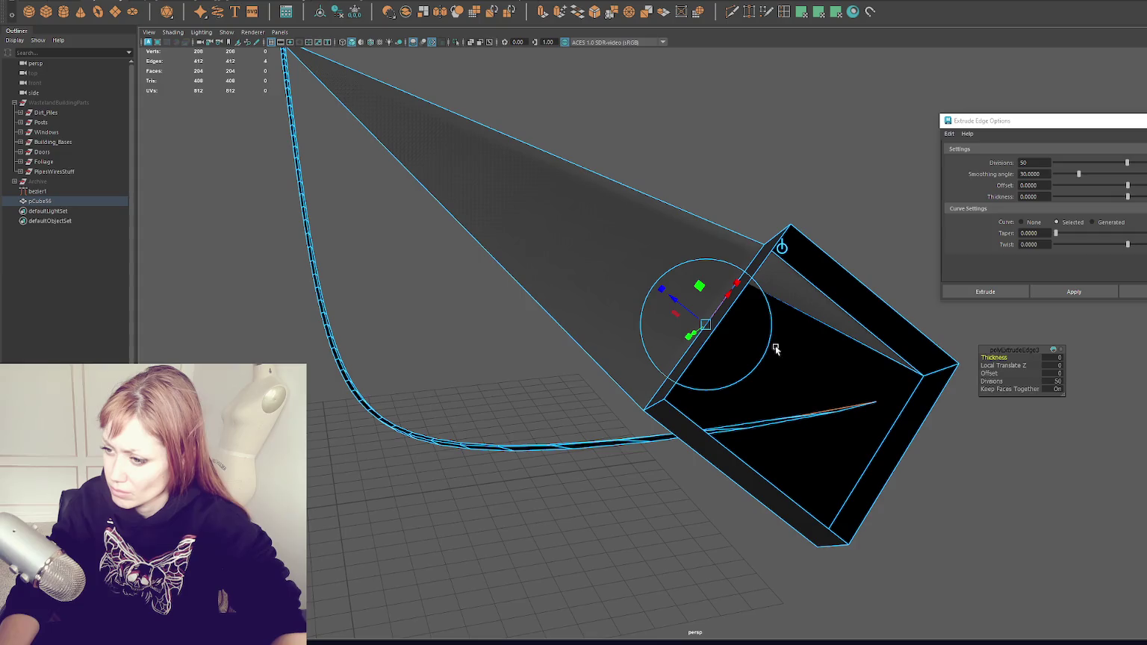
key("ctrl+z")
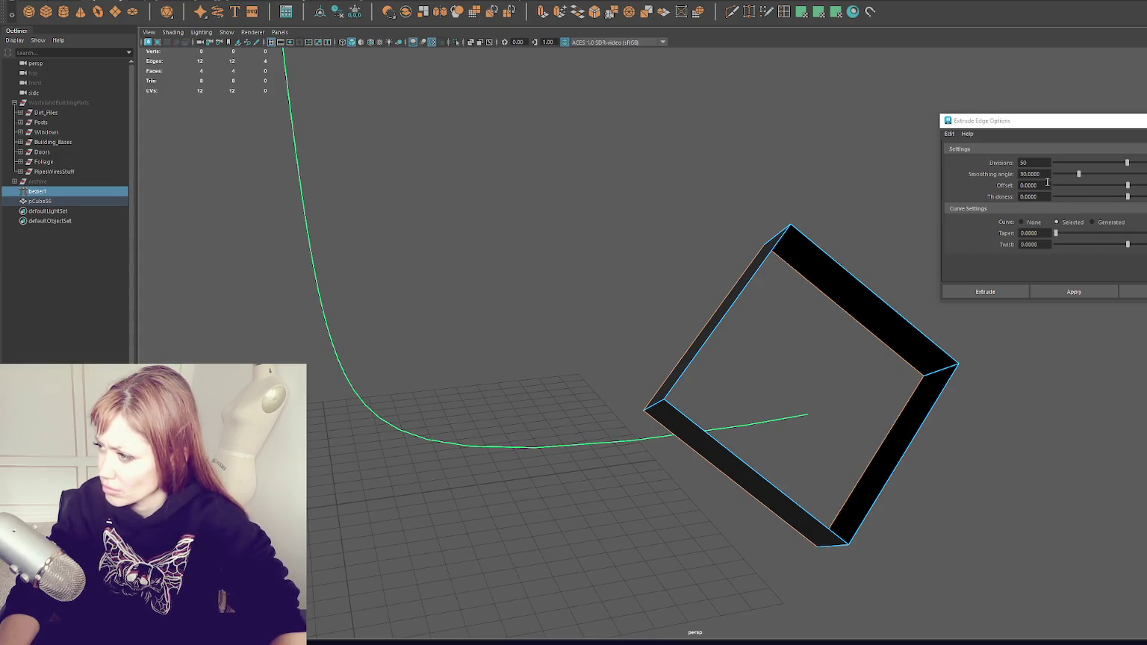
left_click_drag(1081, 196, 1142, 197)
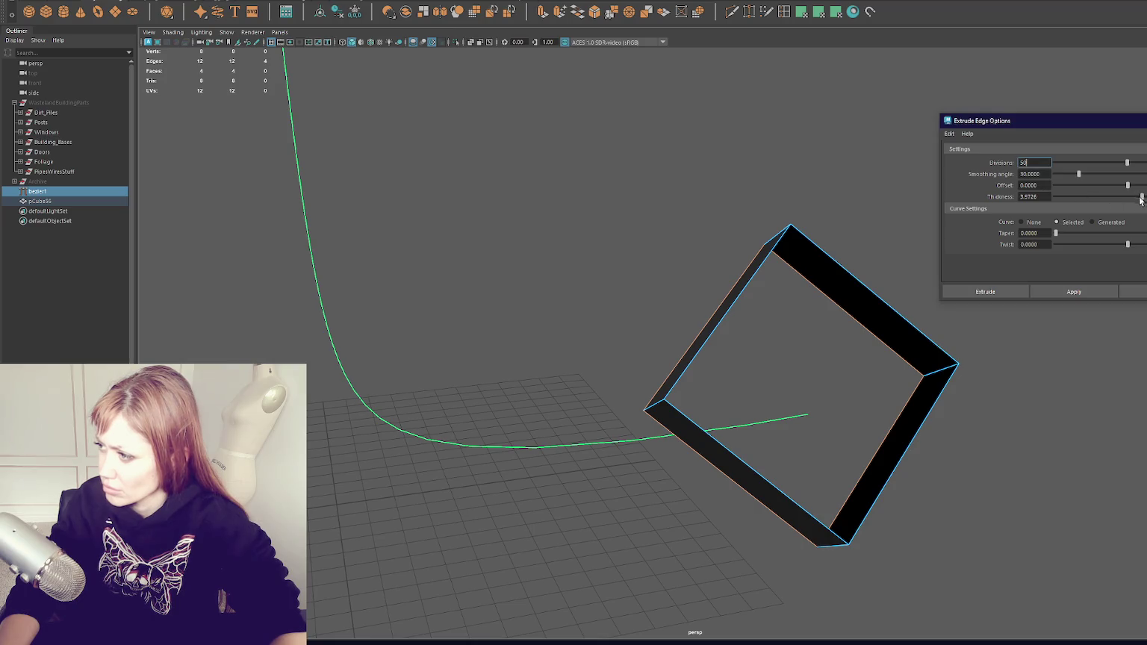
left_click(1074, 292)
left_click(846, 241)
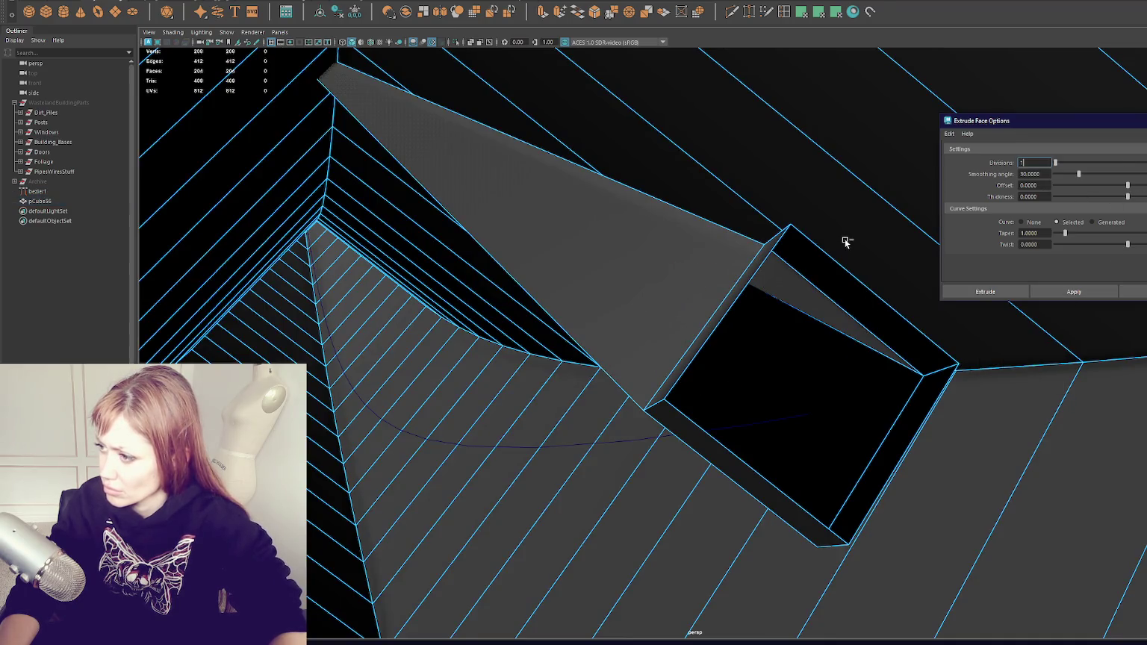
key("ctrl+z")
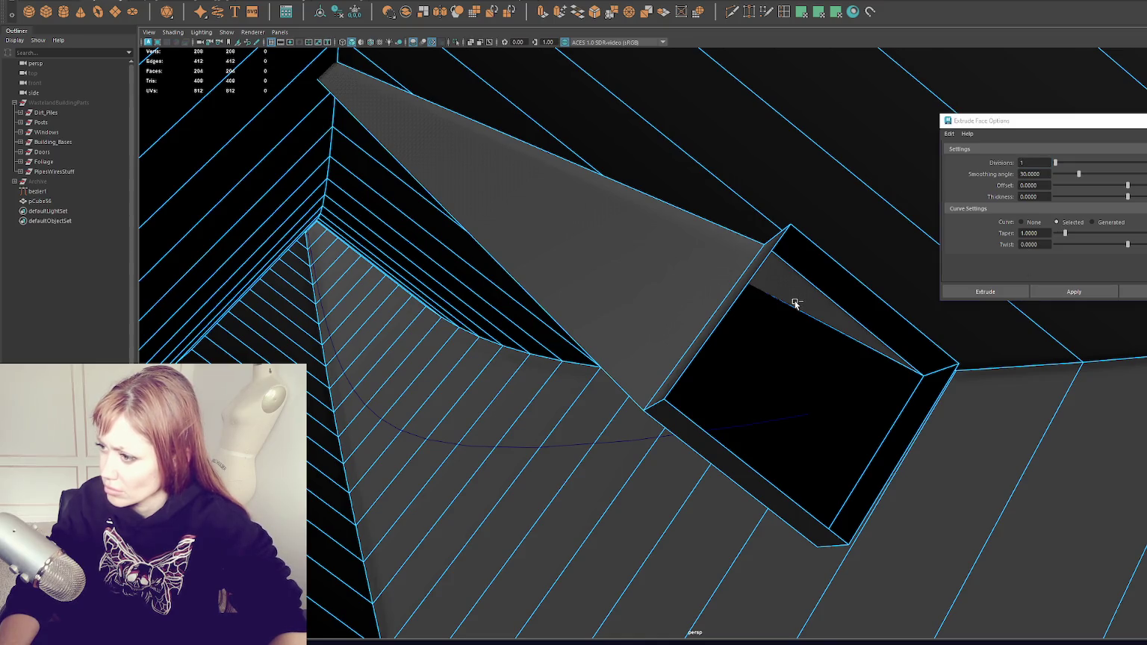
key("ctrl+z")
key("ctrl+z")
key("ctrl+z")
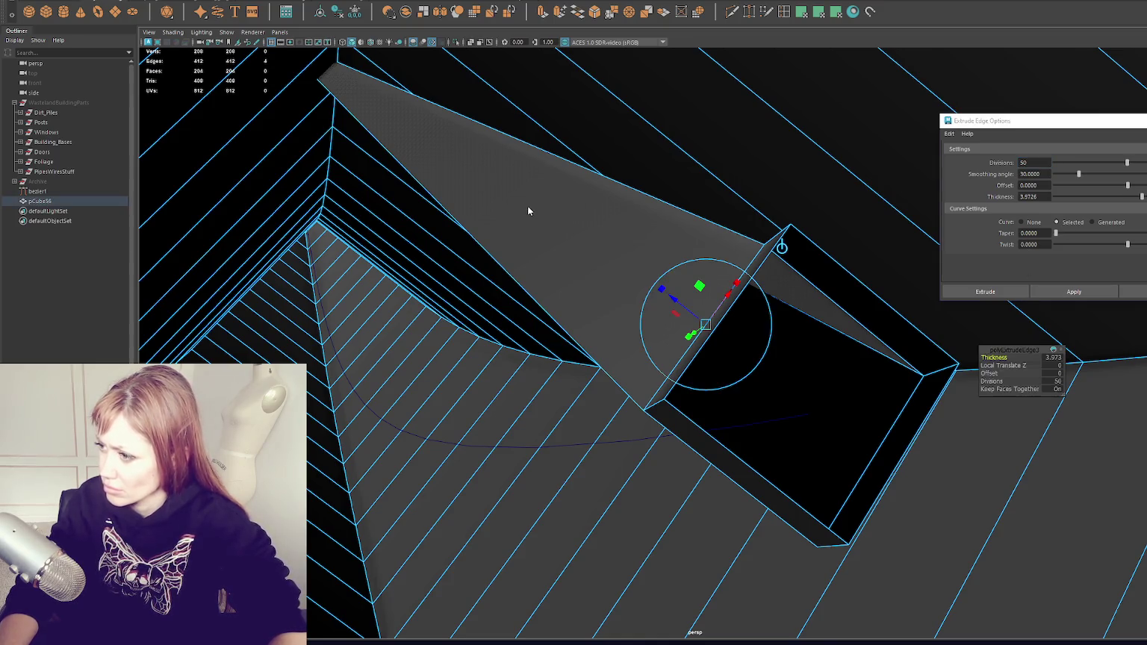
key("f")
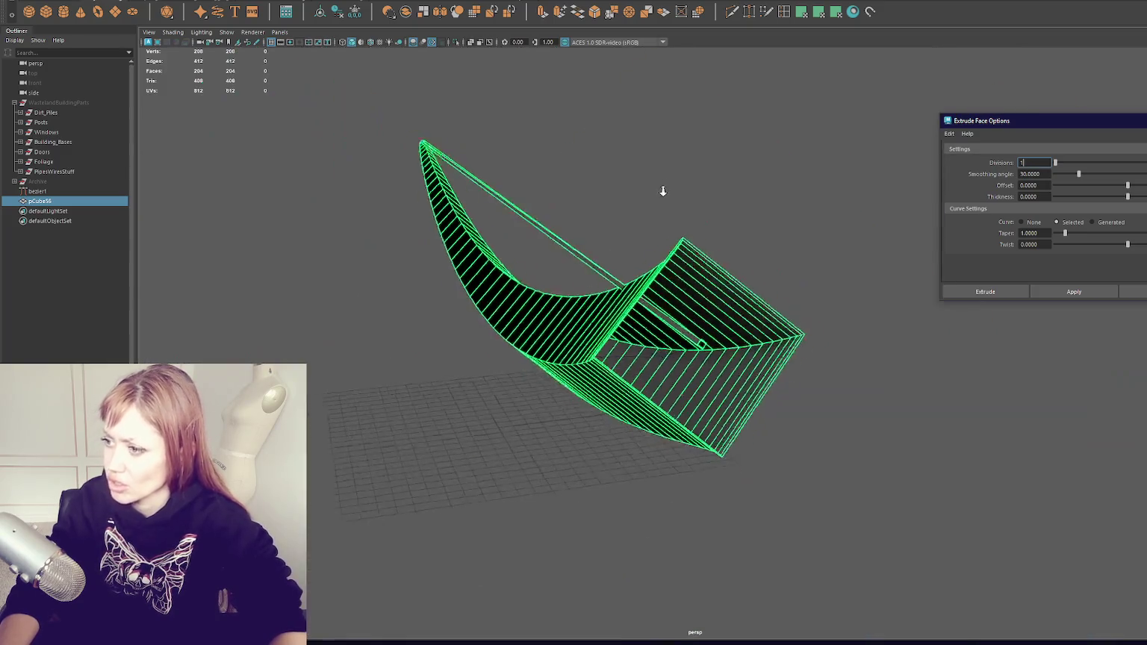
left_click_drag(656, 212, 660, 308)
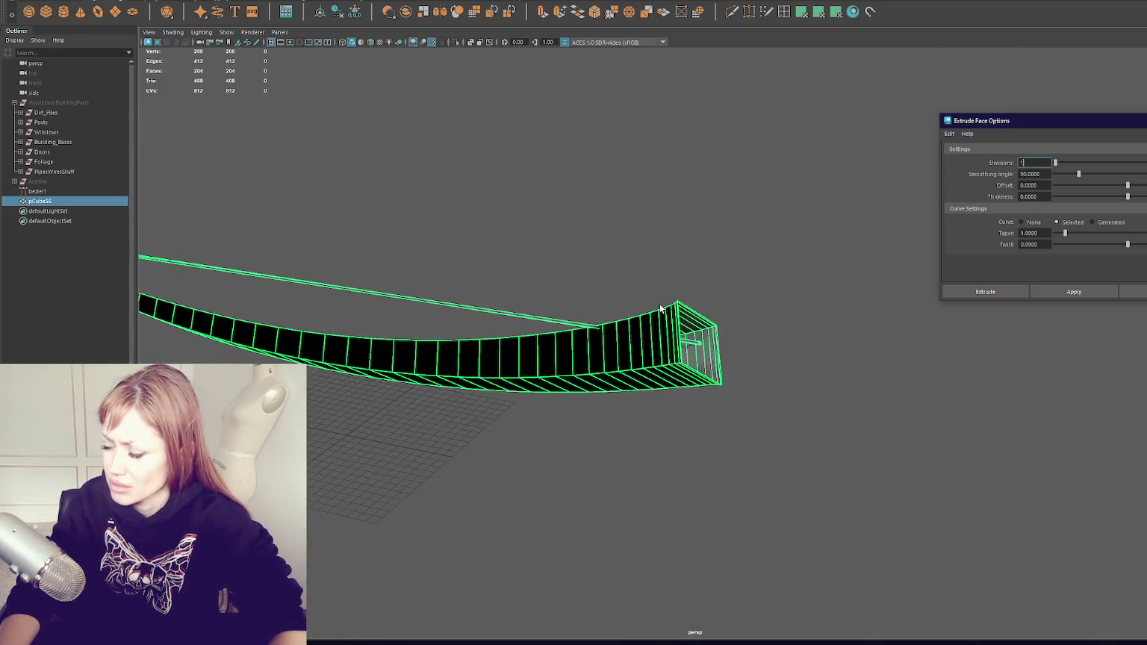
key("ctrl+z")
key("ctrl+z")
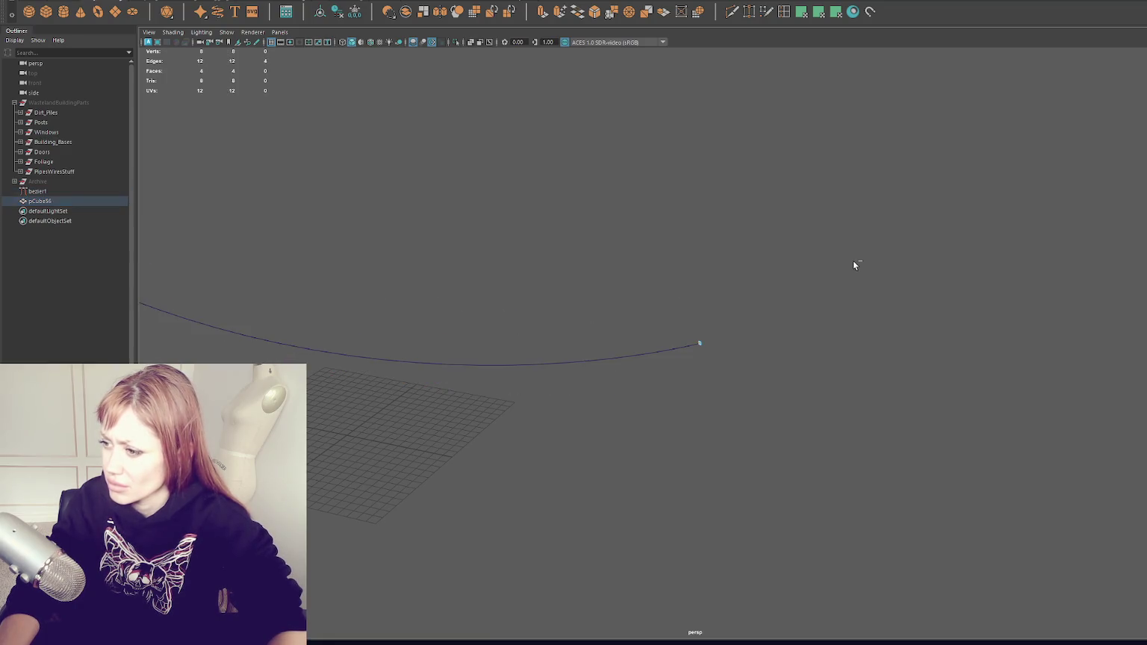
scroll(823, 290, "up", 3)
mouse_move(802, 305)
left_mouse_down()
mouse_move(922, 274)
mouse_move(755, 294)
mouse_move(713, 346)
left_mouse_up()
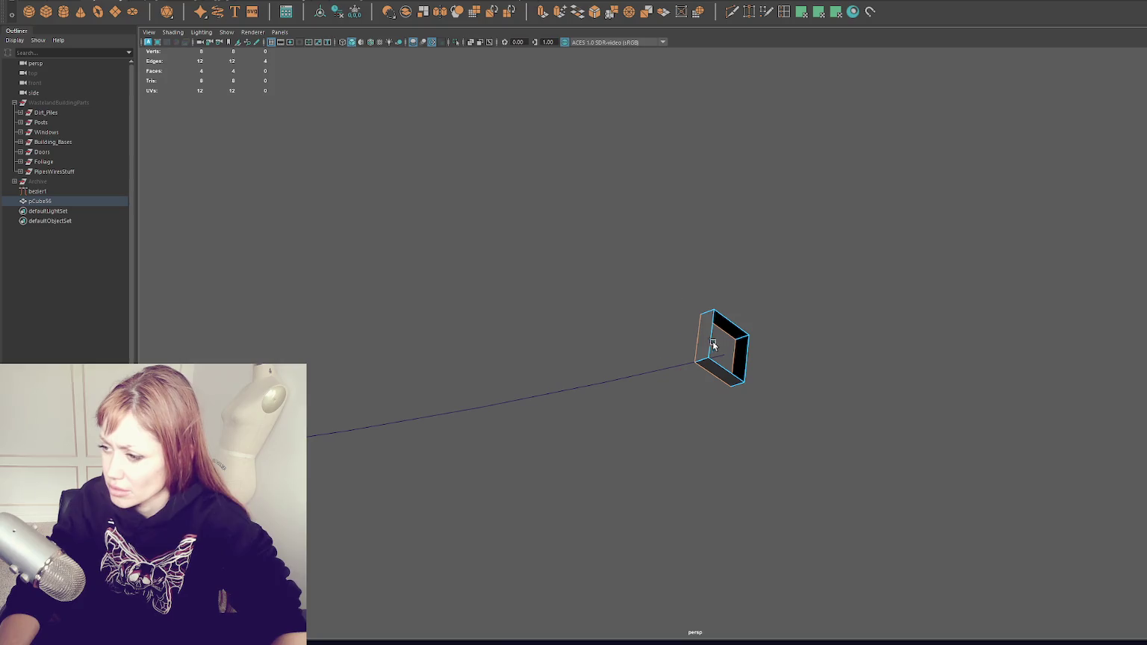
key("w")
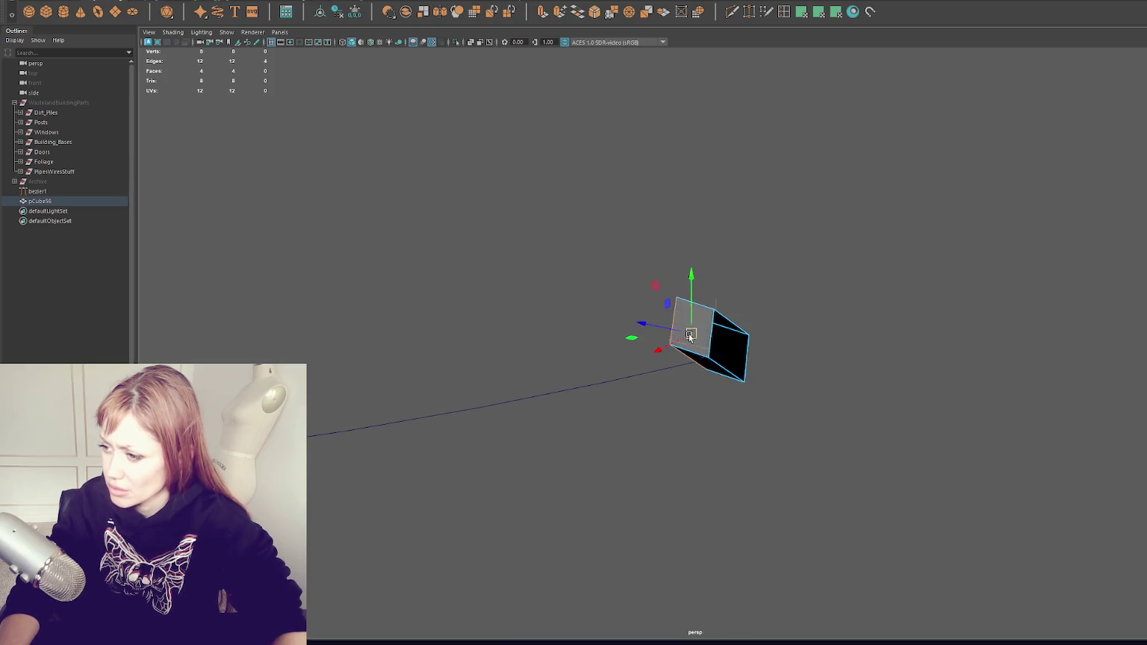
left_click(620, 381)
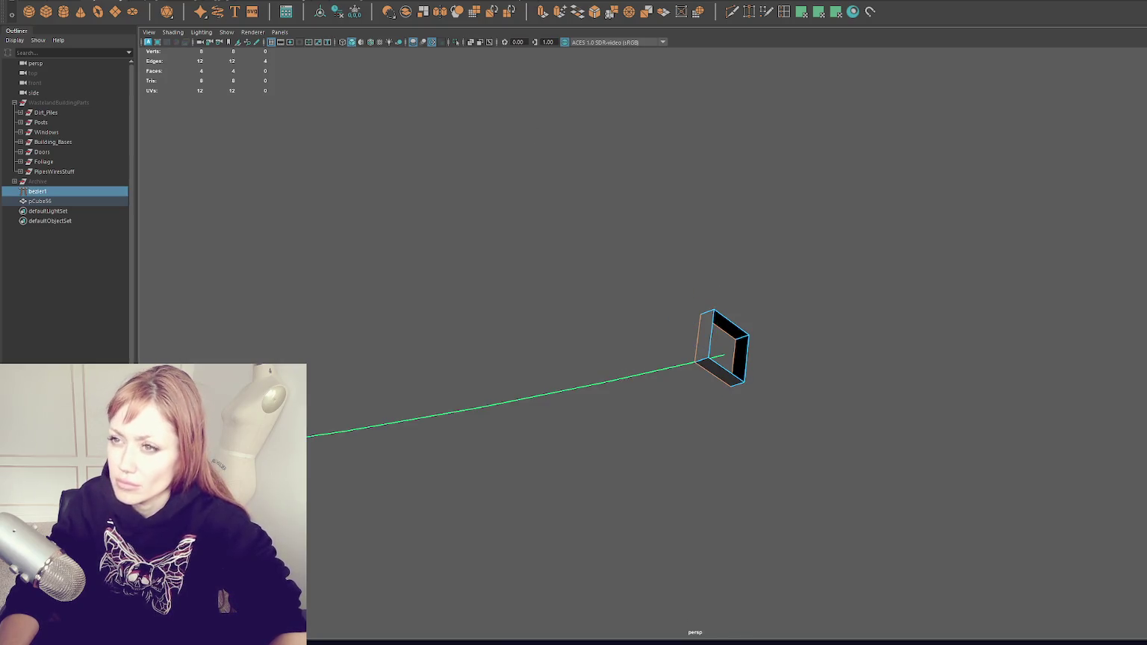
left_click(213, 0)
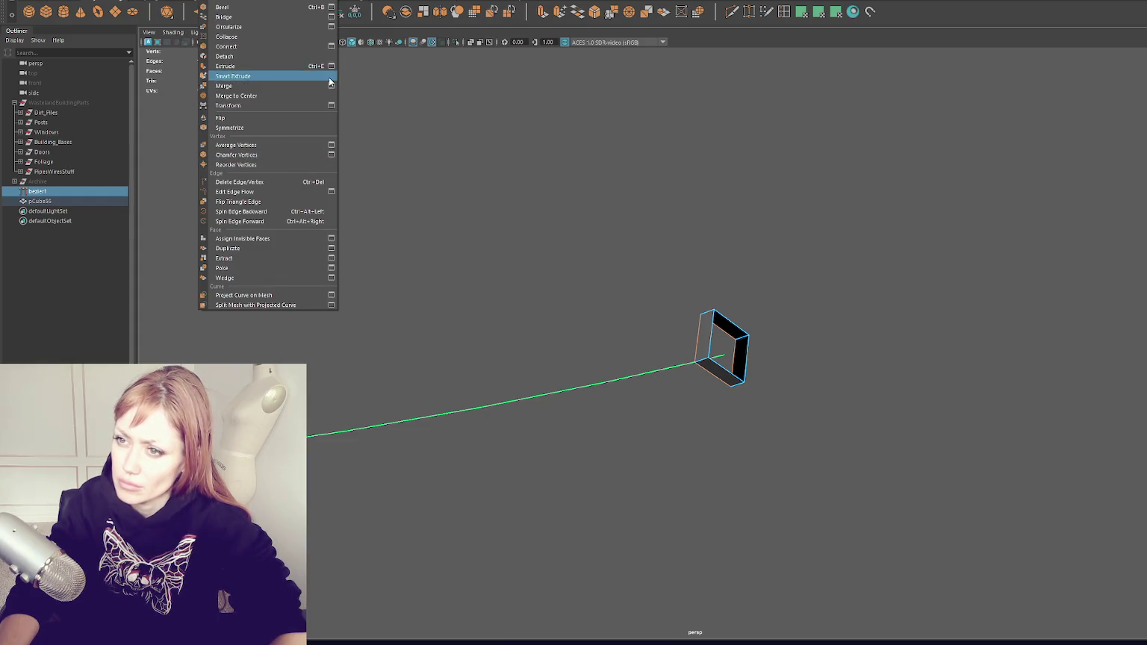
left_click(332, 67)
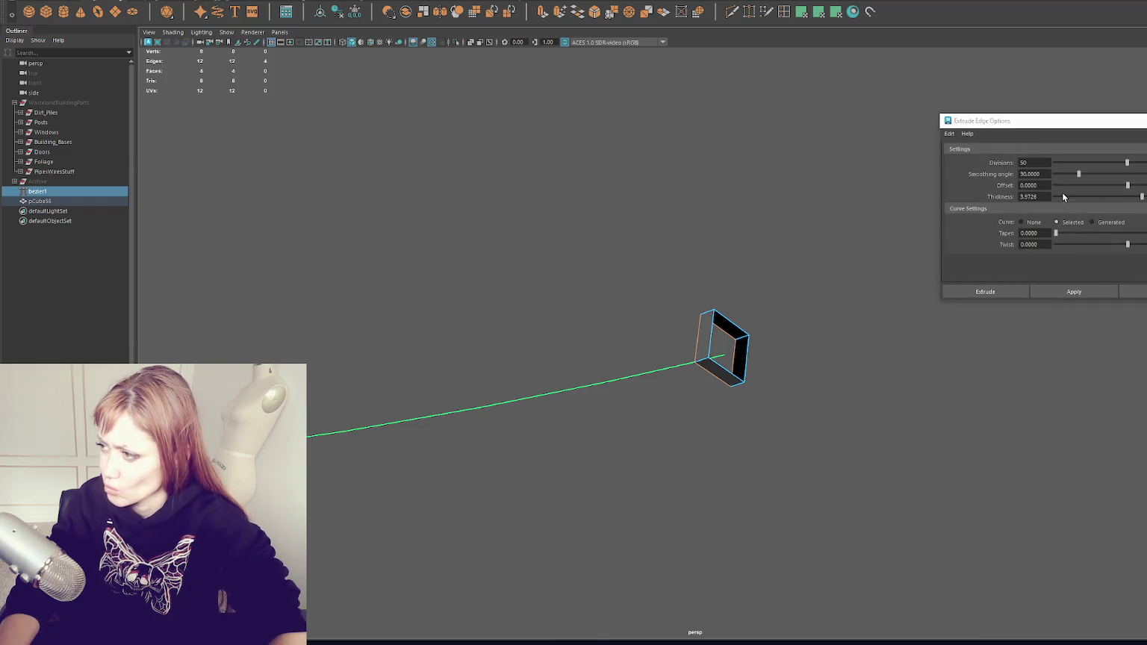
left_click(1031, 196)
type("1")
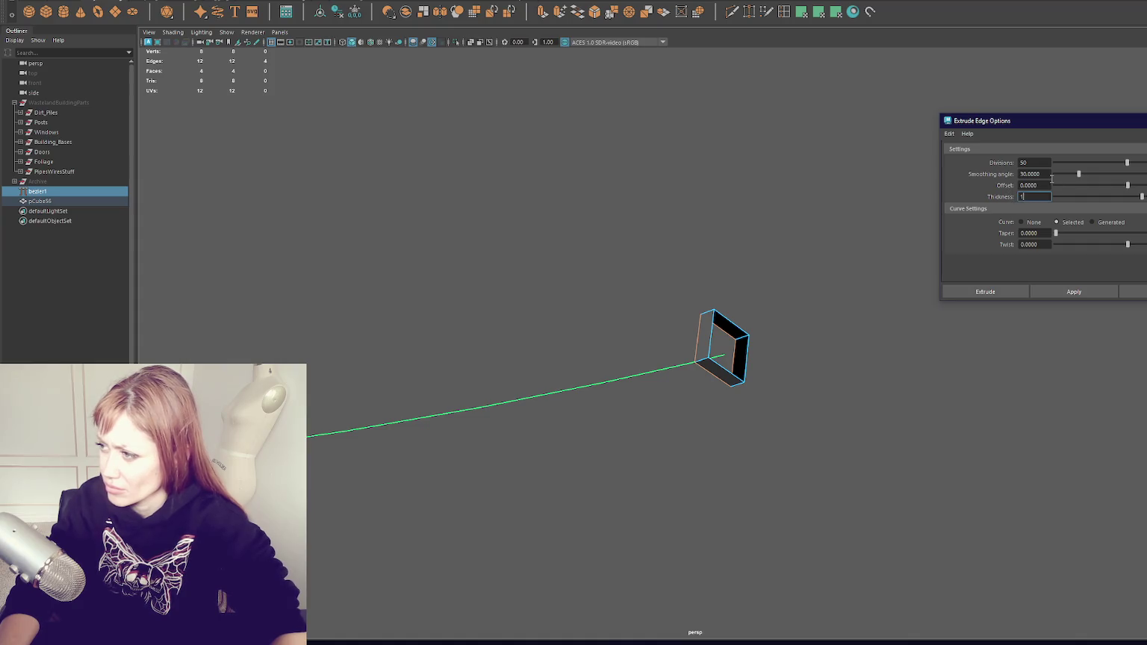
left_click(1074, 292)
scroll(499, 431, "down", 5)
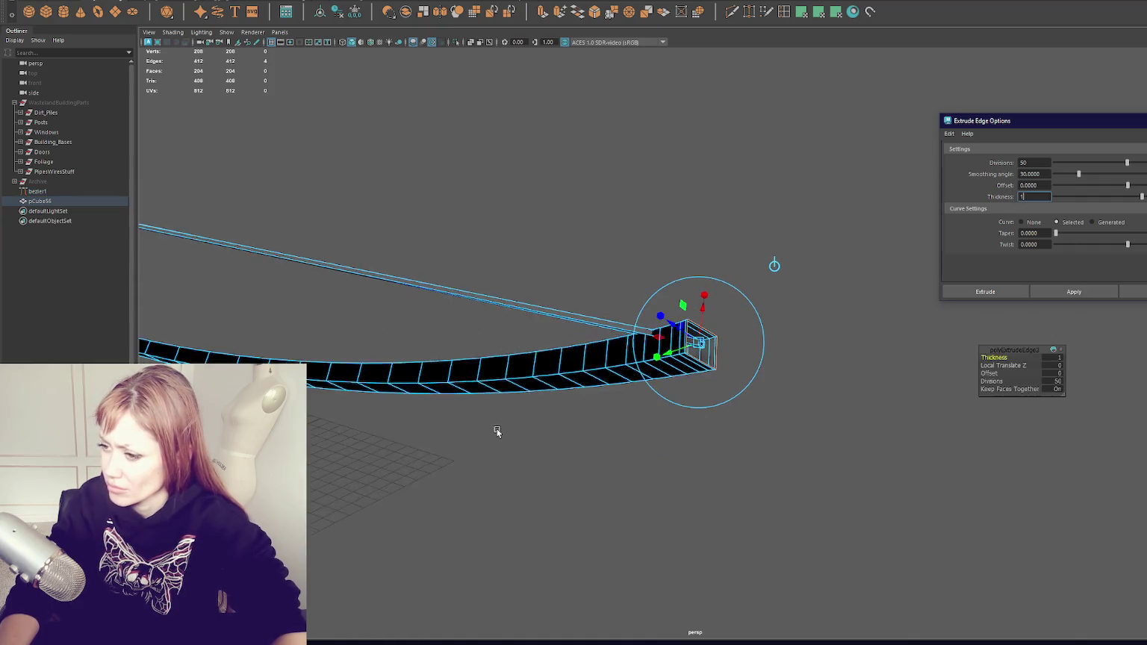
type("0.1")
key("Return")
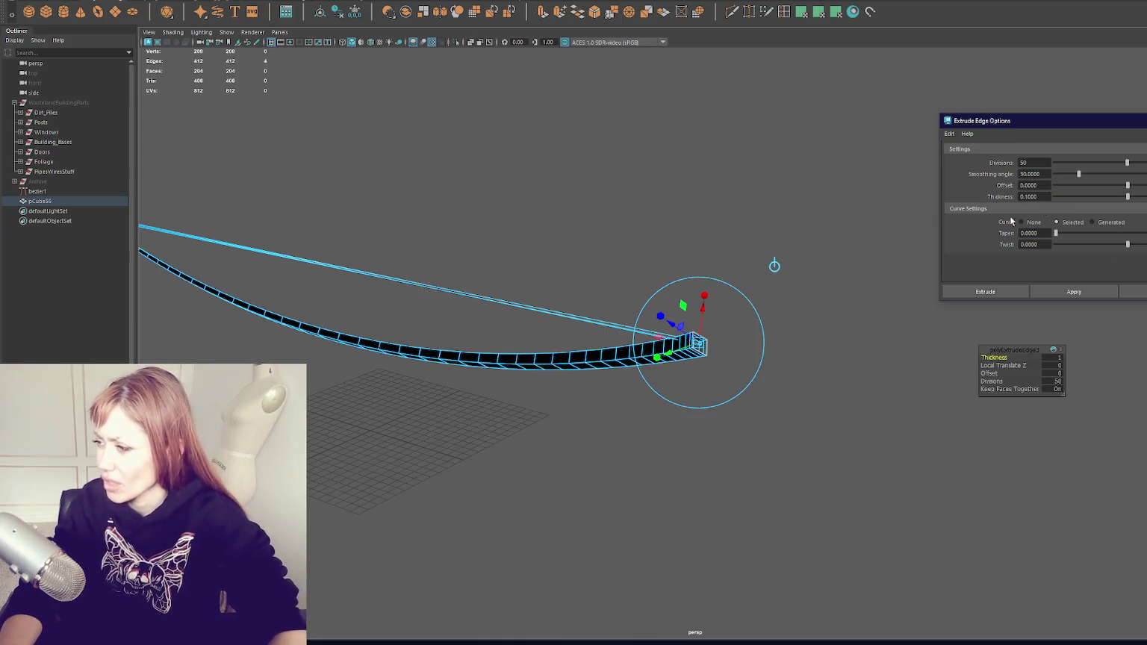
left_click(986, 292)
key("ctrl+z")
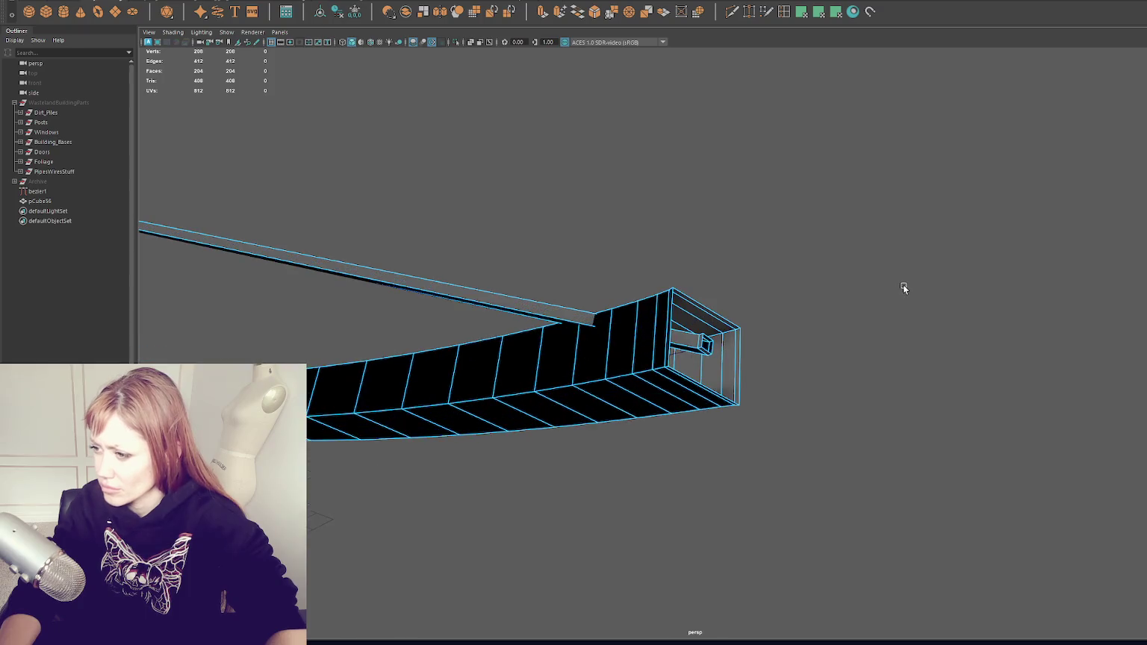
key("ctrl+z")
key("ctrl+z")
key("ctrl+z")
key("ctrl+z")
key("ctrl+z")
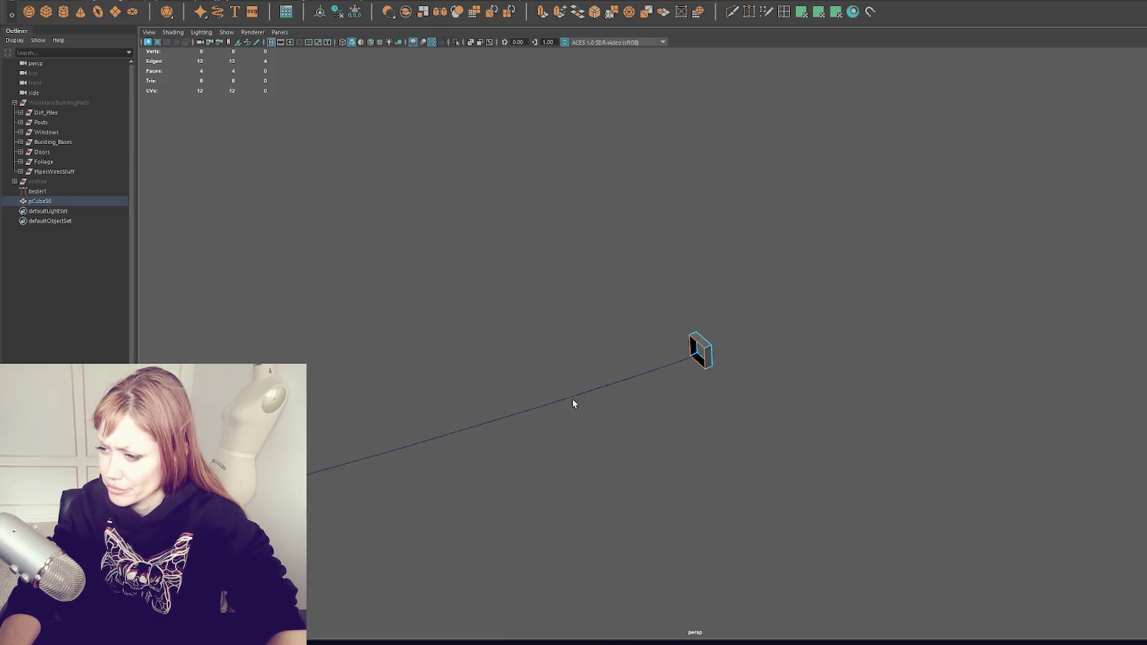
Extrude the box's edges along bezier1 with thickness 0.1 and 50 divisions
left_click(572, 397)
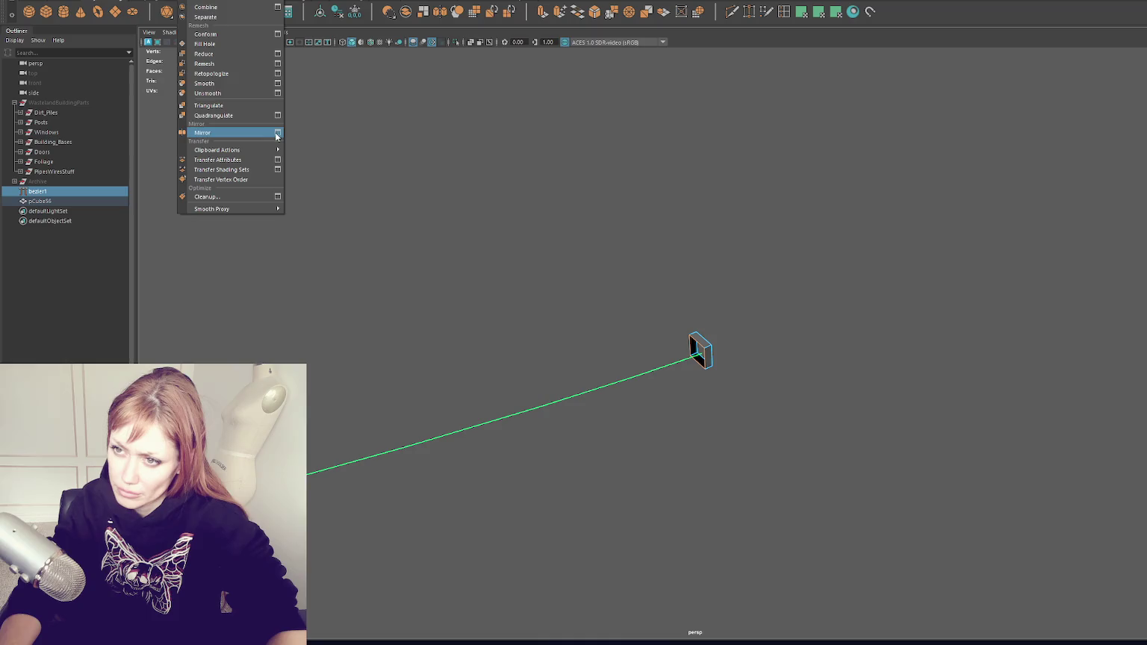
left_click(275, 83)
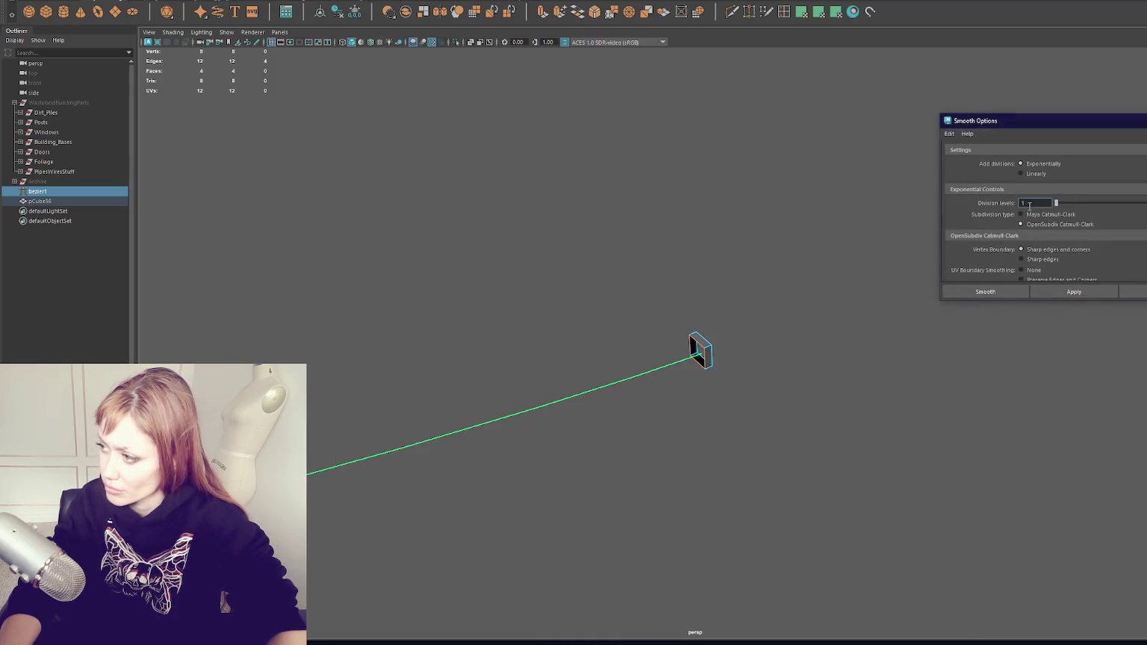
left_click(1133, 291)
left_click(232, 2)
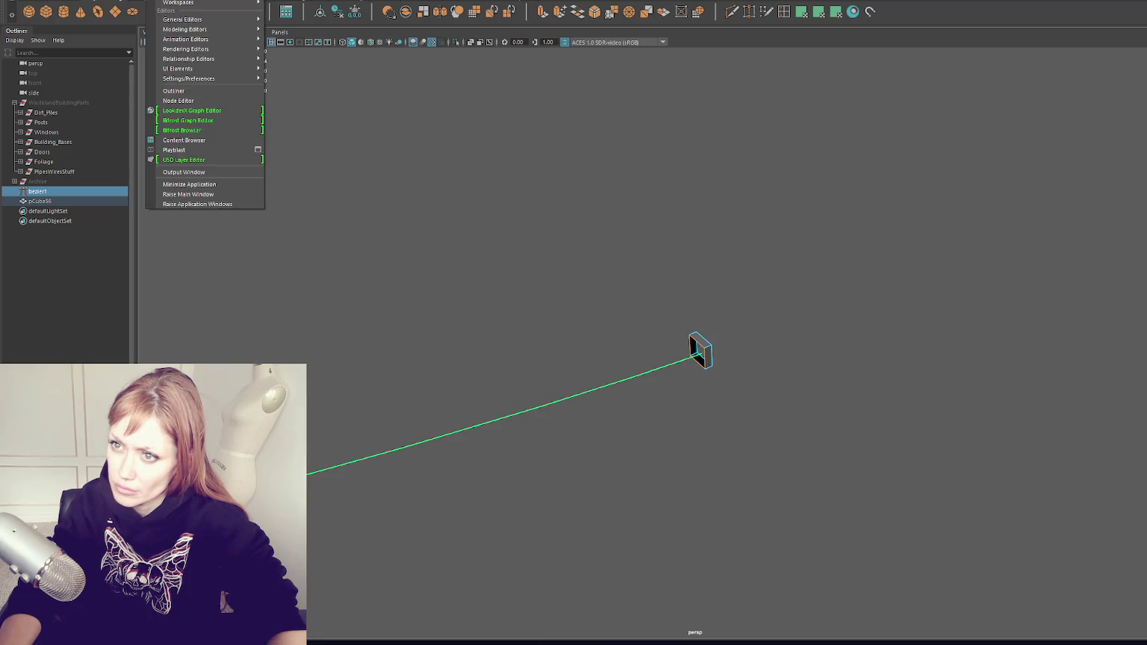
mouse_move(246, 3)
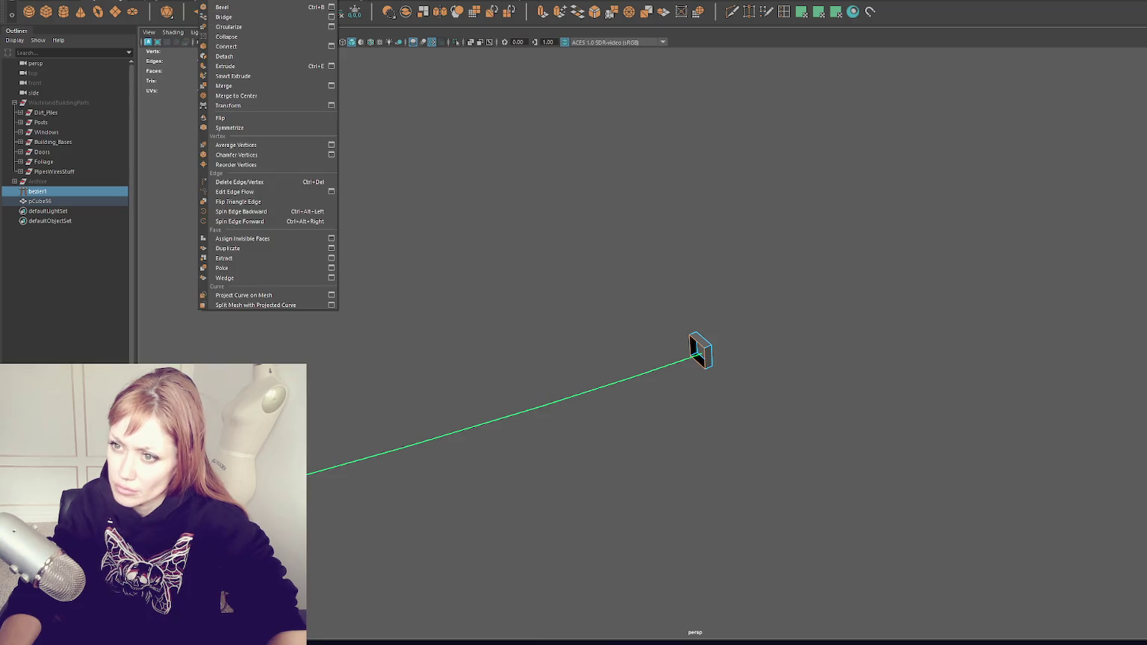
left_click(331, 67)
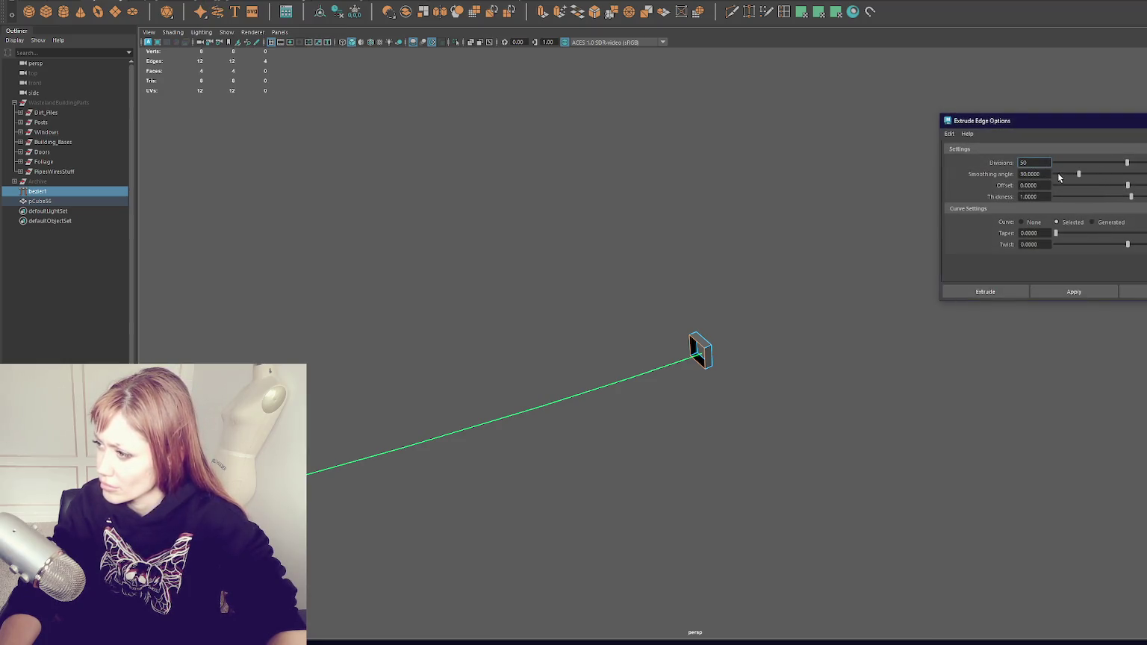
left_click(1033, 196)
type("0.1")
key("Return")
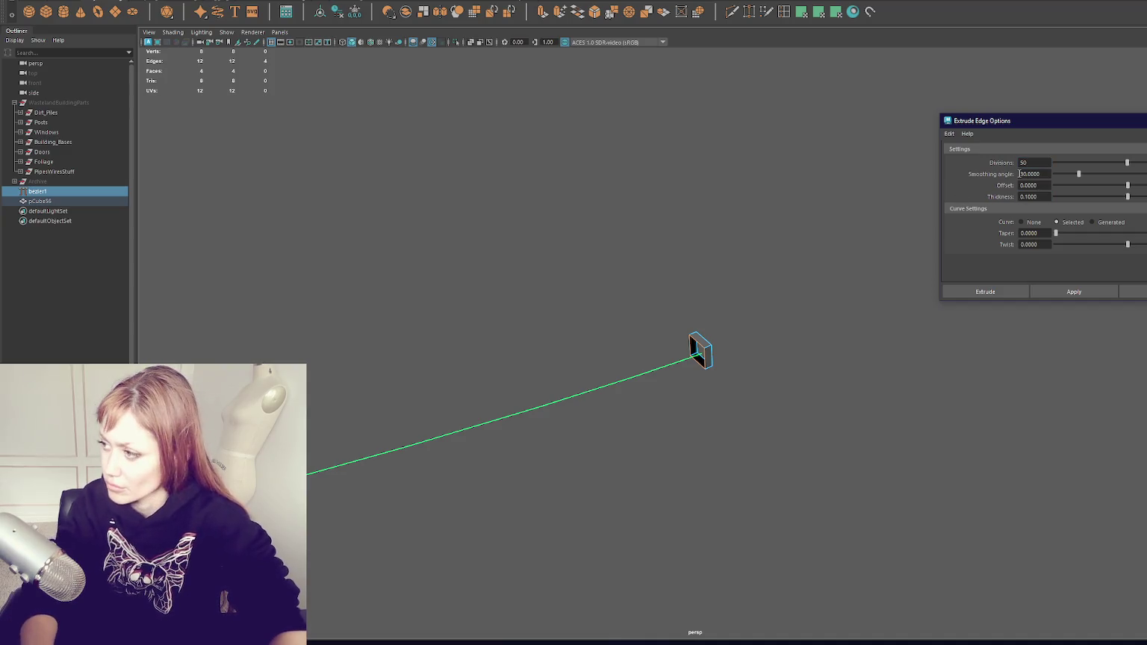
left_click(1085, 292)
Delete the top band of faces on the extruded strip
mouse_move(915, 315)
left_mouse_down()
mouse_move(773, 269)
mouse_move(763, 254)
mouse_move(777, 307)
mouse_move(736, 349)
mouse_move(717, 340)
mouse_move(806, 334)
left_mouse_up()
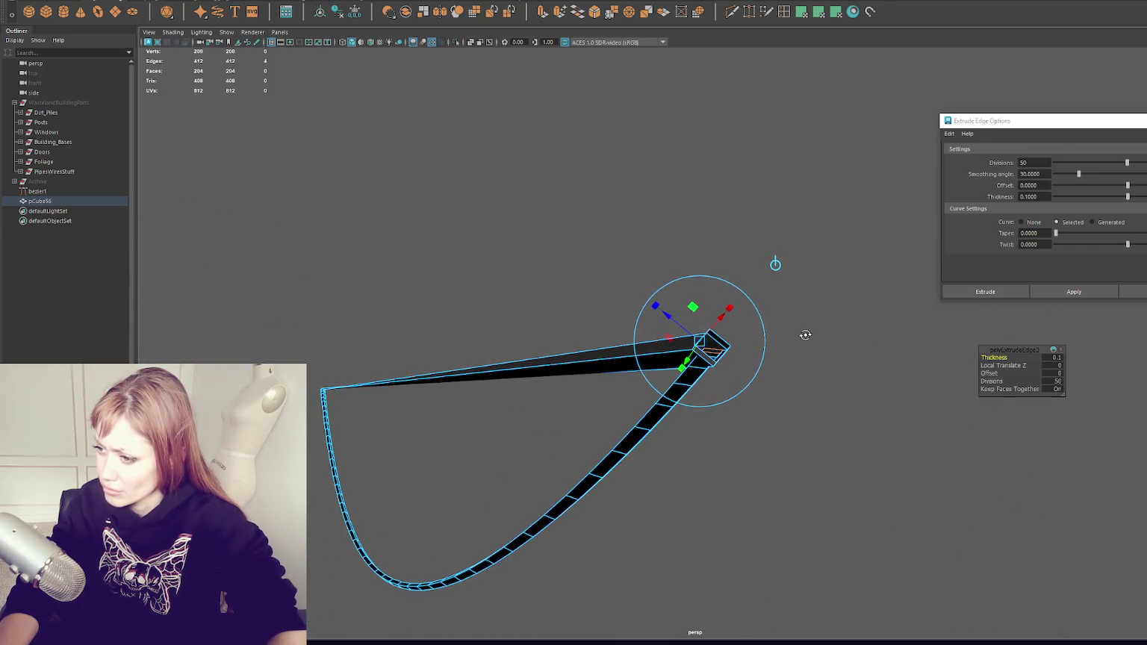
right_click(502, 260)
left_click(521, 366)
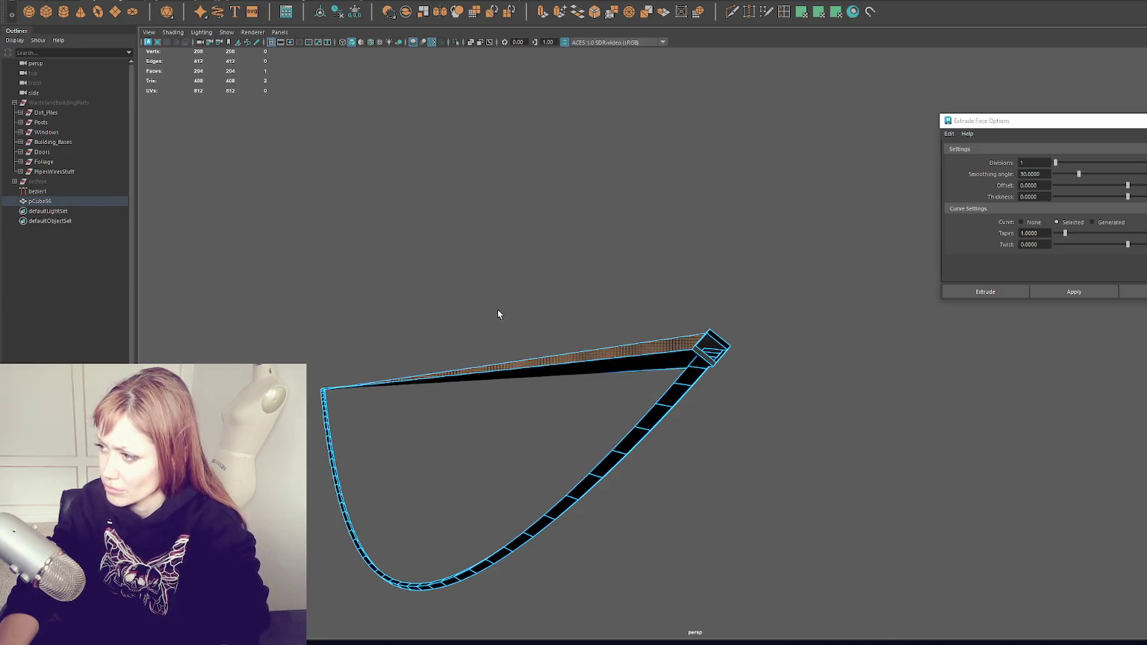
left_click_drag(484, 289, 577, 394)
key("Delete")
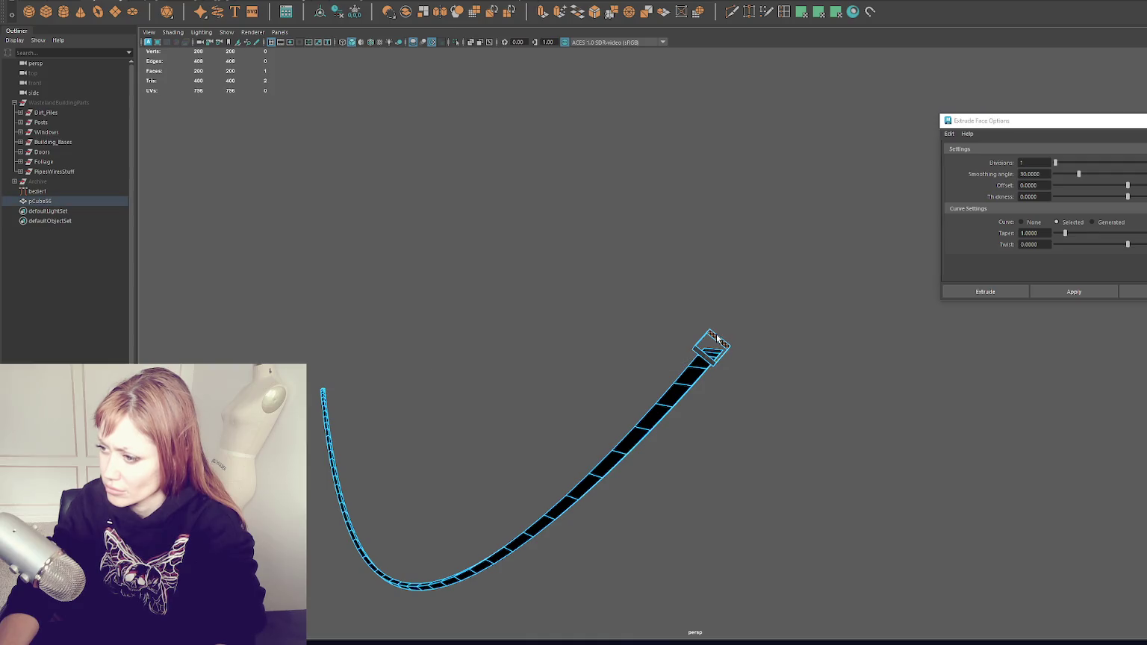
key("F8")
mouse_move(701, 375)
left_mouse_down()
mouse_move(727, 402)
mouse_move(674, 382)
mouse_move(449, 382)
mouse_move(584, 428)
mouse_move(678, 367)
mouse_move(782, 387)
mouse_move(818, 374)
left_mouse_up()
Select the bezier curve and duplicate it
right_click(661, 262)
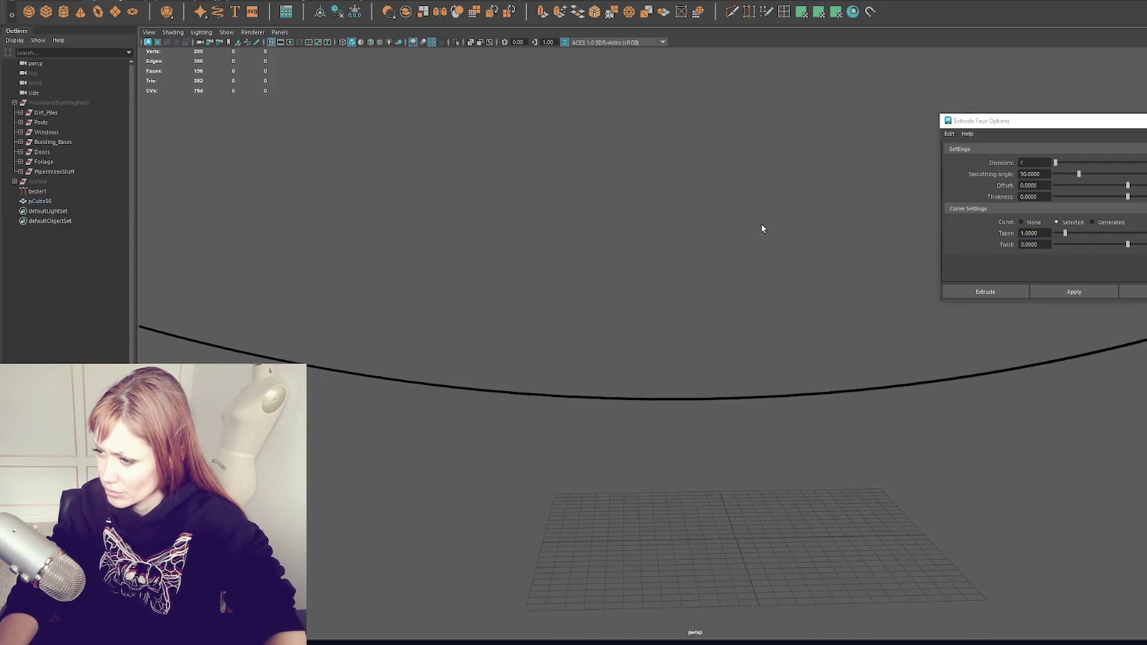
right_click(661, 239, "ctrl")
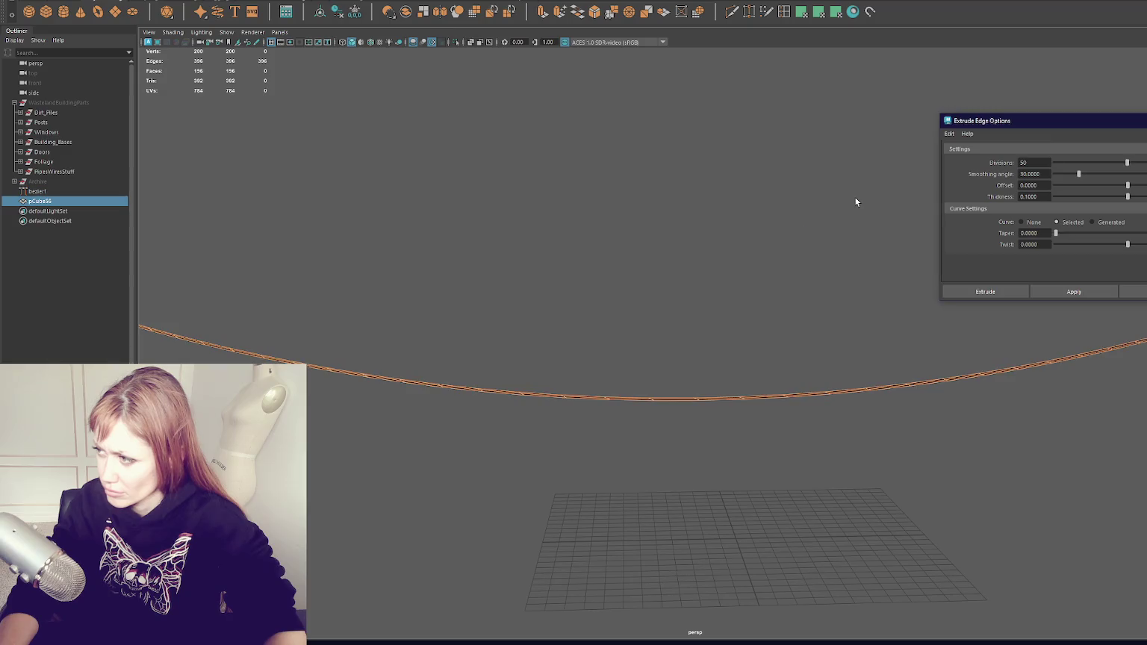
scroll(855, 206, "down", 3)
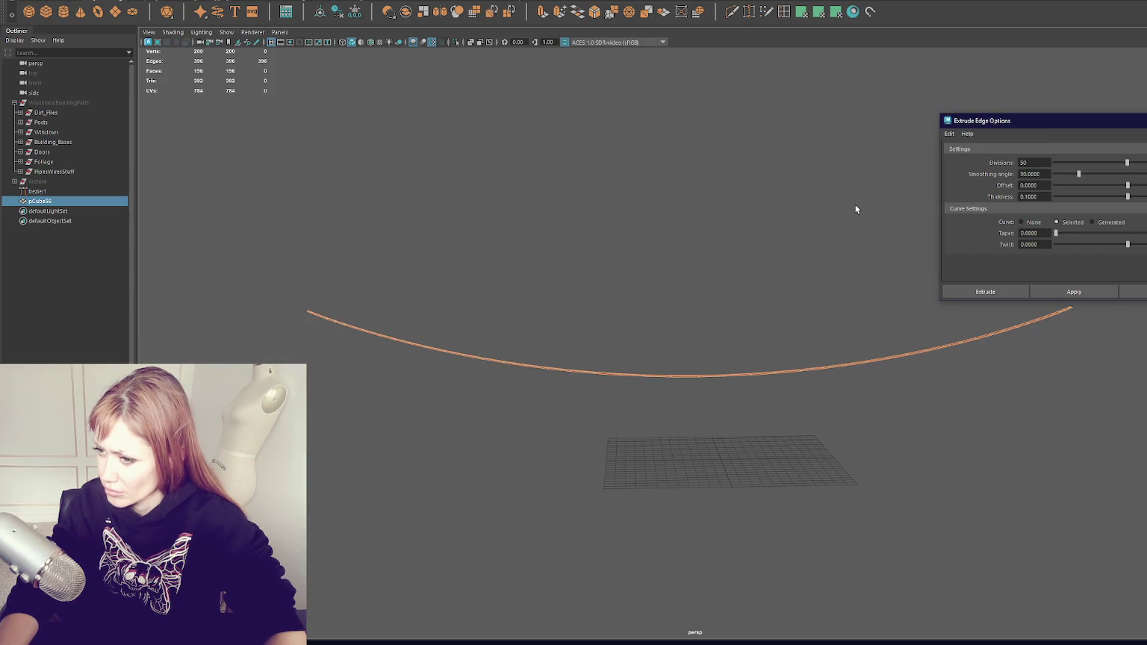
right_click(653, 223)
left_click_drag(653, 223, 727, 244)
left_click(695, 366, "shift")
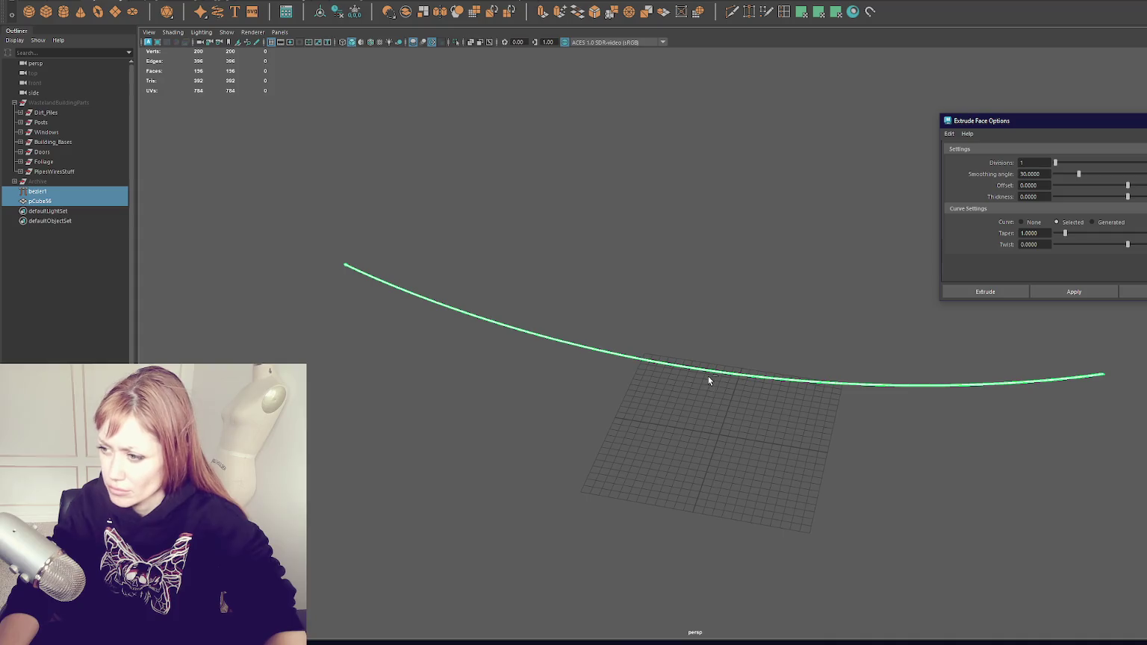
key("ctrl+d")
Hide and re-show the pCube56 strip, then undo back to the strip selection
left_click(675, 294)
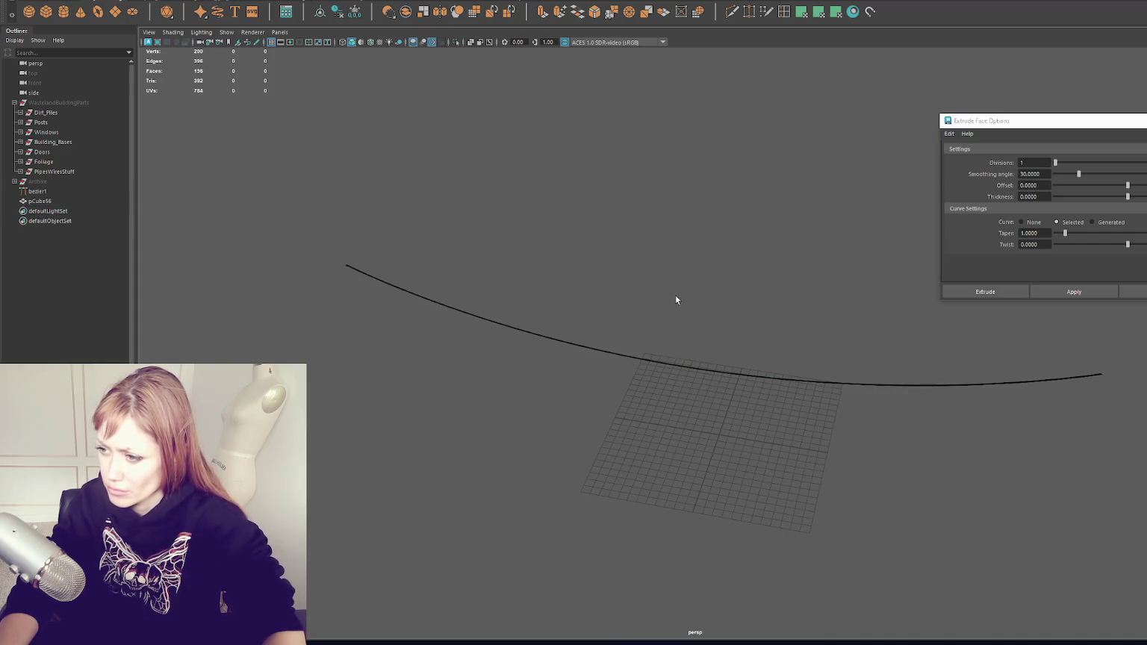
left_click(118, 201)
key("ctrl+h")
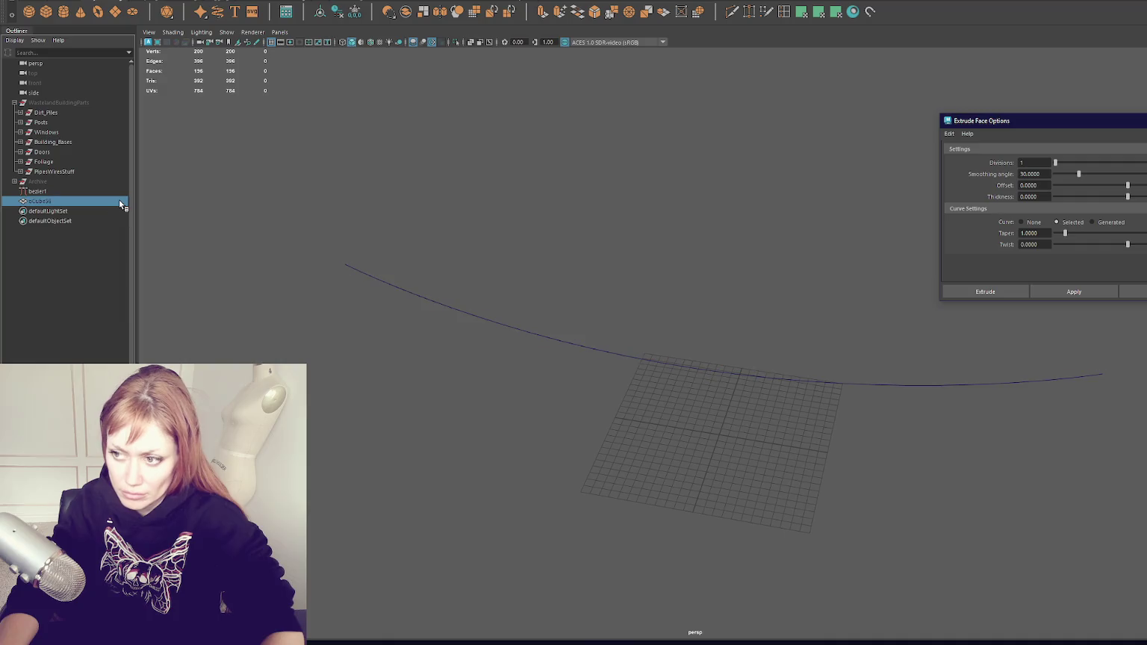
left_click(118, 191)
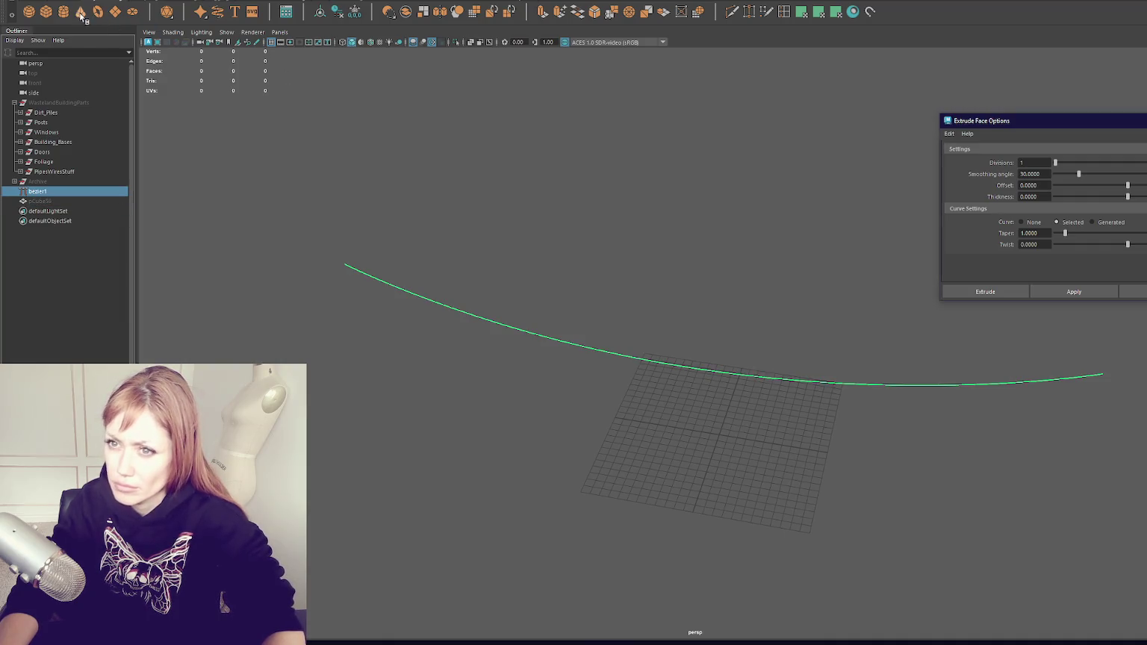
key("ctrl+shift+h")
left_click(563, 243)
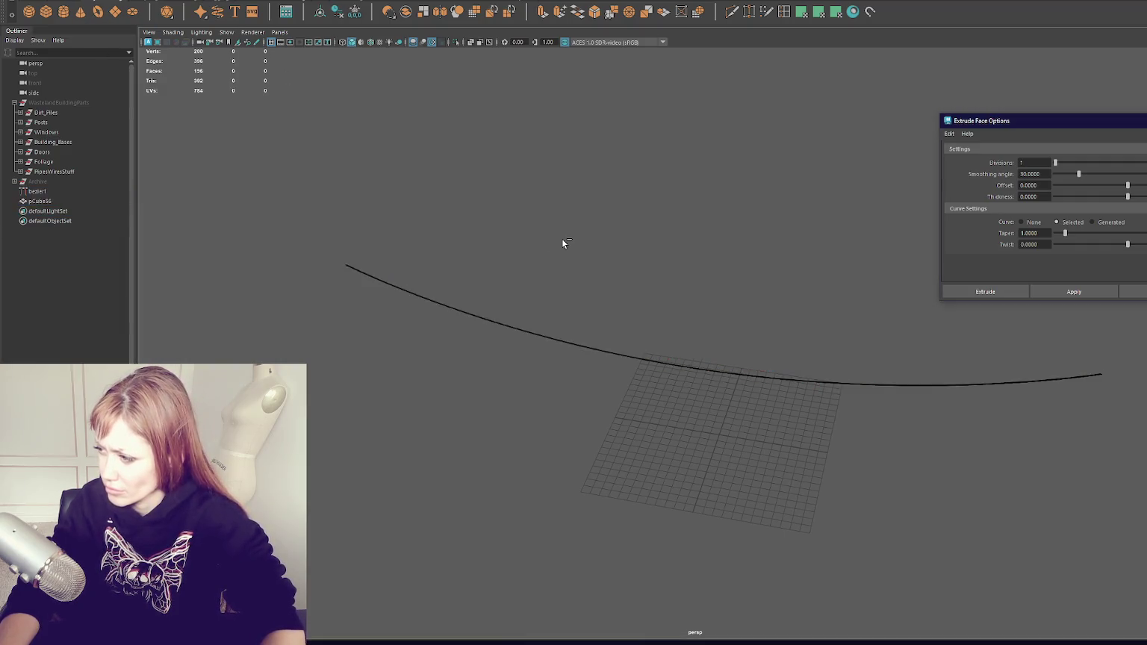
key("ctrl+z")
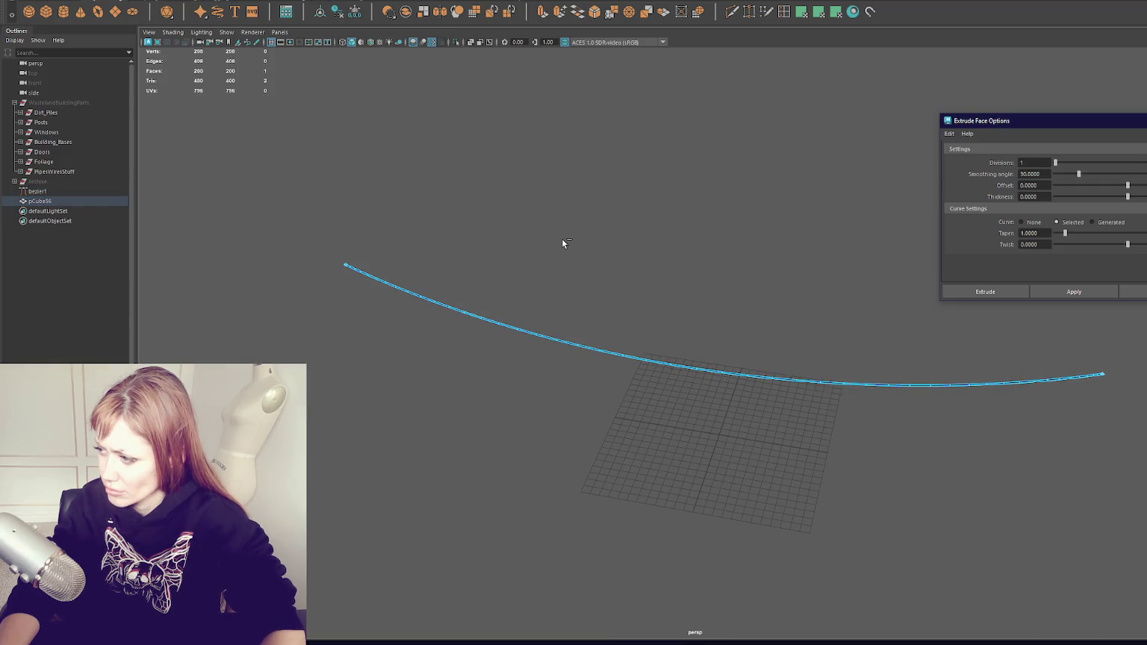
Select the box at the strip's end and separate it from the strip
mouse_move(676, 281)
left_mouse_down()
mouse_move(788, 302)
mouse_move(671, 256)
mouse_move(553, 401)
left_mouse_up()
left_click(475, 413)
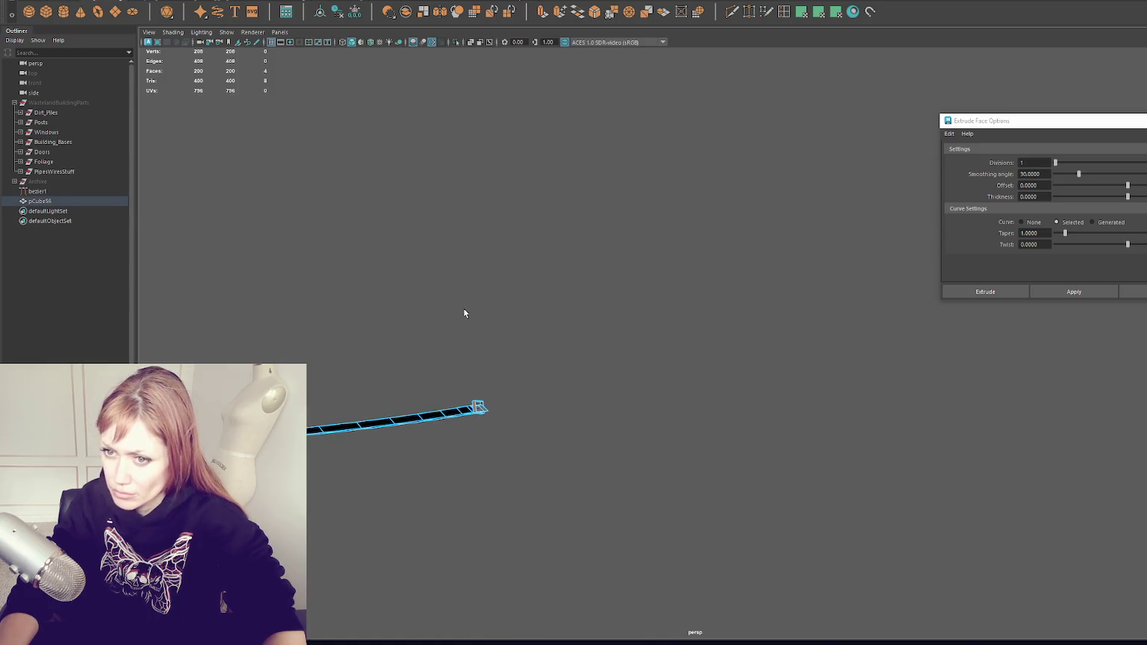
double_click(402, 424)
key("F8")
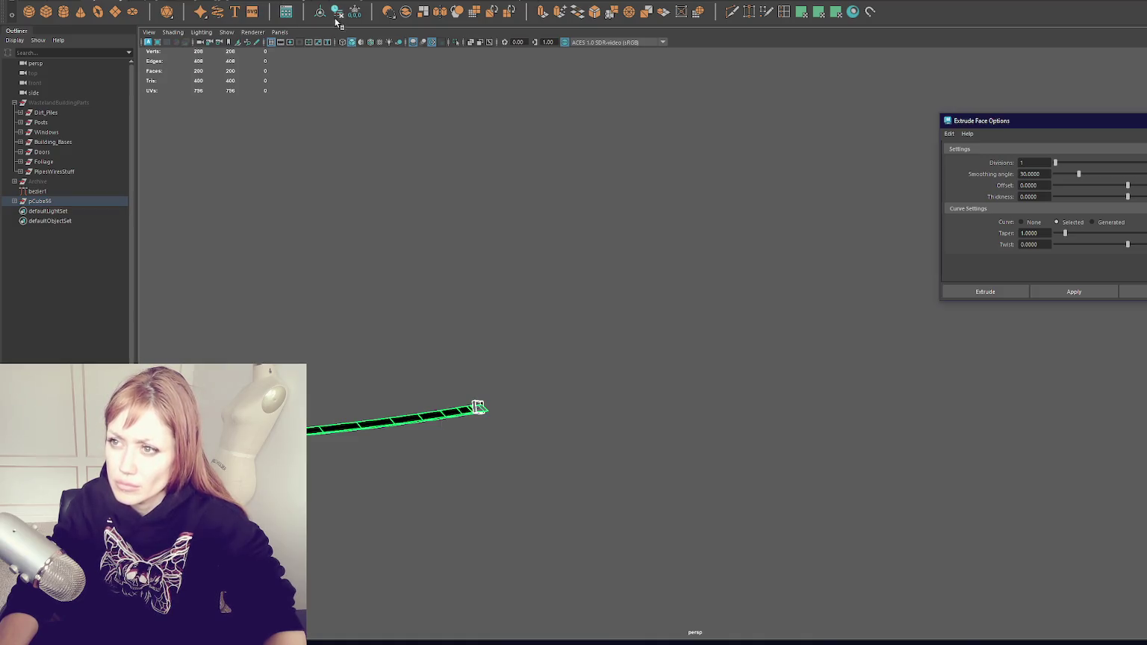
left_click(473, 412)
left_click(478, 411)
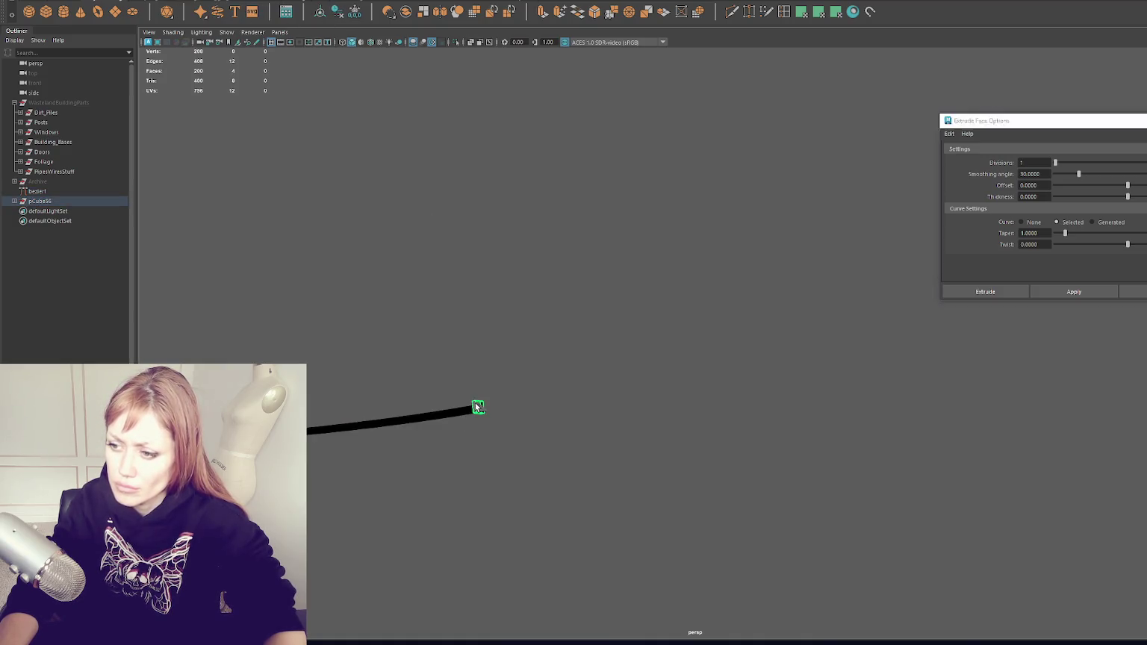
key("f")
Move polySurface3 out of the pCube56 group to world level, then reselect the strip in edge mode
left_click_drag(67, 212, 30, 196)
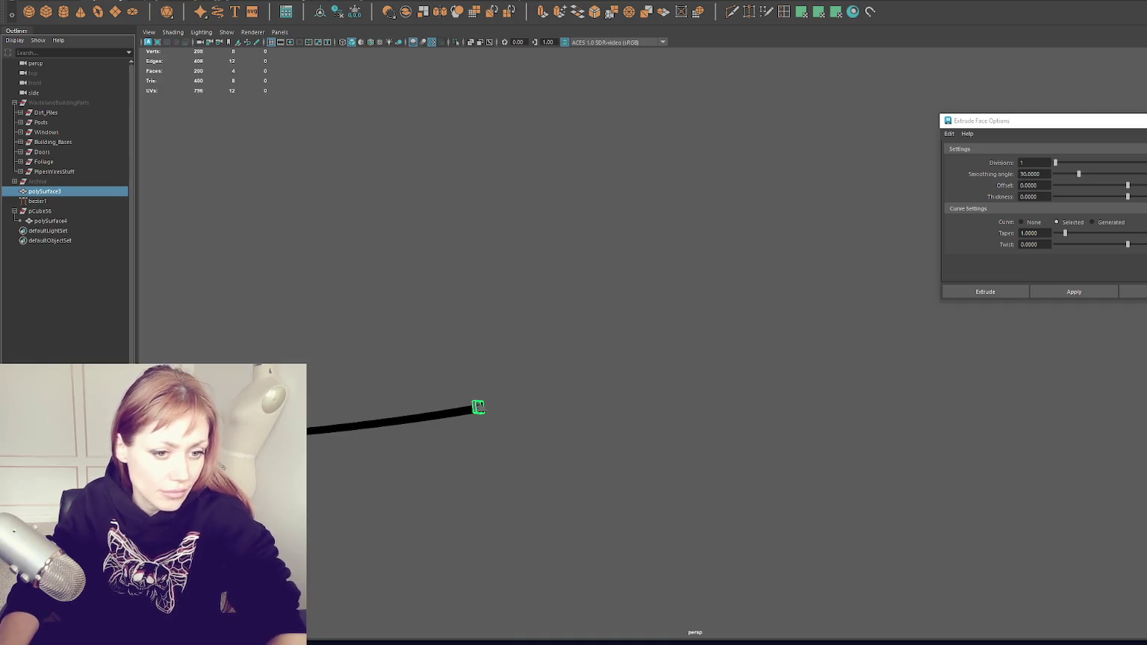
left_click(237, 311)
mouse_move(330, 319)
left_mouse_down("alt")
mouse_move(523, 238)
mouse_move(476, 263)
left_mouse_up("alt")
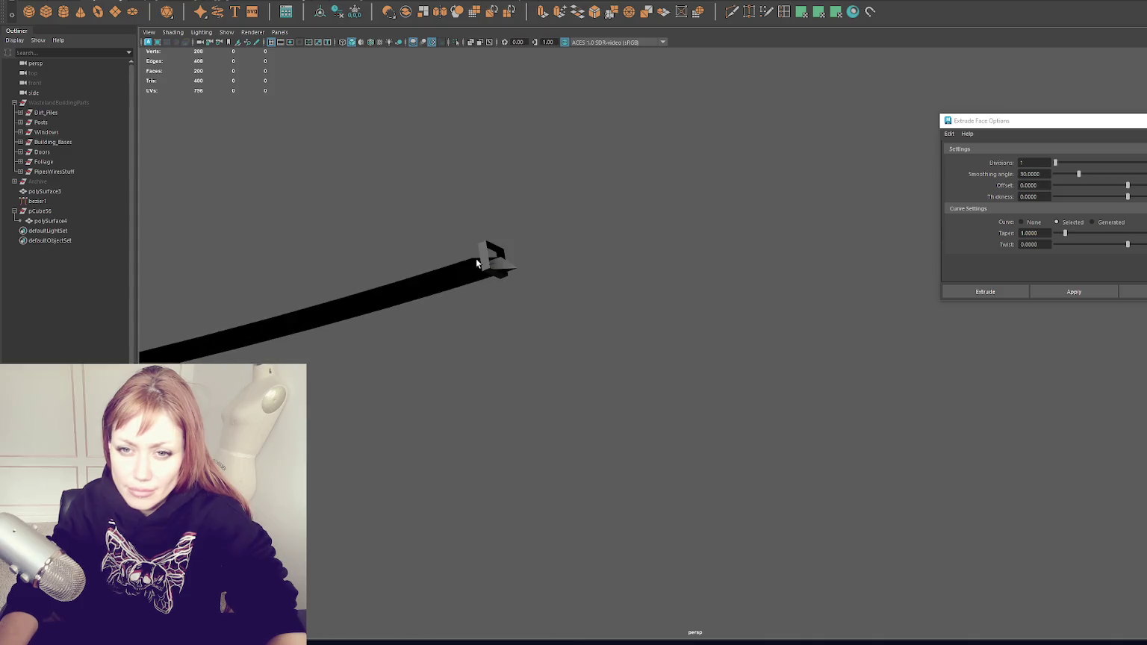
left_click(480, 263)
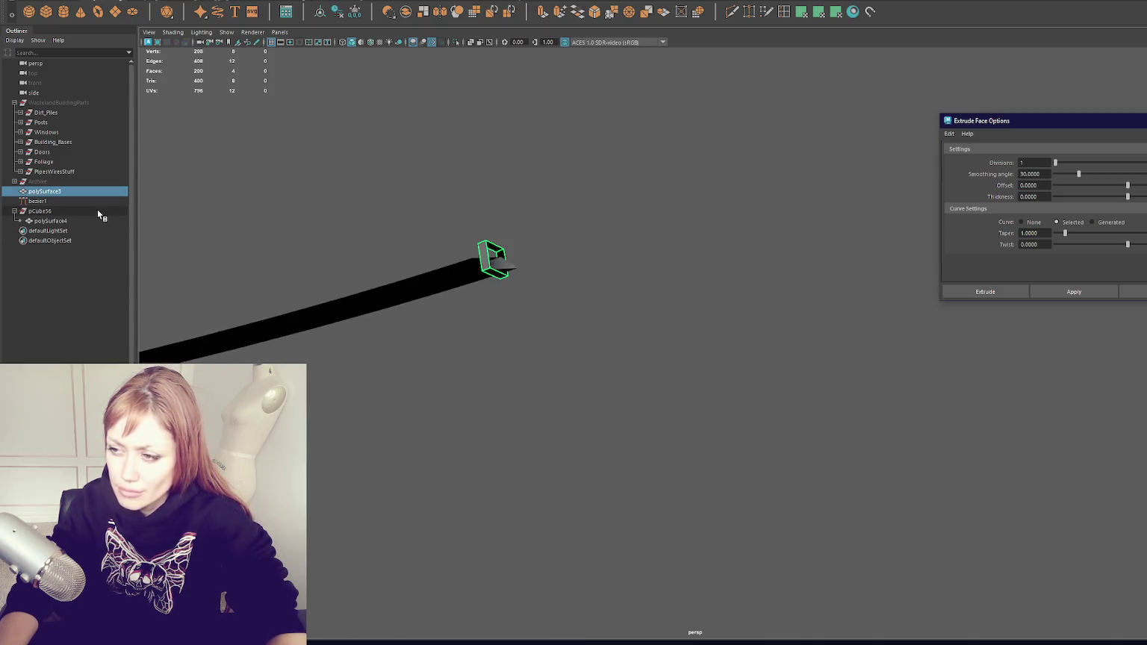
left_click(472, 285)
right_click(623, 187, "ctrl")
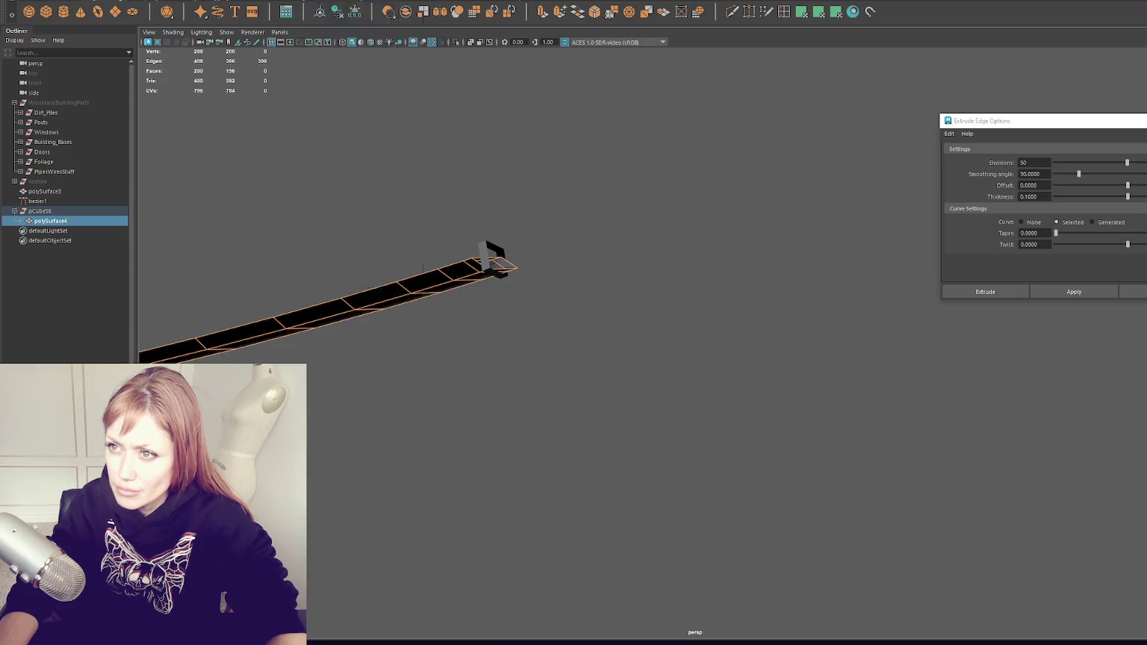
Select the strip's tip face and undo the last face extrusion
left_click(284, 0)
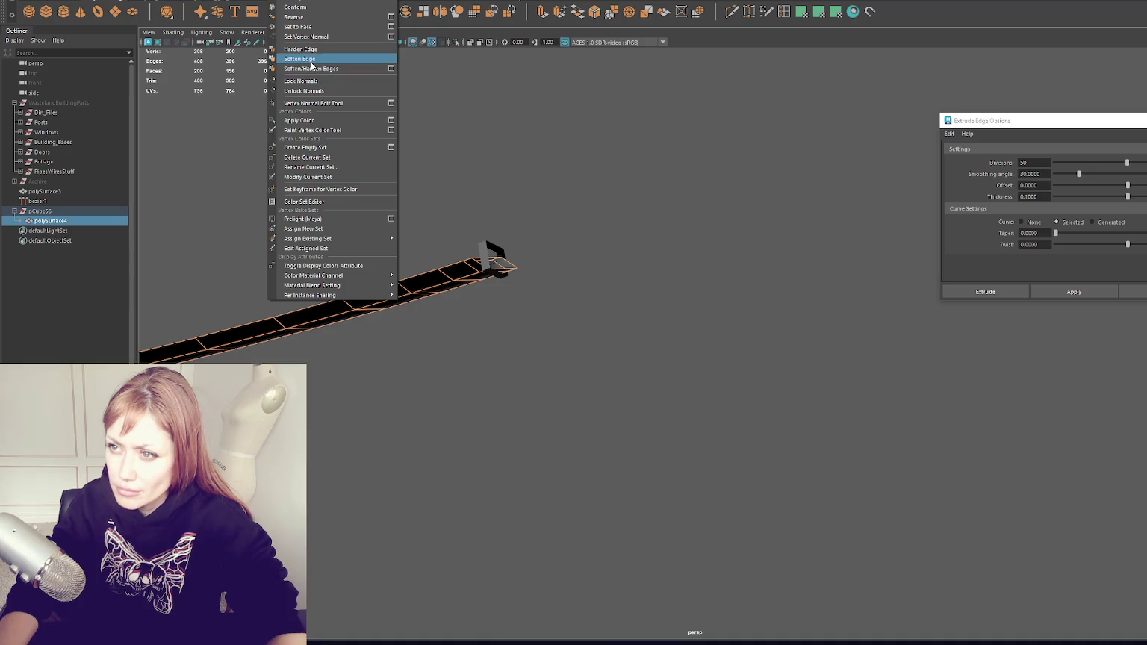
left_click(313, 17)
right_click(403, 217)
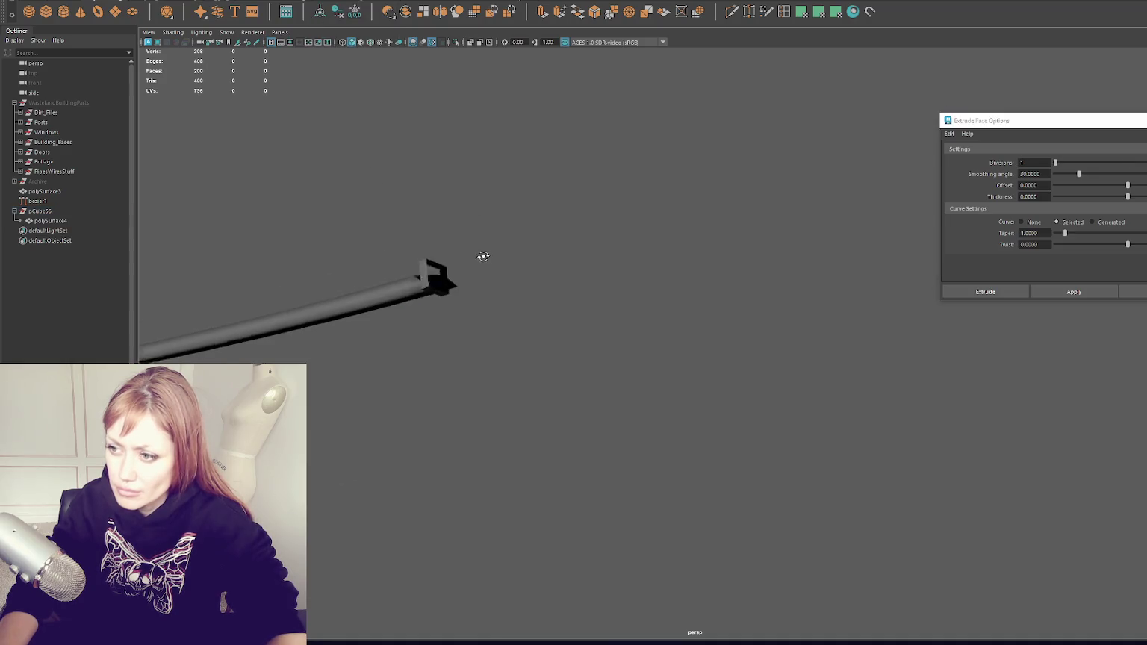
key("f")
right_click(590, 228)
left_click(620, 311)
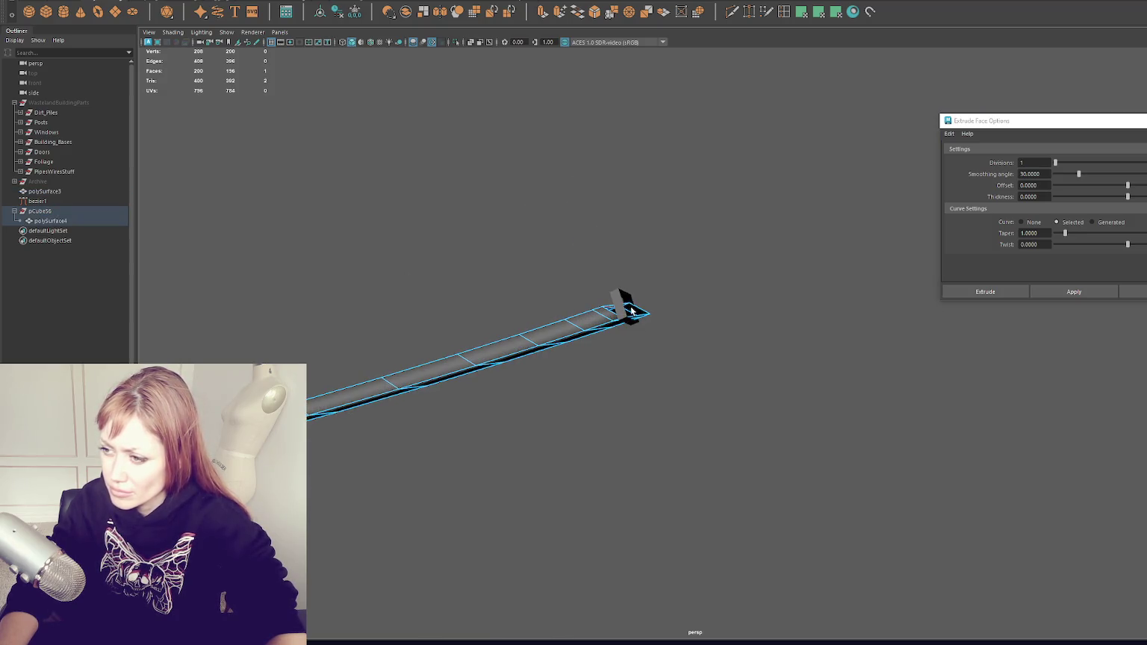
key("ctrl+z")
Hide the long strip polySurface4 with Ctrl+H
right_click(572, 183)
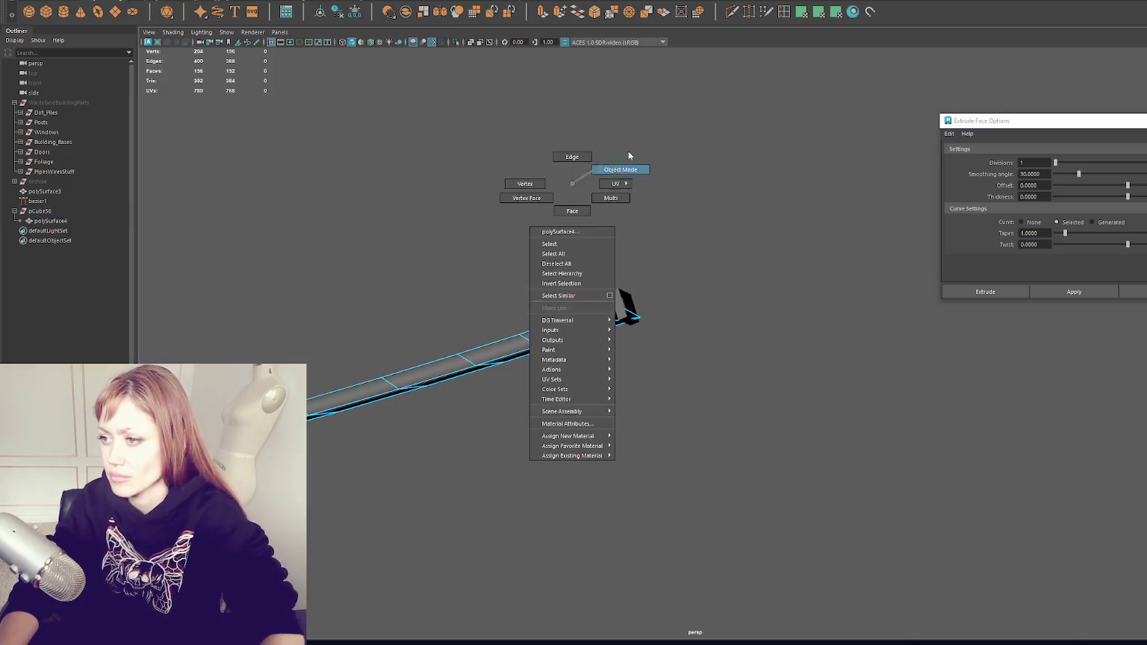
left_click(628, 155)
left_click(491, 348)
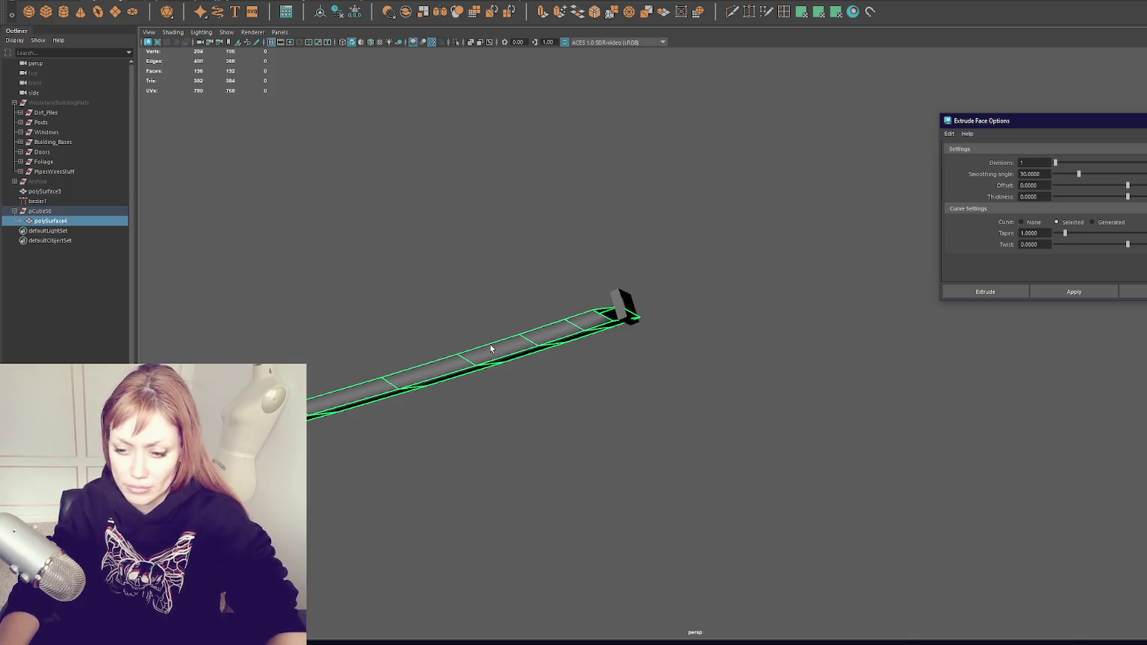
key("ctrl+h")
Extrude the end box along the curve as a first attempt
left_click(621, 312)
left_click(567, 330, "shift")
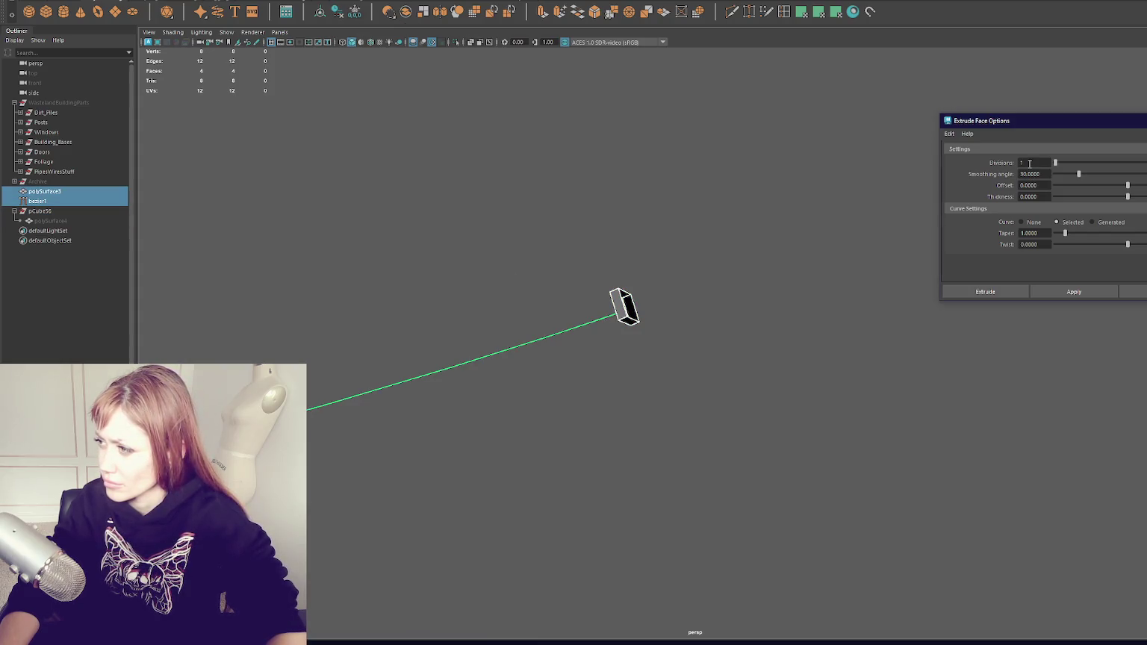
left_click(1075, 287)
left_click(774, 260)
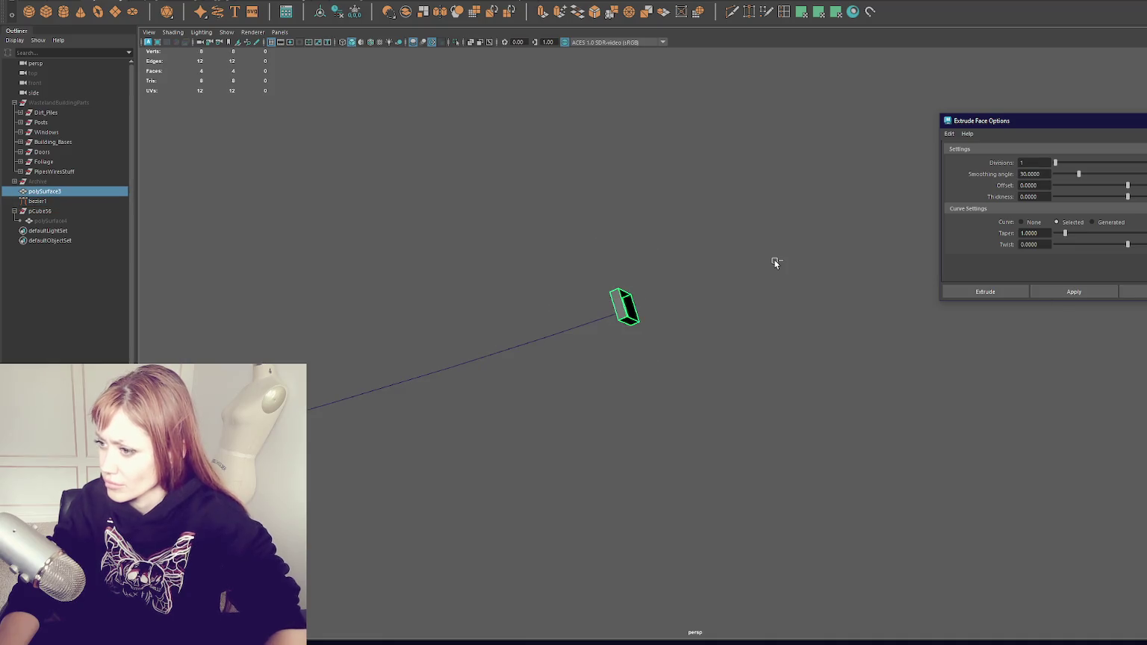
left_click_drag(759, 262, 669, 277, "alt")
Extrude the box's edge loop along bezier1 with 20 divisions and 0.1 thickness
left_click(809, 163)
double_click(813, 176)
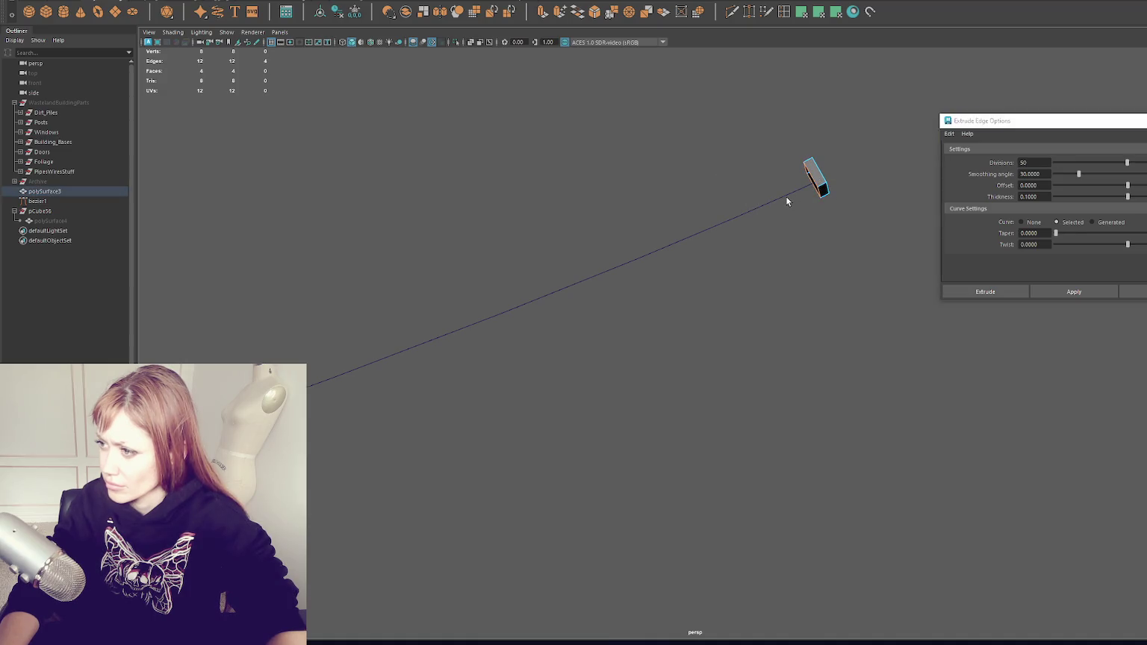
left_click(787, 196, "shift")
left_click(1020, 163)
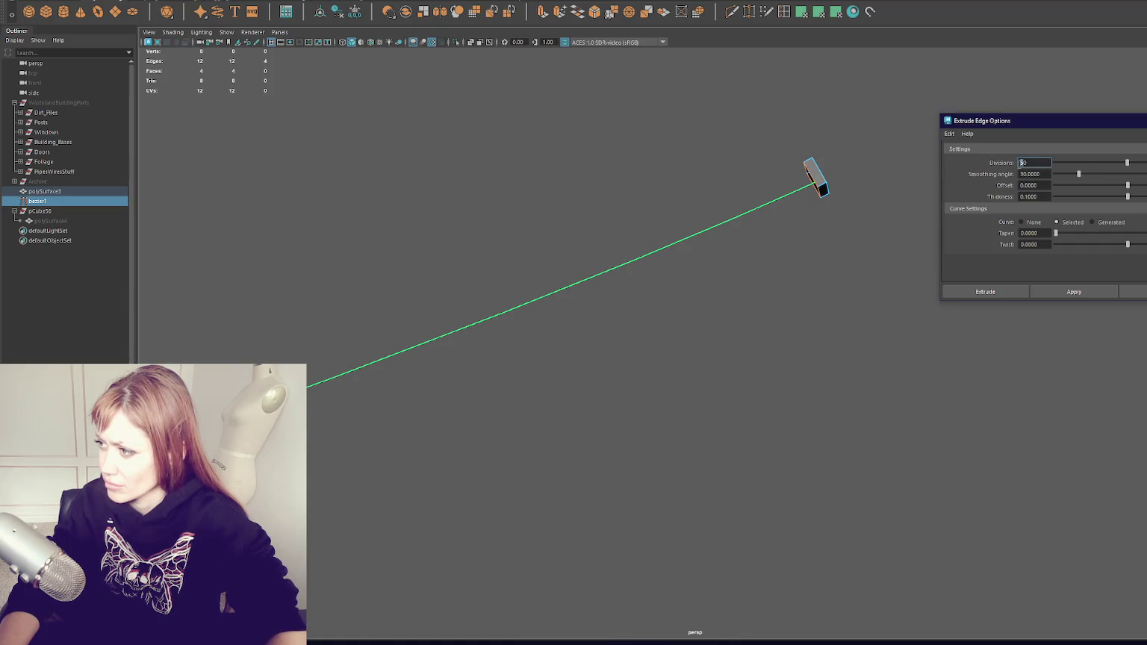
type("20")
left_click(1075, 292)
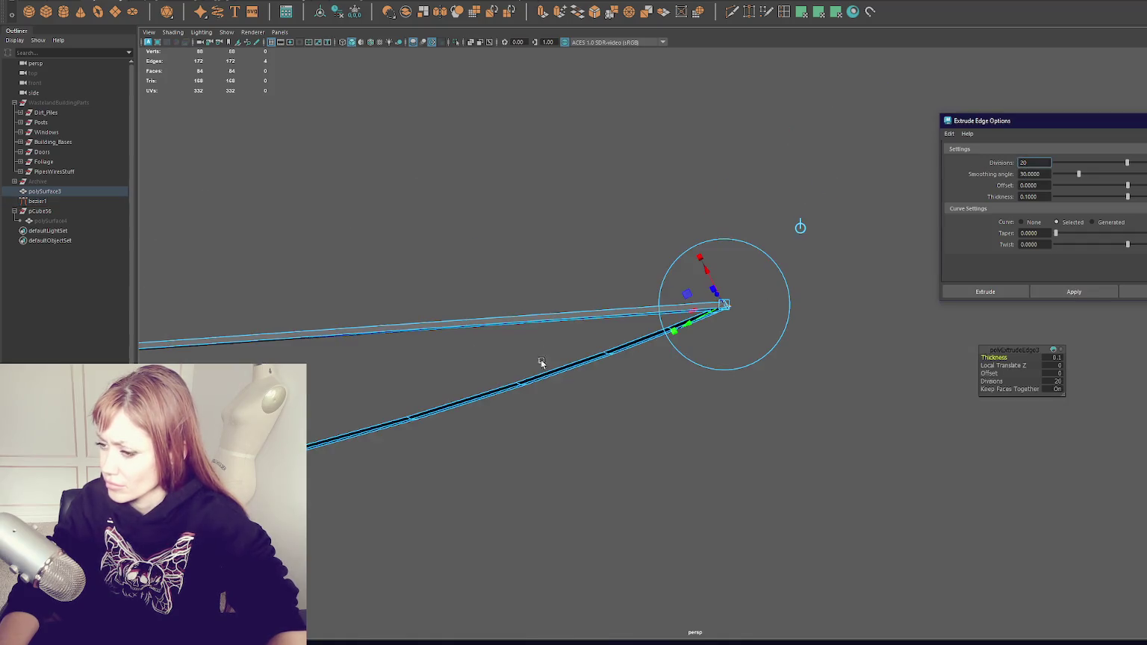
Inspect the new curved extrusion and select it
mouse_move(560, 340)
left_mouse_down()
mouse_move(505, 328)
mouse_move(586, 333)
mouse_move(604, 289)
mouse_move(506, 254)
left_mouse_up()
right_click(506, 254)
right_click(577, 306)
left_click(581, 284)
right_click(582, 346)
left_click(655, 231)
left_click(627, 327)
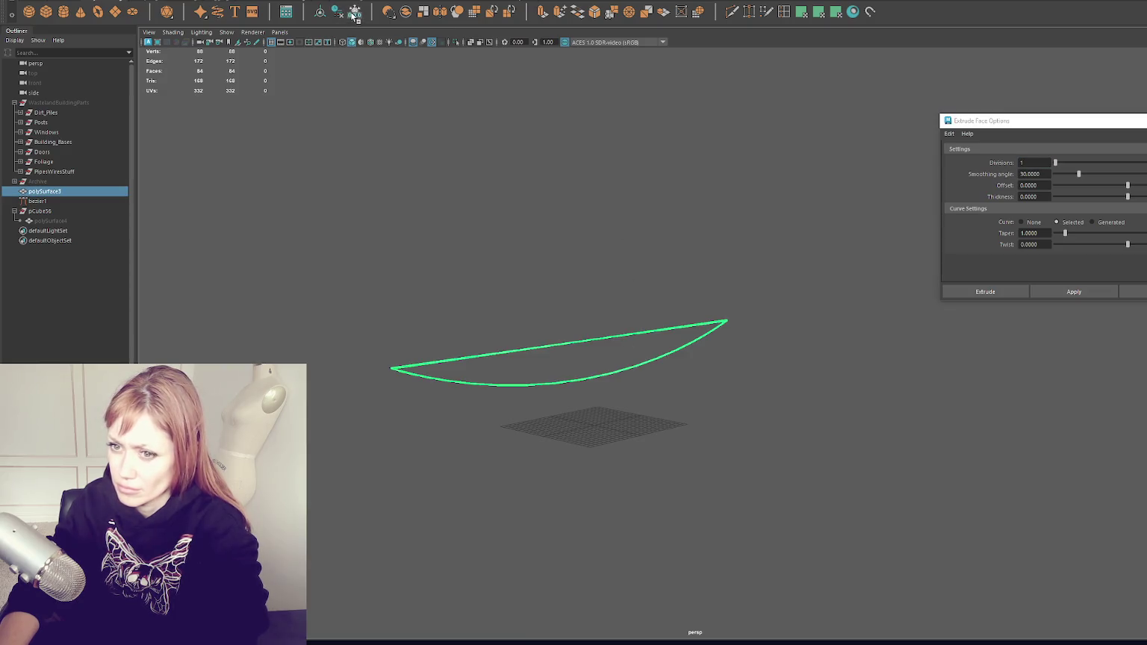
Isolate the curved extrusion, inspect its faces and end face, then select the whole mesh
key("ctrl+1")
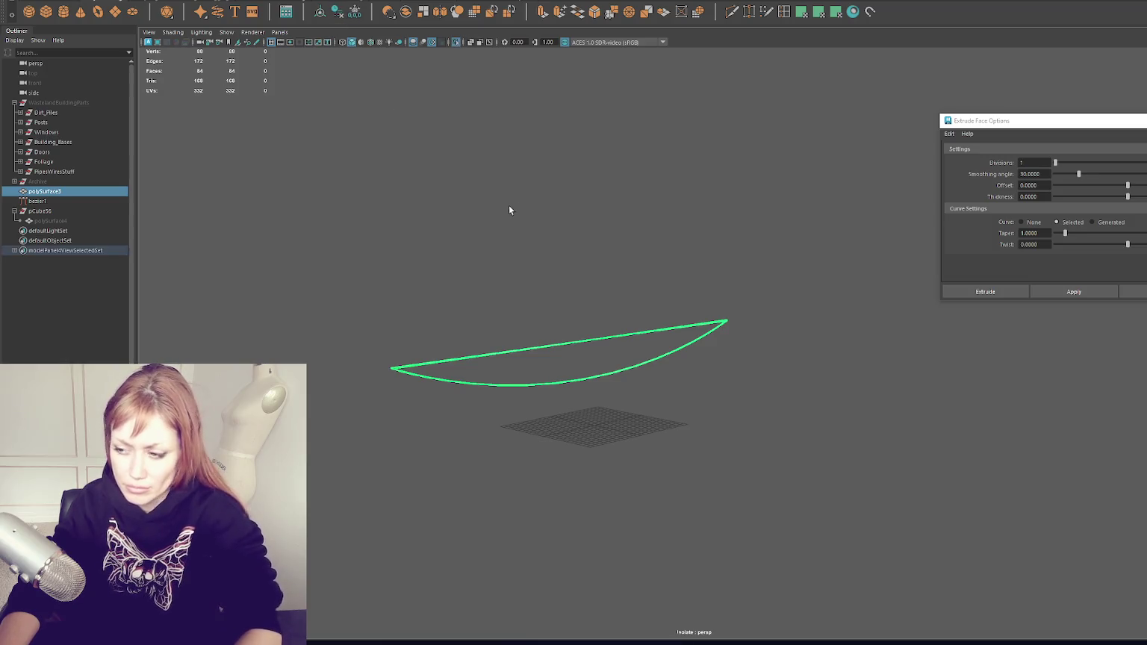
key("f")
right_click(591, 177)
left_click_drag(597, 202, 602, 364)
key("f")
left_click(932, 278)
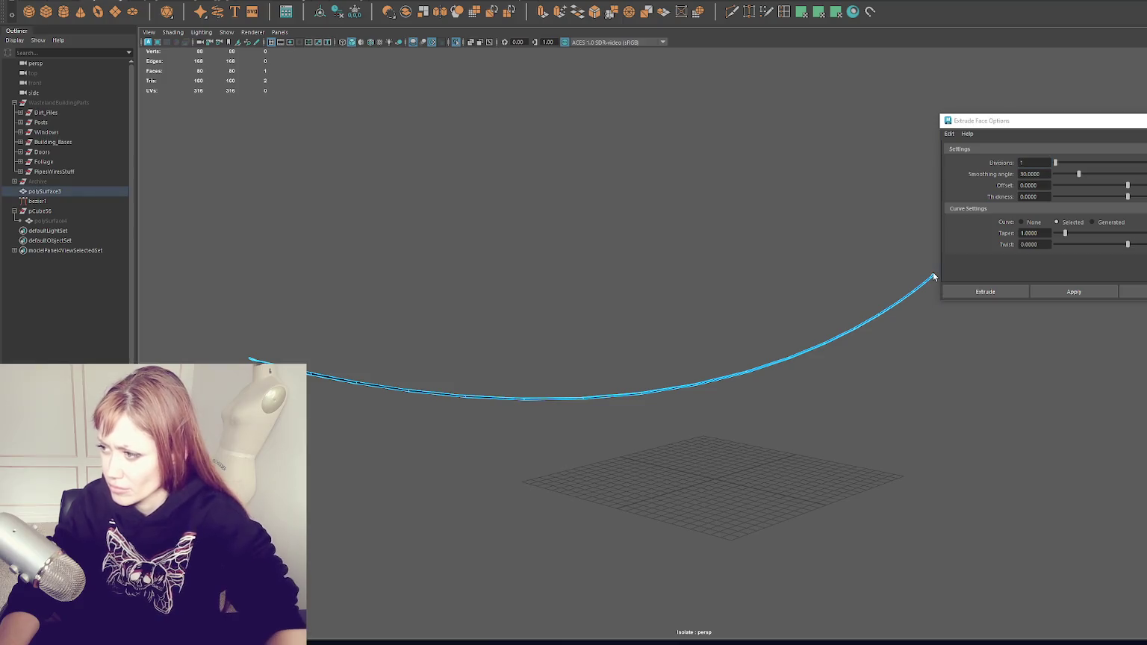
key("f")
scroll(726, 302, "down", 2)
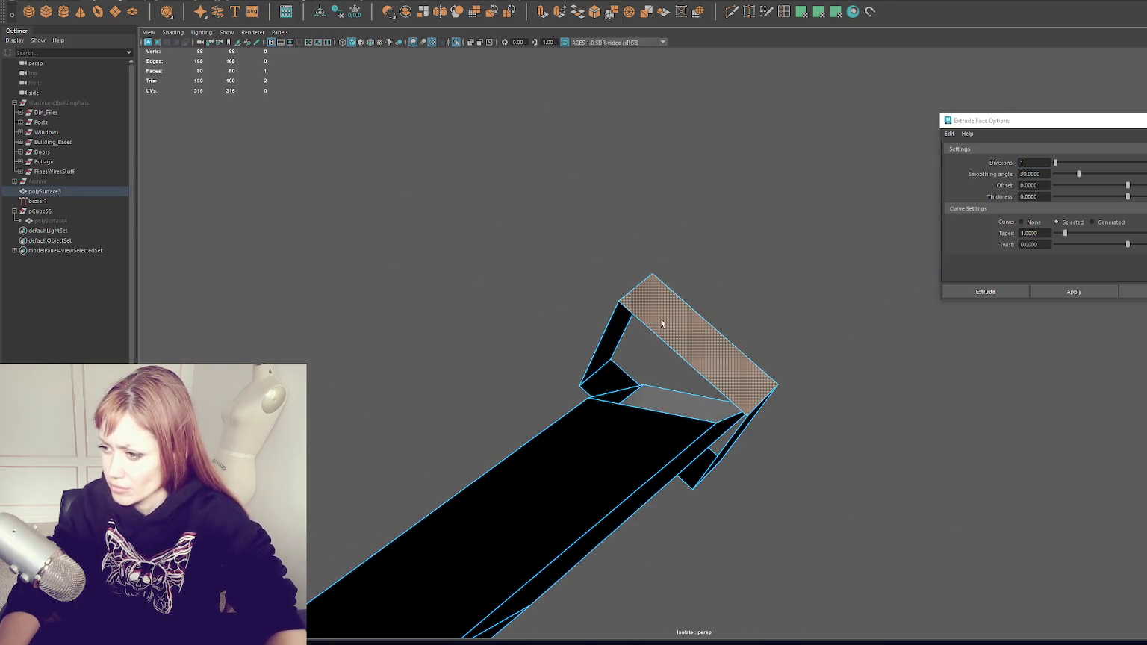
key("F8")
left_click(1035, 162)
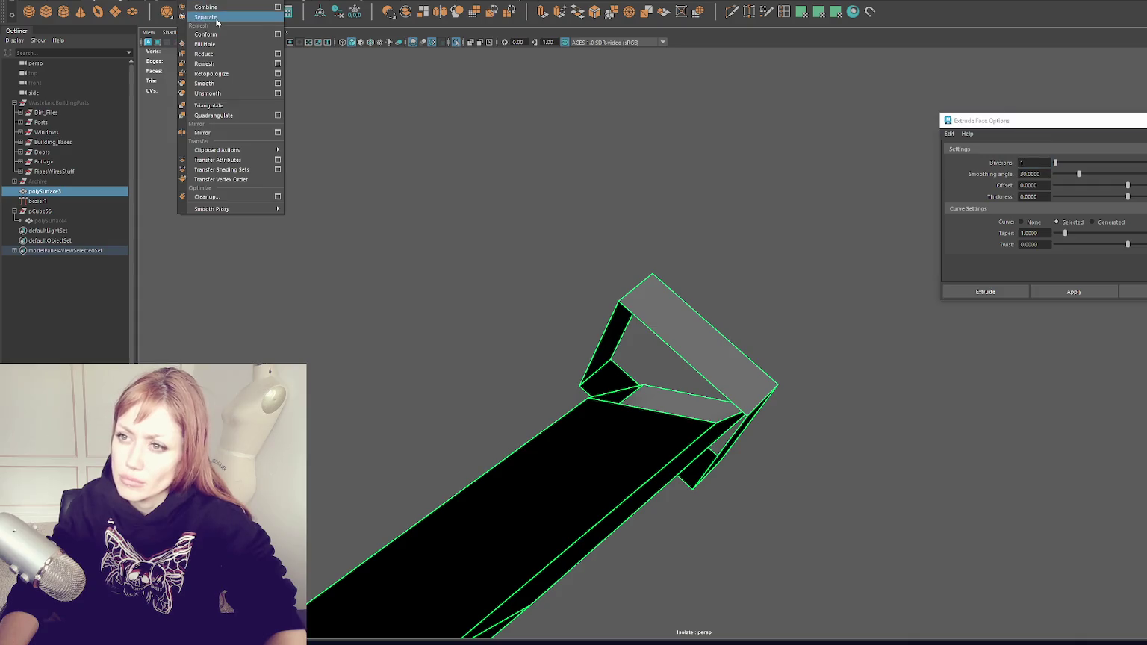
Separate the mesh into polySurface5 and polySurface6 and preview a checker on the tube
left_click(213, 21)
left_click(666, 342)
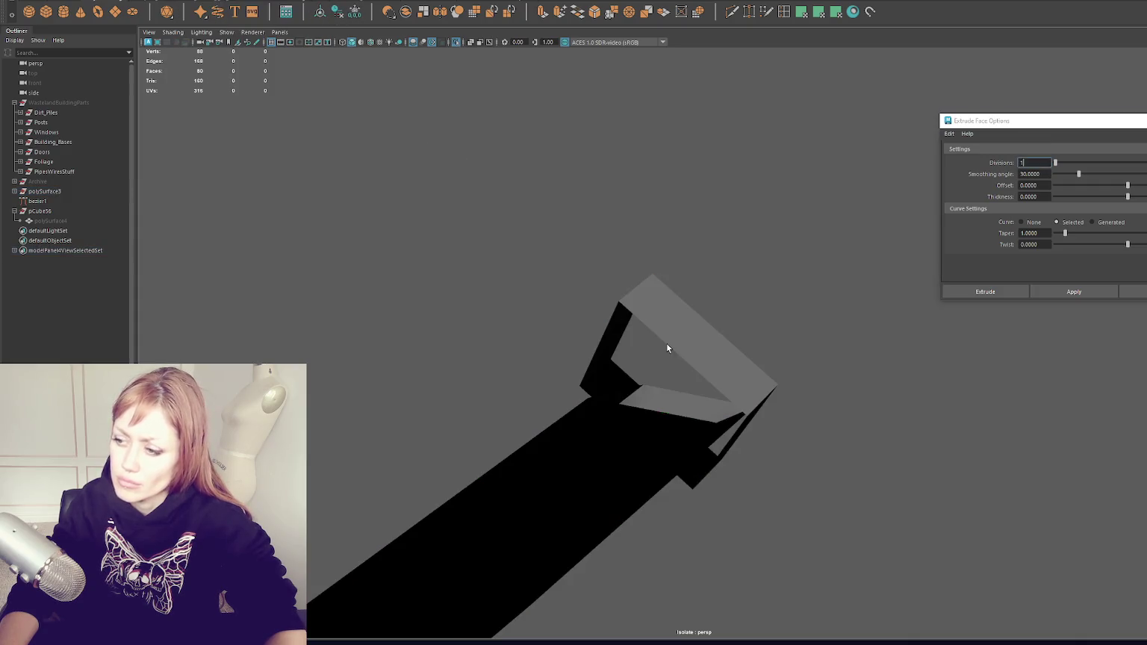
left_click(686, 320)
left_click(574, 382)
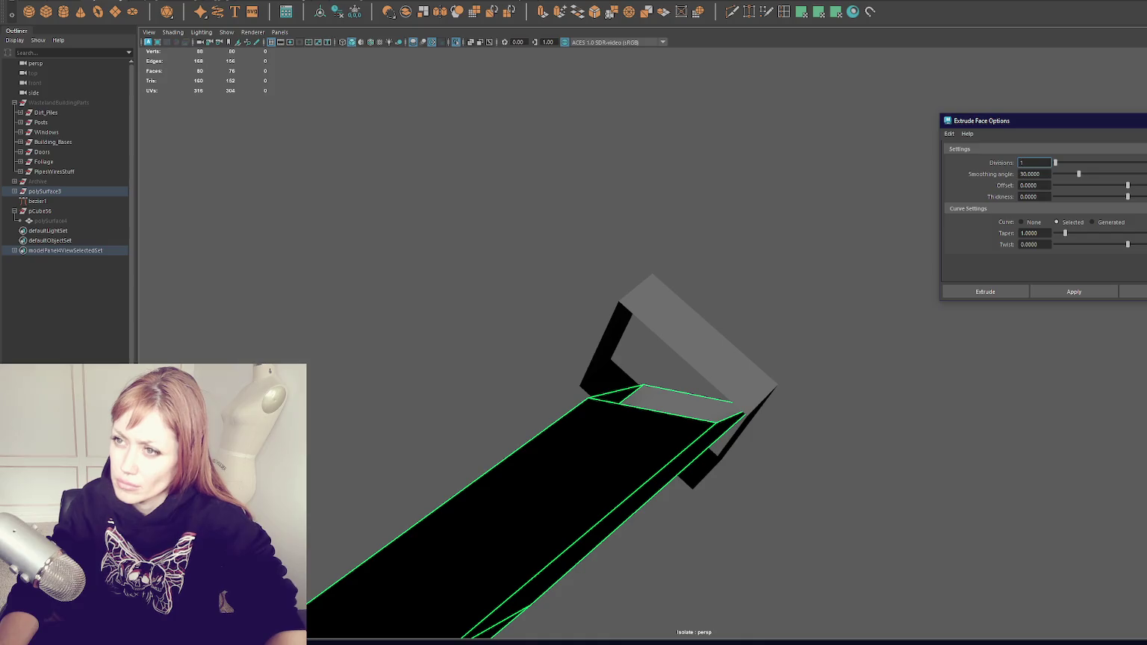
left_click(336, 1)
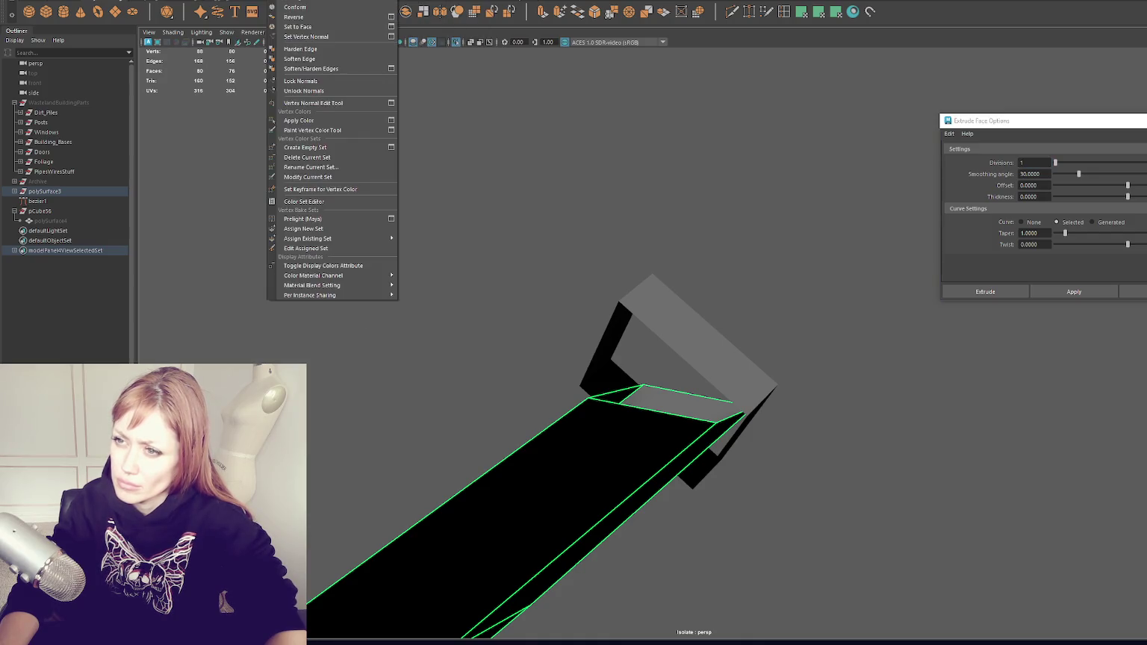
mouse_move(187, 1)
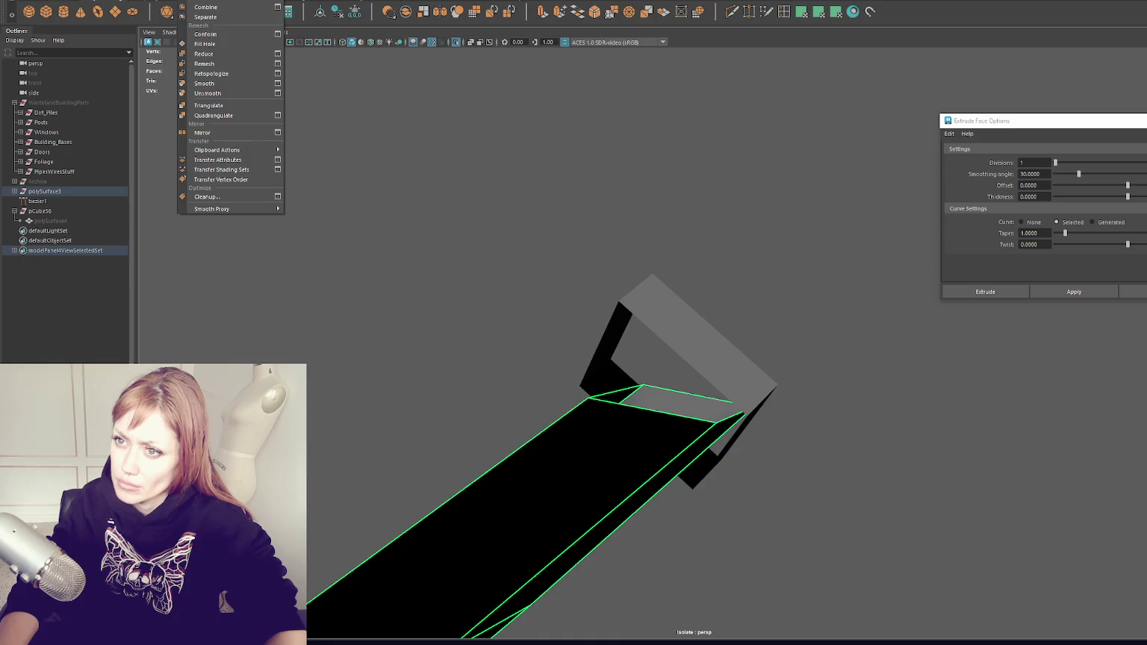
left_click(329, 18)
Delete the flat test strip, select the curved wire, and close the extrusion options
mouse_move(371, 207)
left_mouse_down()
mouse_move(491, 278)
mouse_move(539, 420)
mouse_move(592, 405)
mouse_move(588, 419)
mouse_move(624, 330)
left_mouse_up()
right_click(517, 232)
left_click(780, 257)
mouse_move(766, 269)
left_mouse_down()
mouse_move(469, 305)
mouse_move(572, 217)
mouse_move(688, 205)
mouse_move(563, 249)
mouse_move(644, 341)
mouse_move(535, 361)
left_mouse_up()
left_click(339, 366)
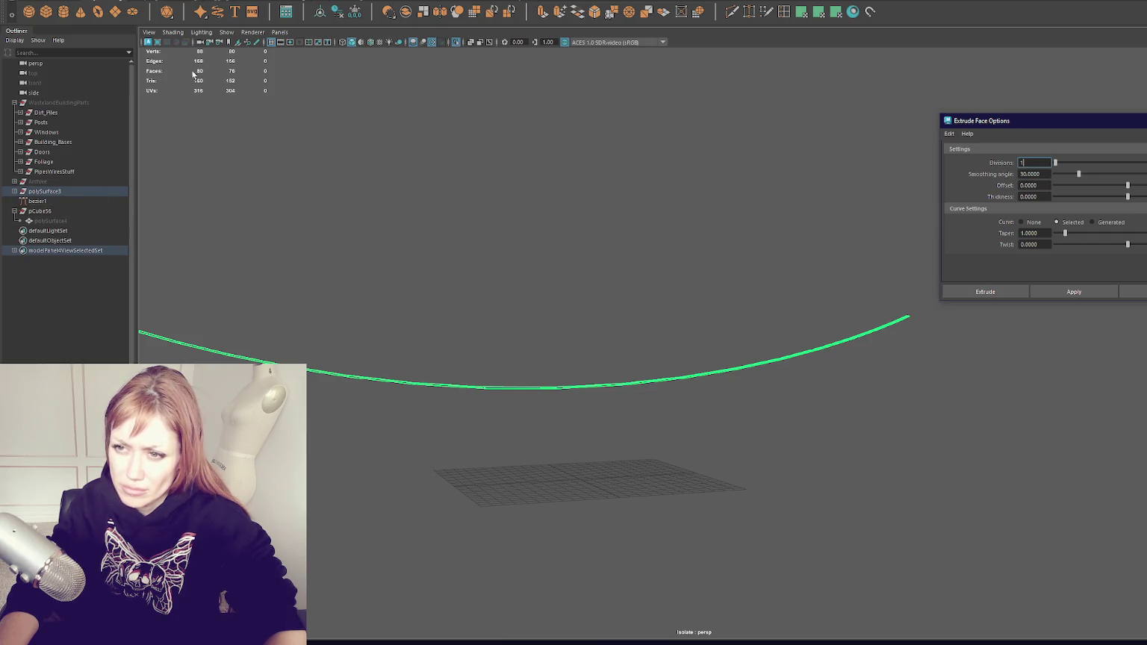
left_click(1134, 292)
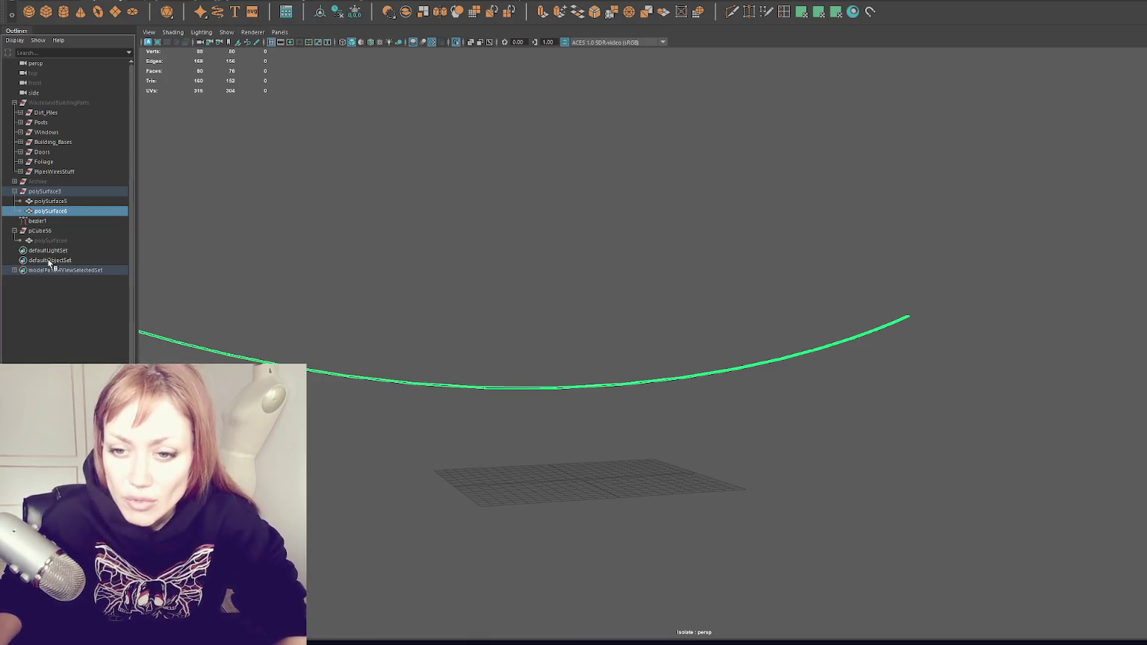
Rename polySurface6 to 'Wire' in the Outliner
double_click(56, 213)
type("Wire")
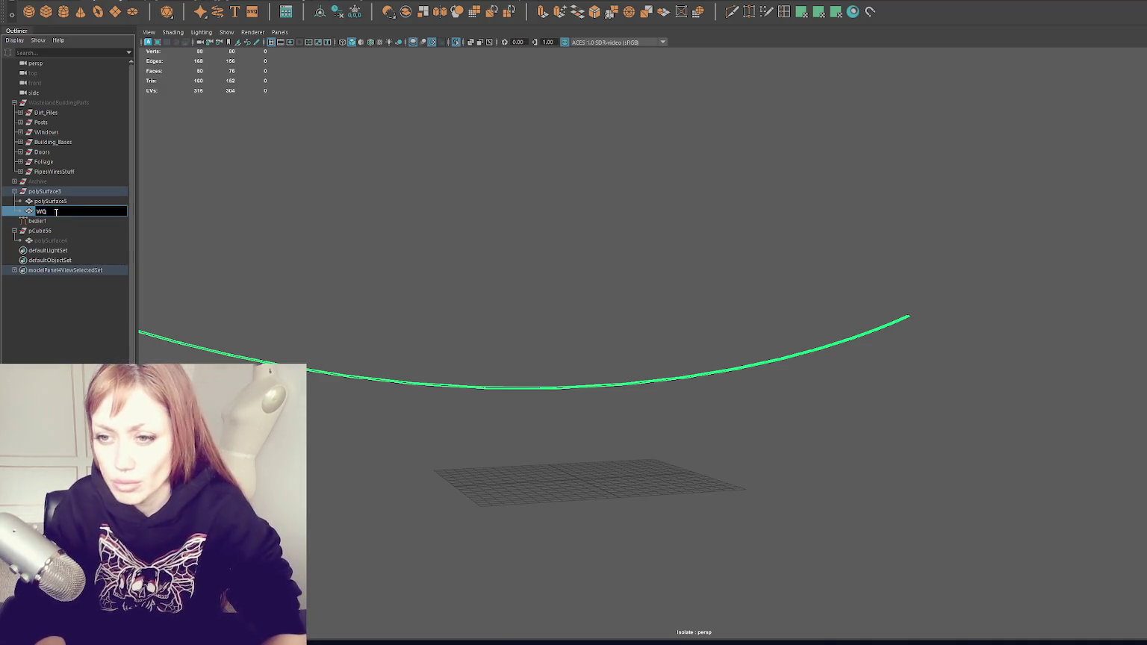
key("Return")
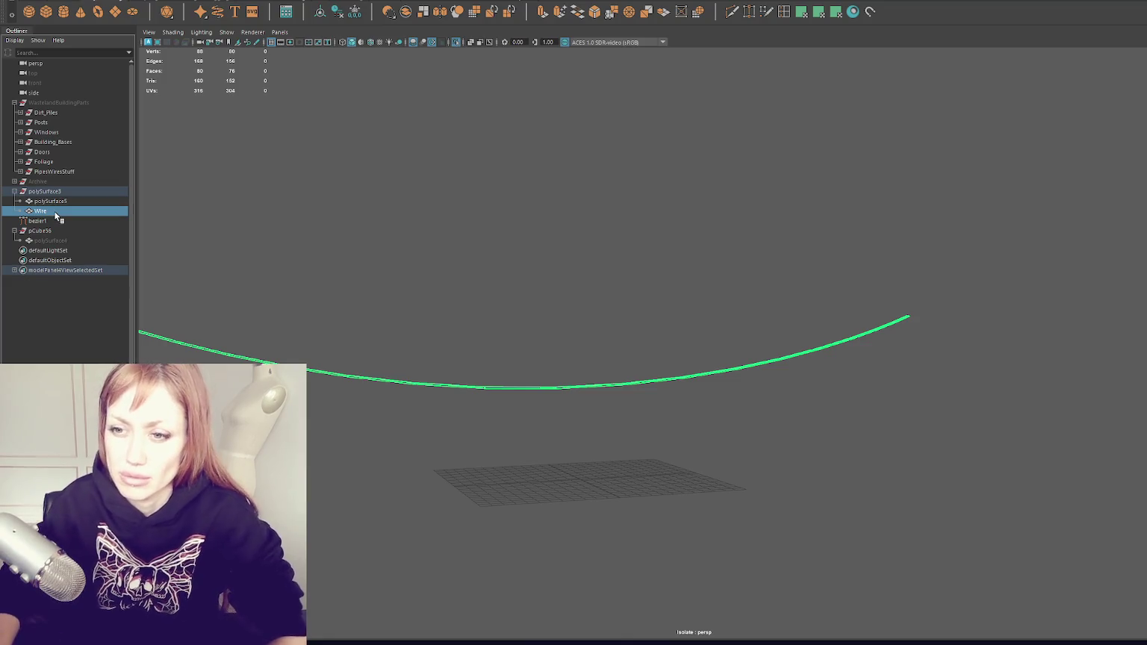
Move Wire into the WastelandBuildingParts group
left_click_drag(56, 214, 74, 109)
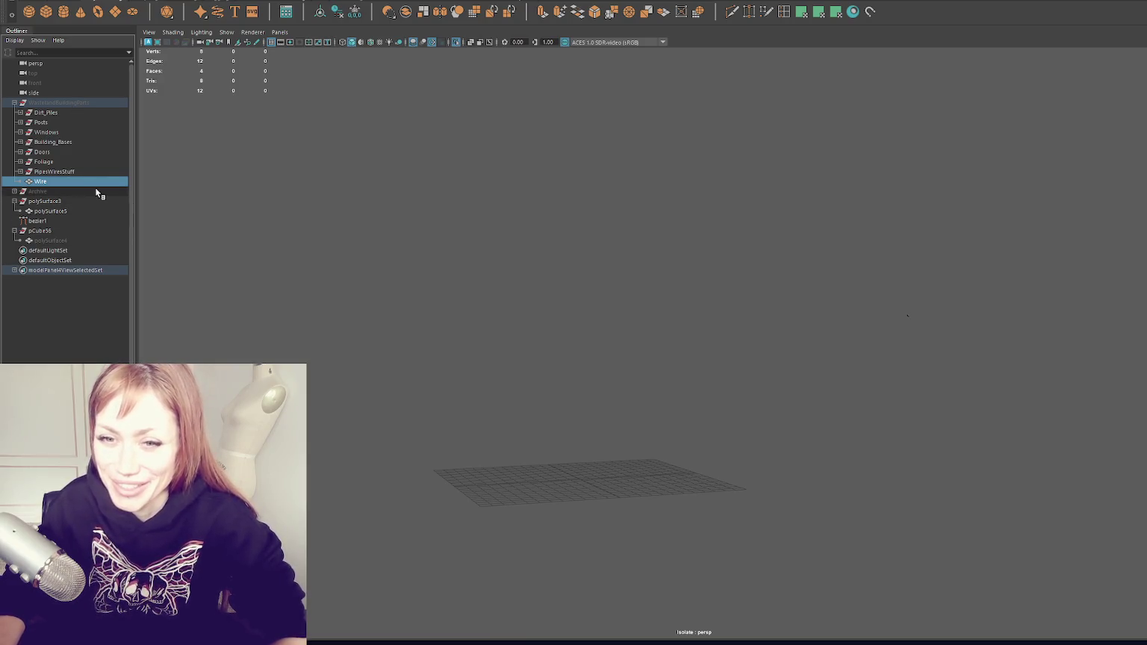
left_click(56, 104)
left_click(612, 314)
left_click(99, 103)
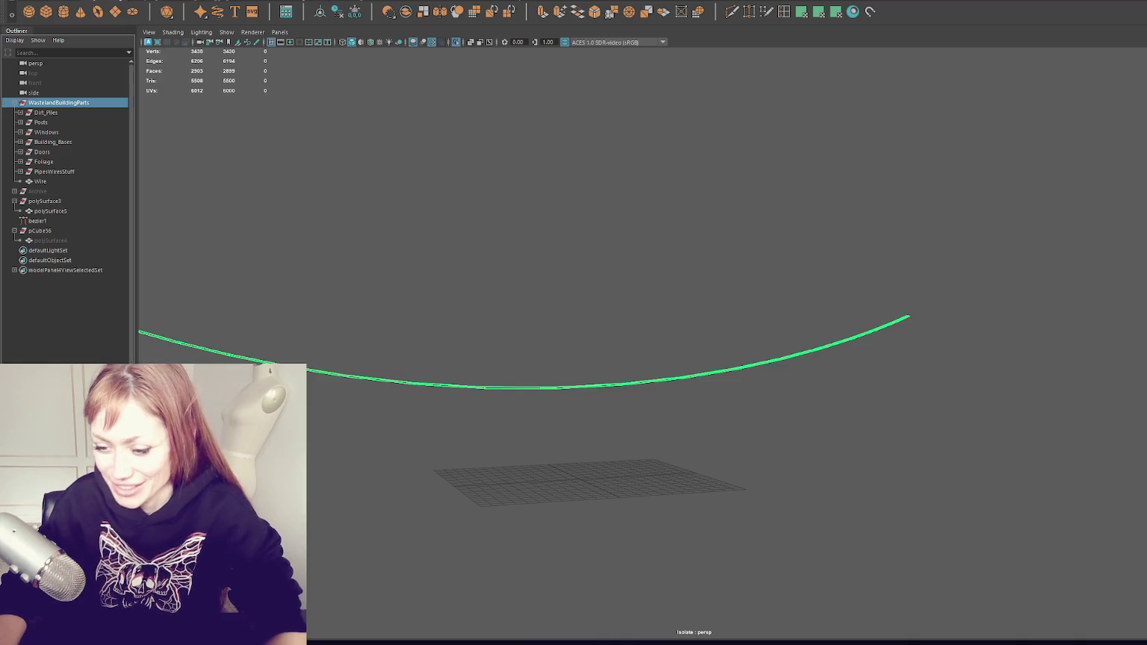
In Unity, open the Wasteland scene from Assets/6-Scenes additively alongside Main
key("alt+Tab")
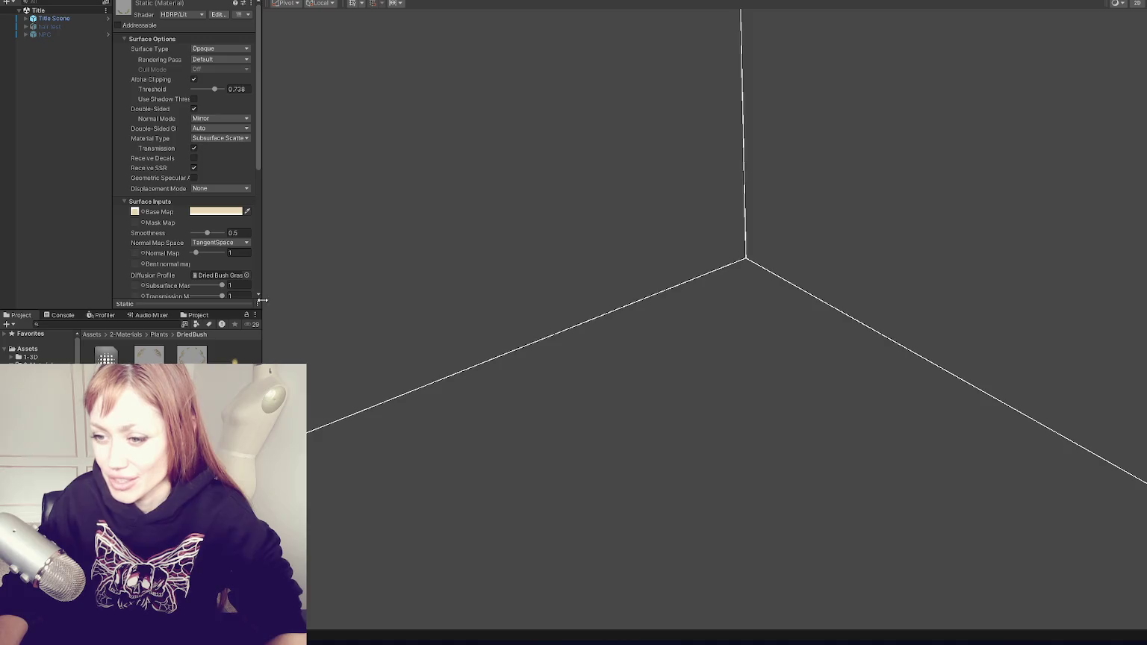
left_click(33, 365)
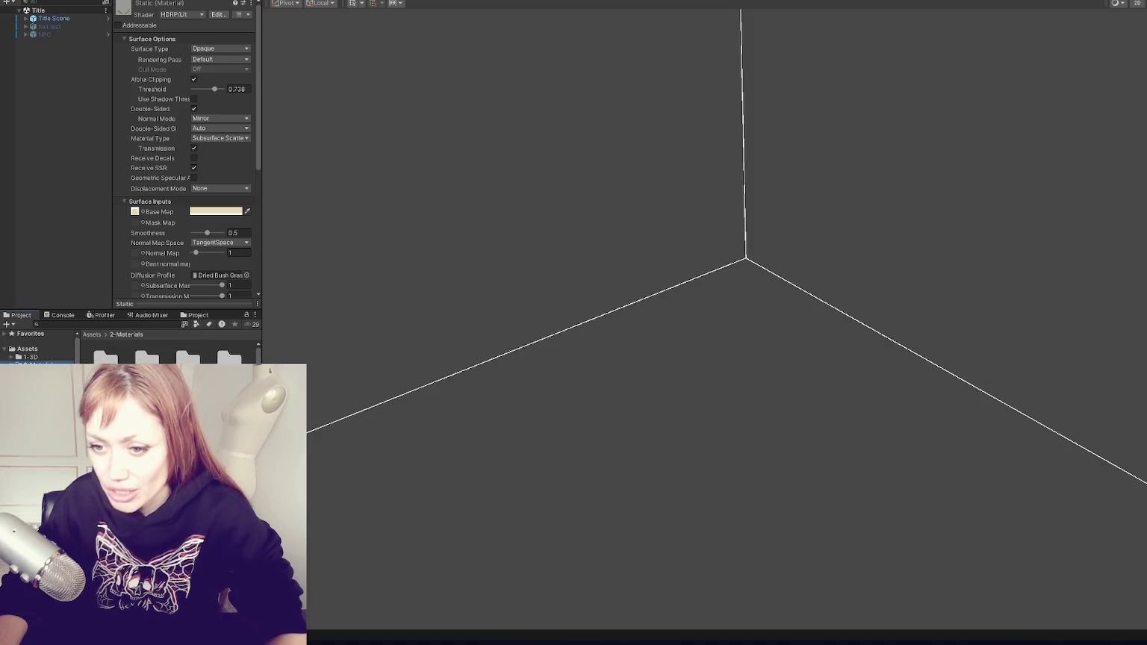
left_click(34, 399)
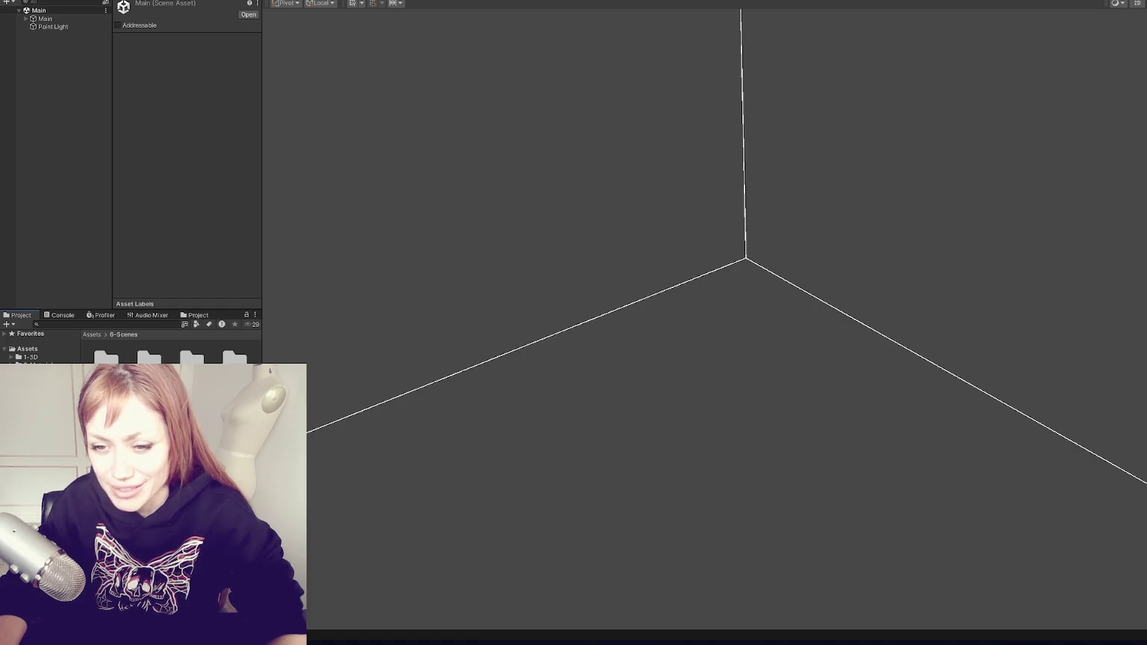
right_click(189, 210)
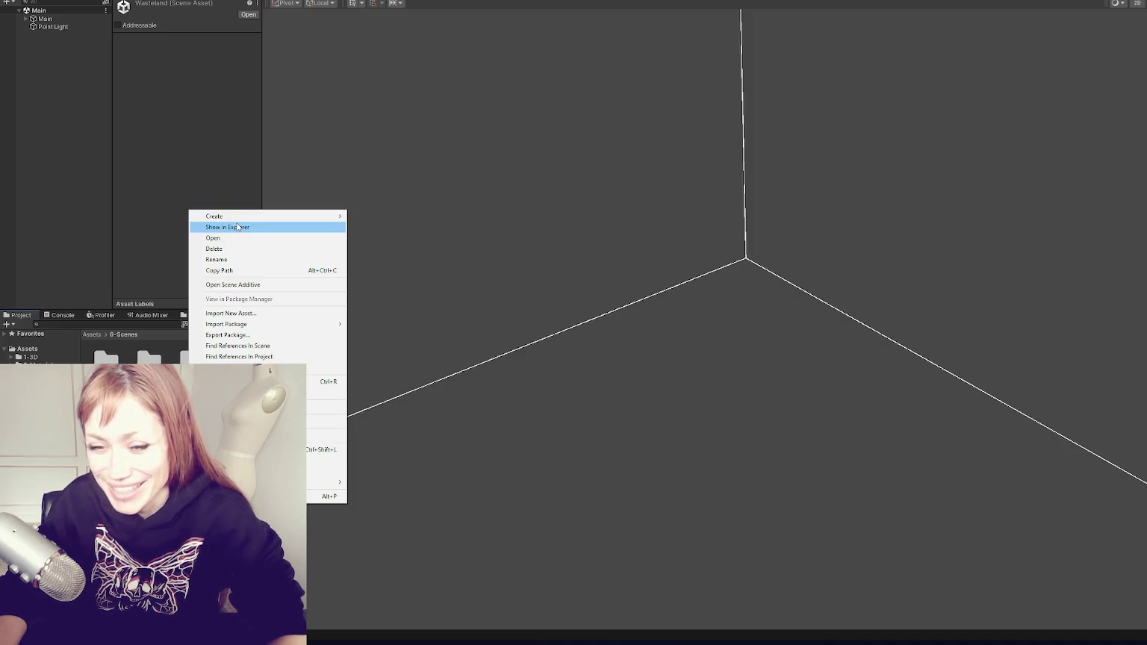
left_click(274, 285)
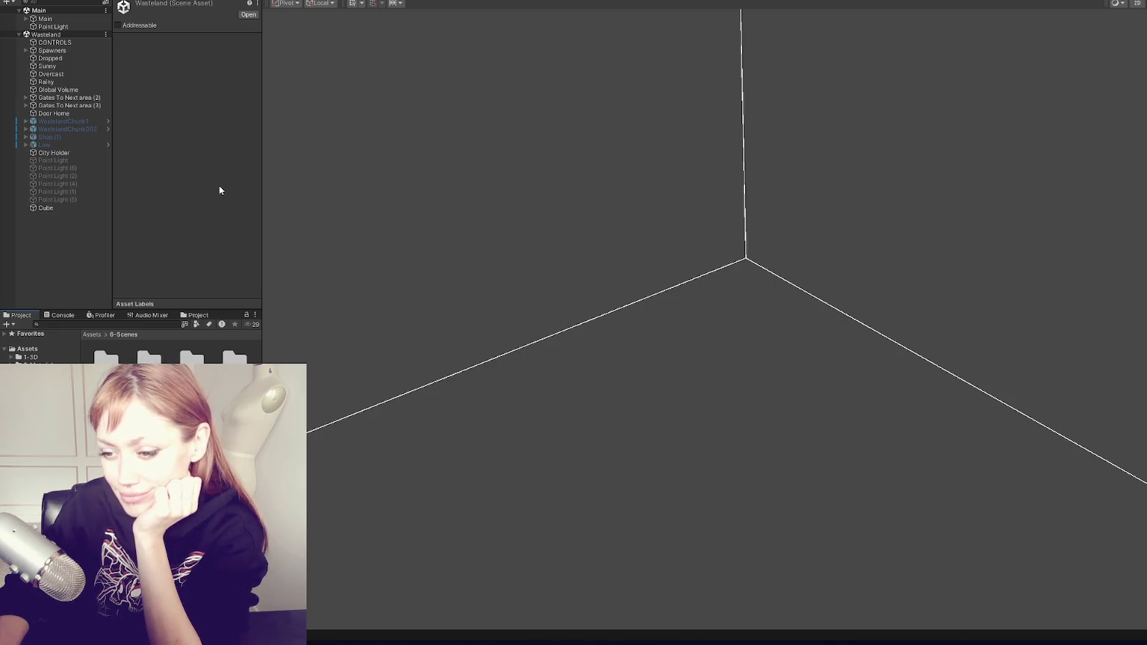
Select the Dropped object and frame it in the Scene view
left_click(93, 80)
left_click(89, 58)
key("f")
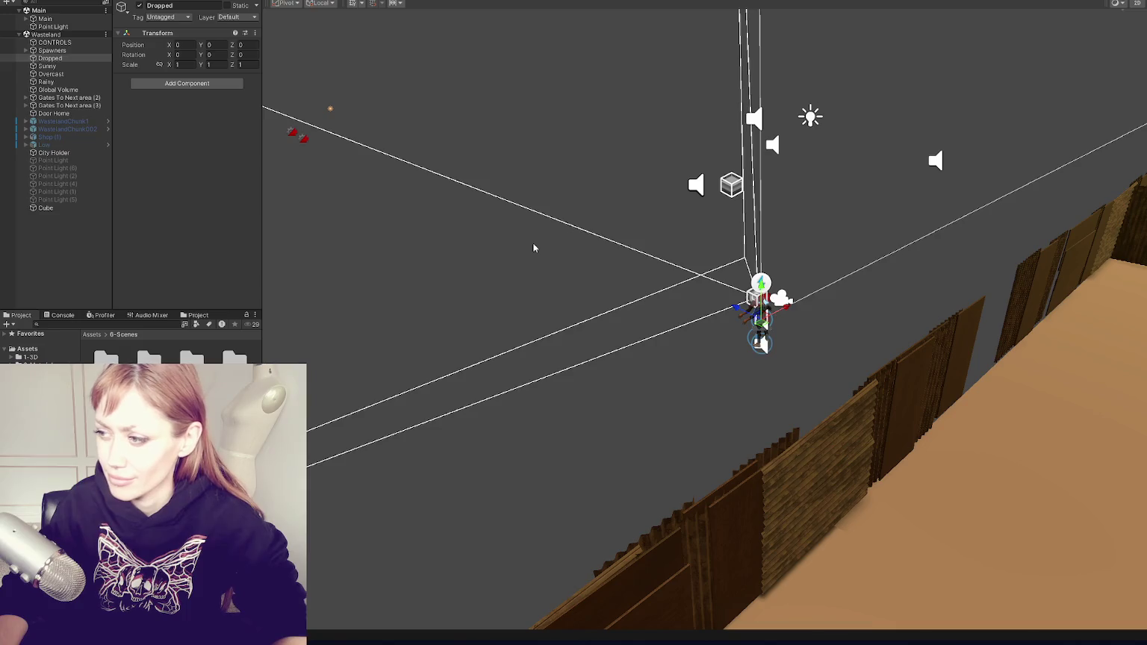
Activate WastelandChunk002, orbit to the buildings, and turn Gizmos off to view the Wire
left_click(67, 128)
left_click(139, 5)
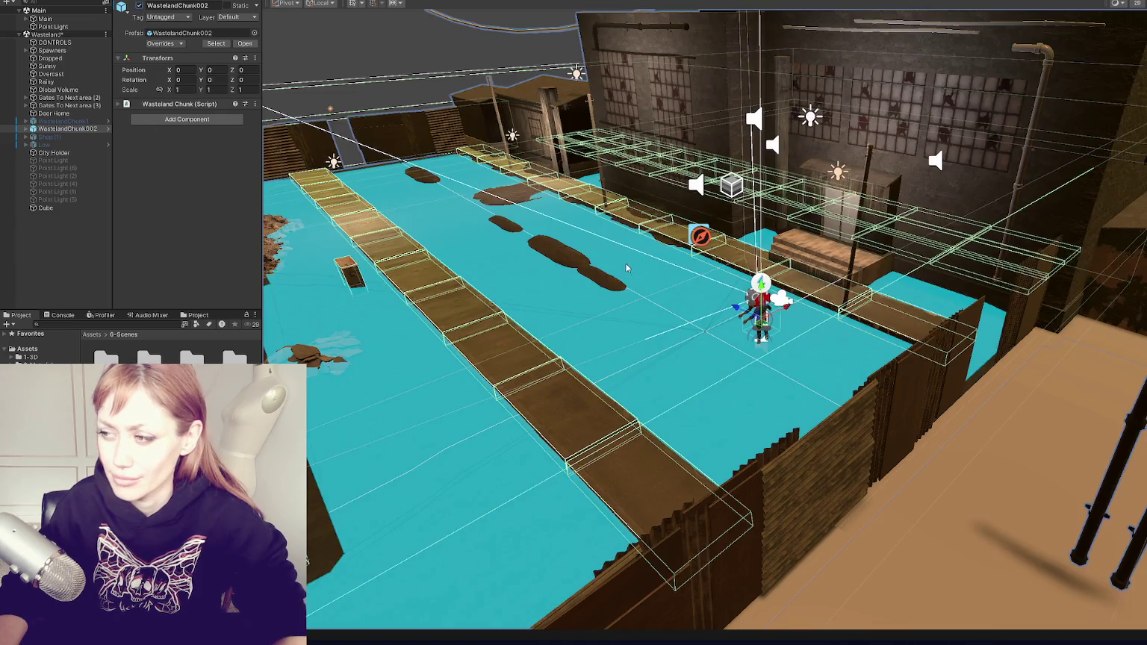
scroll(609, 204, "up", 3)
left_click_drag(609, 203, 493, 232)
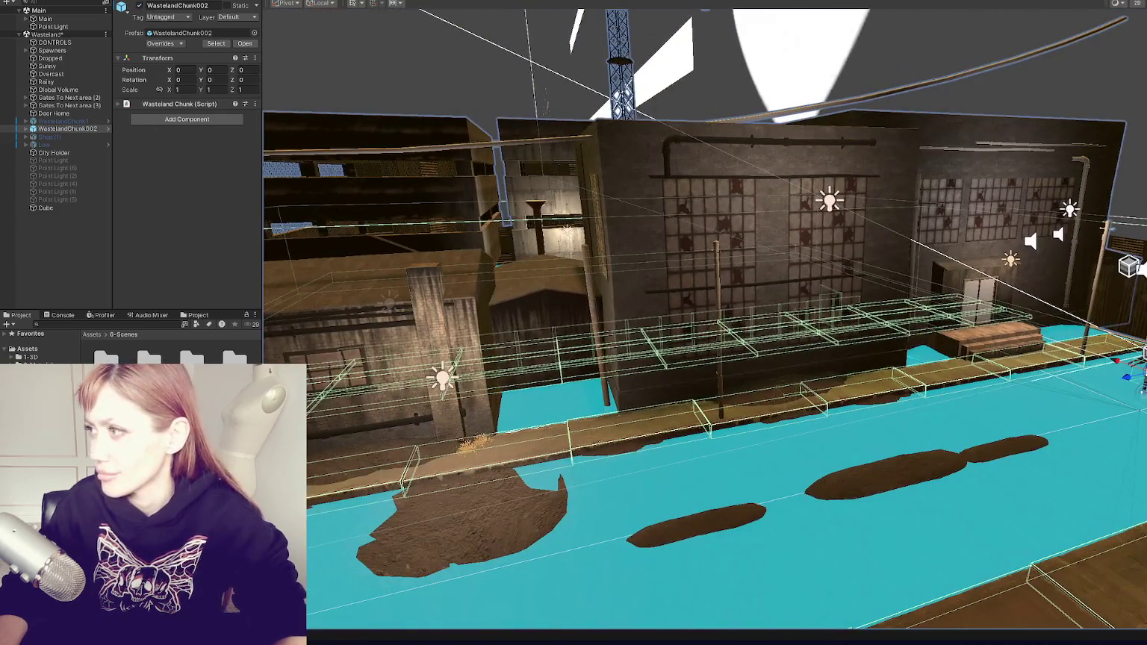
left_click(1113, 3)
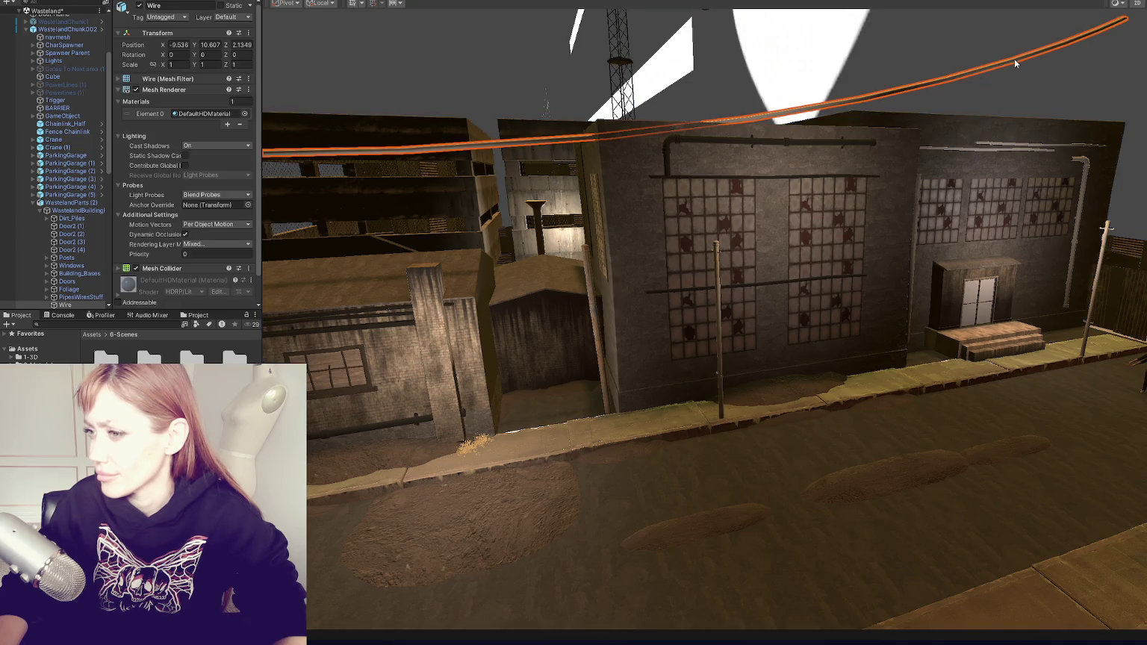
scroll(1014, 58, "down", 10)
scroll(957, 135, "up", 3)
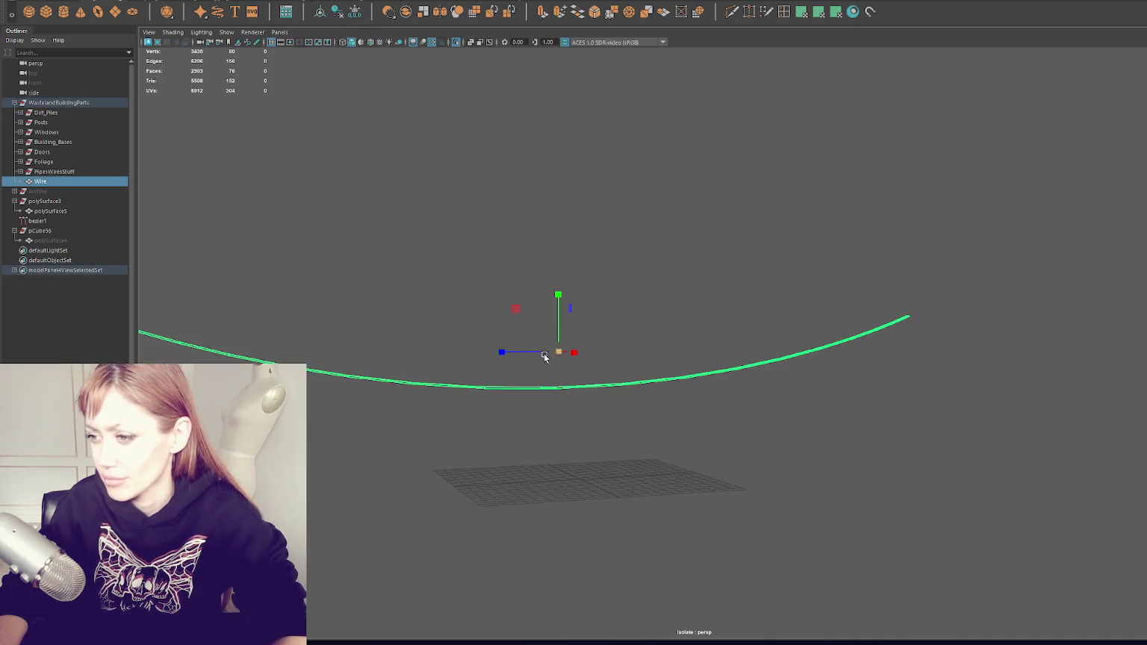
Scale the Wire down uniformly and turn off Isolate Select
mouse_move(562, 354)
left_mouse_down()
mouse_move(492, 361)
mouse_move(494, 343)
mouse_move(523, 351)
mouse_move(484, 354)
left_mouse_up()
left_click_drag(559, 349, 292, 374)
key("ctrl+1")
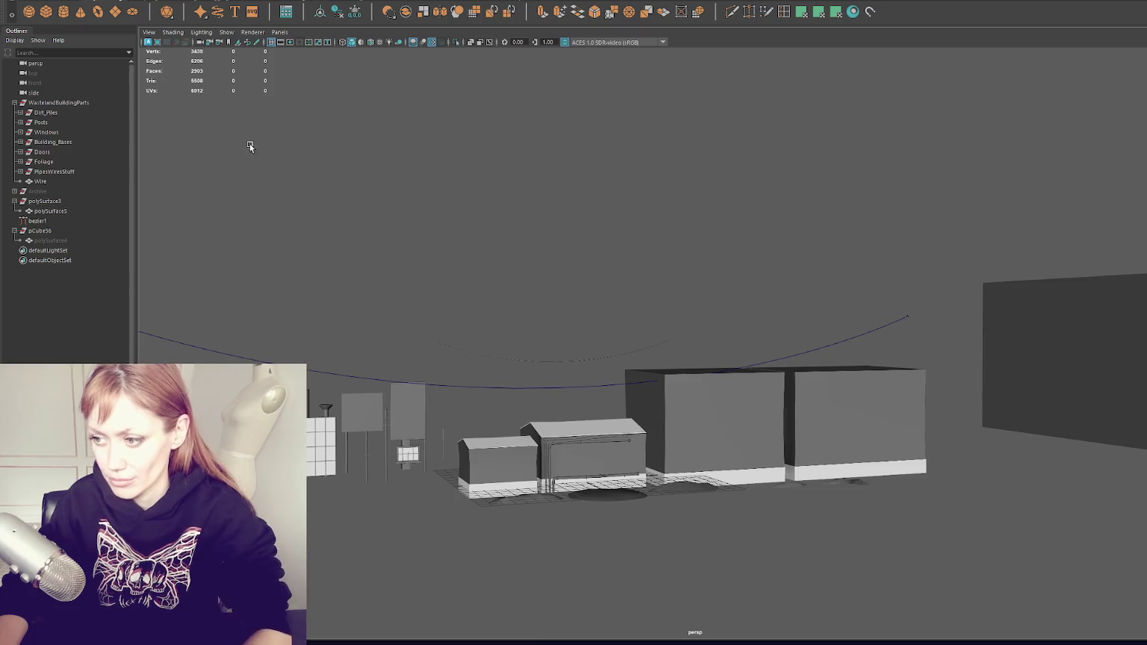
Move the Wire down to sit just above the building rooftops
key("w")
mouse_move(521, 381)
left_mouse_down()
mouse_move(527, 527)
mouse_move(514, 495)
mouse_move(523, 512)
mouse_move(532, 422)
left_mouse_up()
left_click(482, 489)
left_click(523, 514)
left_click(418, 239)
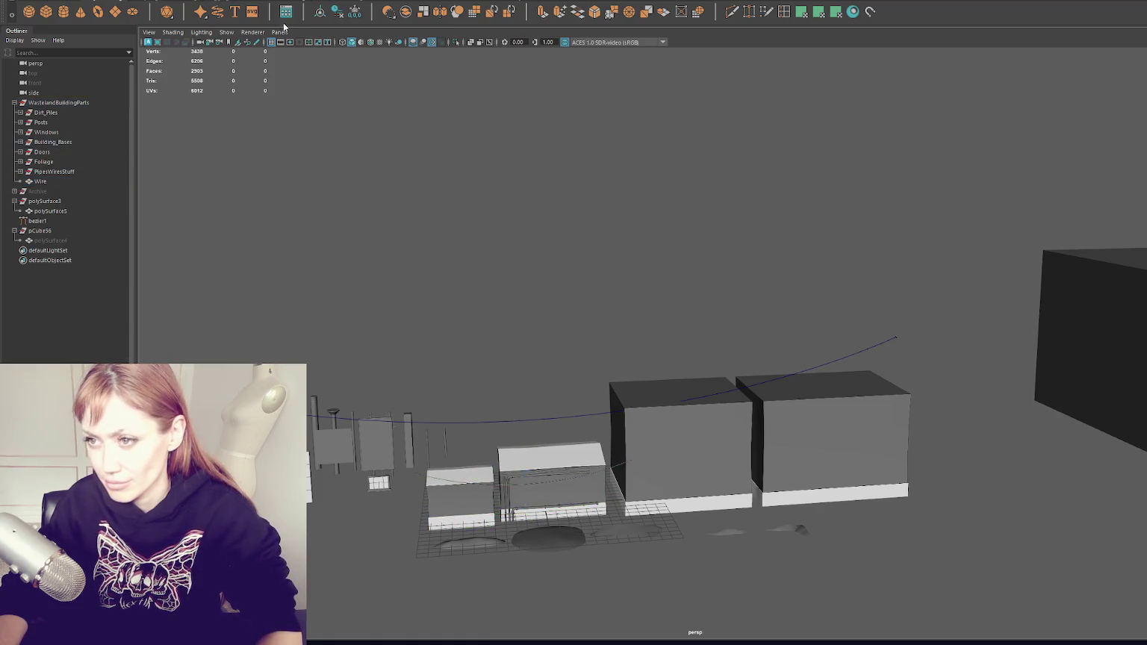
left_click(498, 490)
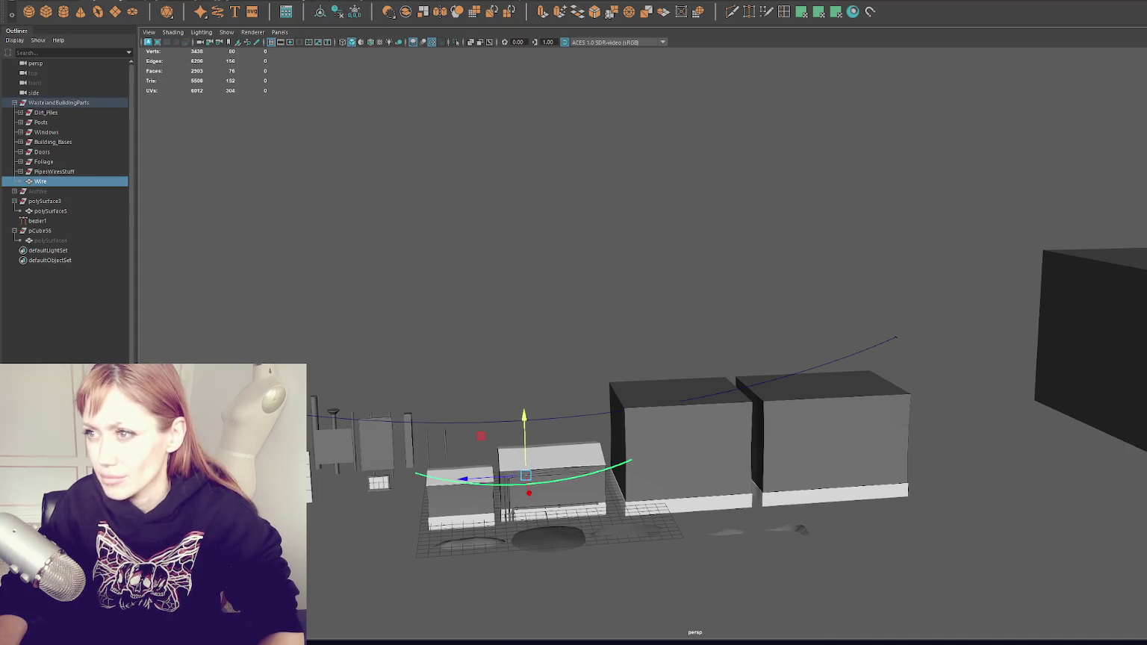
left_click(445, 248)
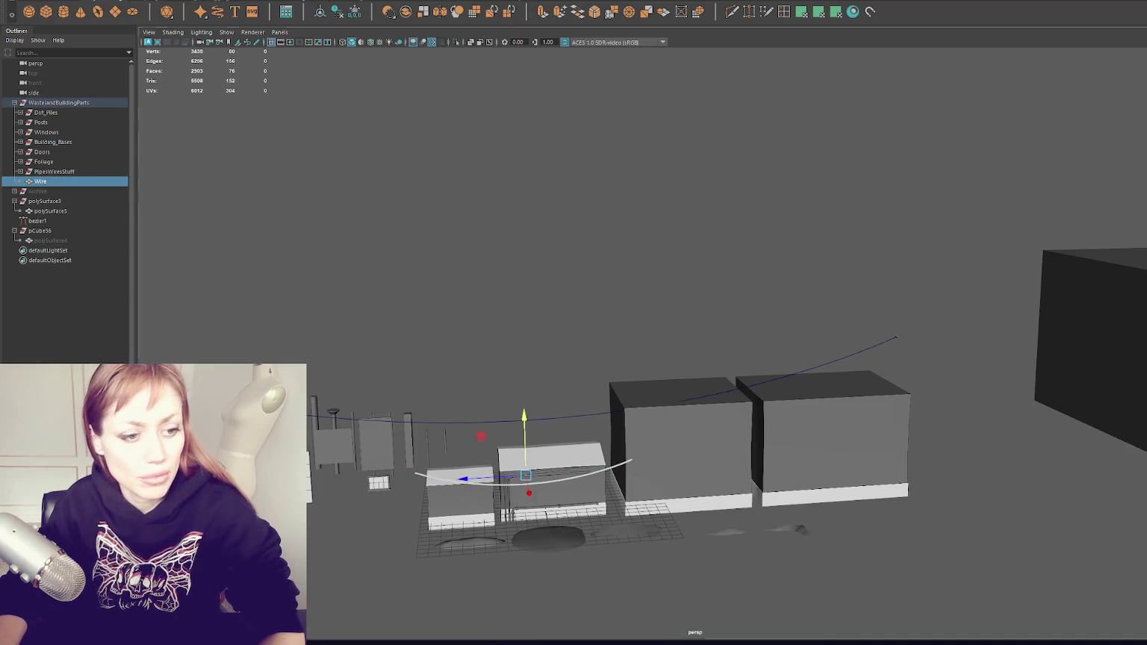
left_click(526, 482)
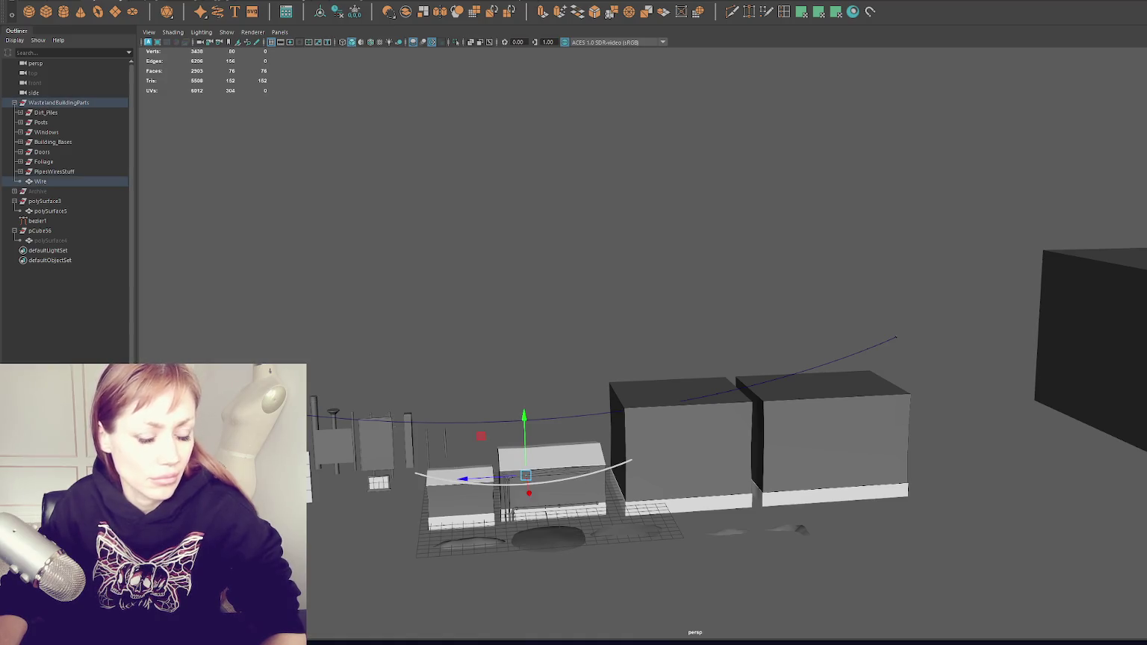
Generate automatic UVs for the Wire from the shelf
right_click(615, 183)
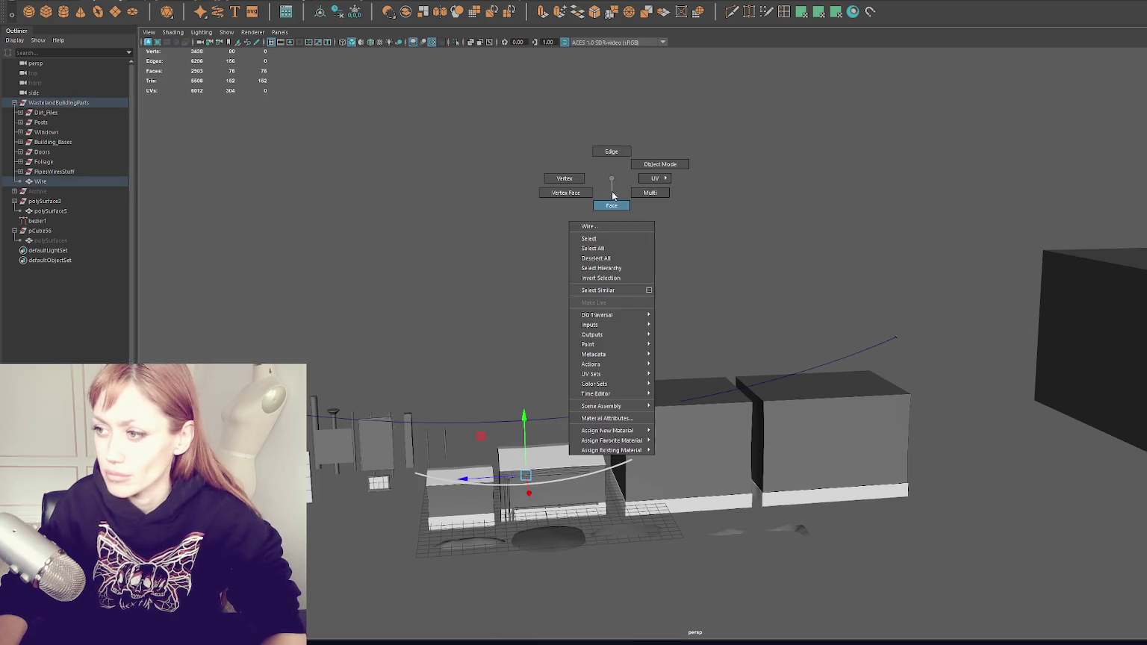
left_click(826, 7)
mouse_move(687, 238)
left_mouse_down()
mouse_move(625, 281)
mouse_move(635, 305)
mouse_move(707, 252)
left_mouse_up()
Cut a UV seam along the Wire's lengthwise edge loop and unfold all its faces
left_click(709, 230)
key("f")
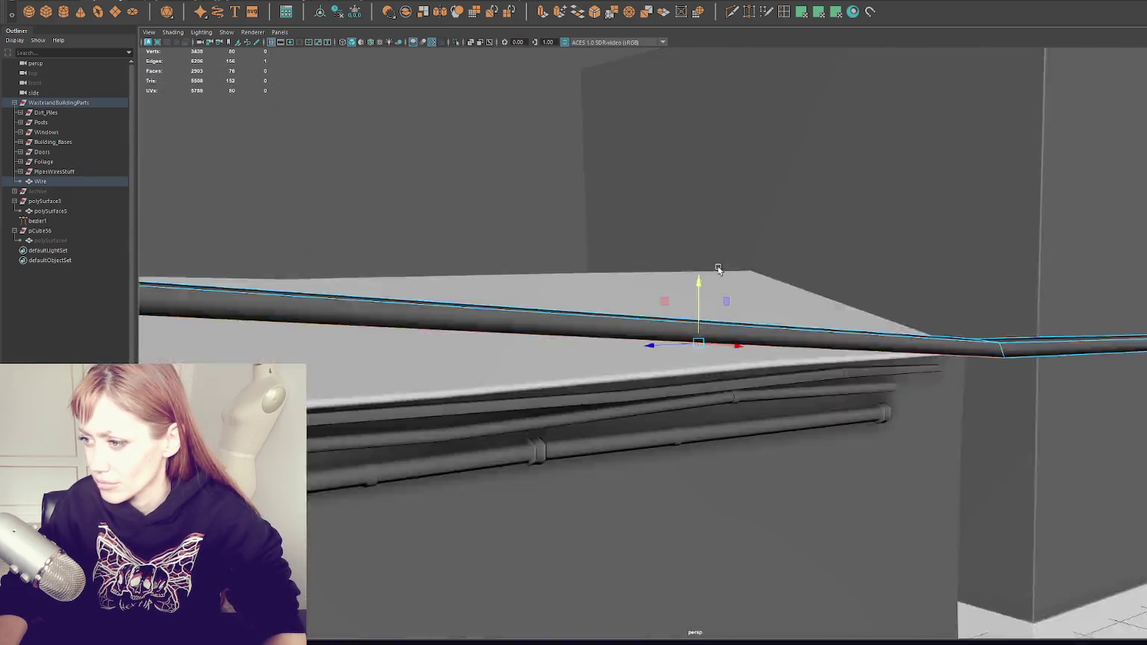
left_click_drag(812, 296, 897, 277)
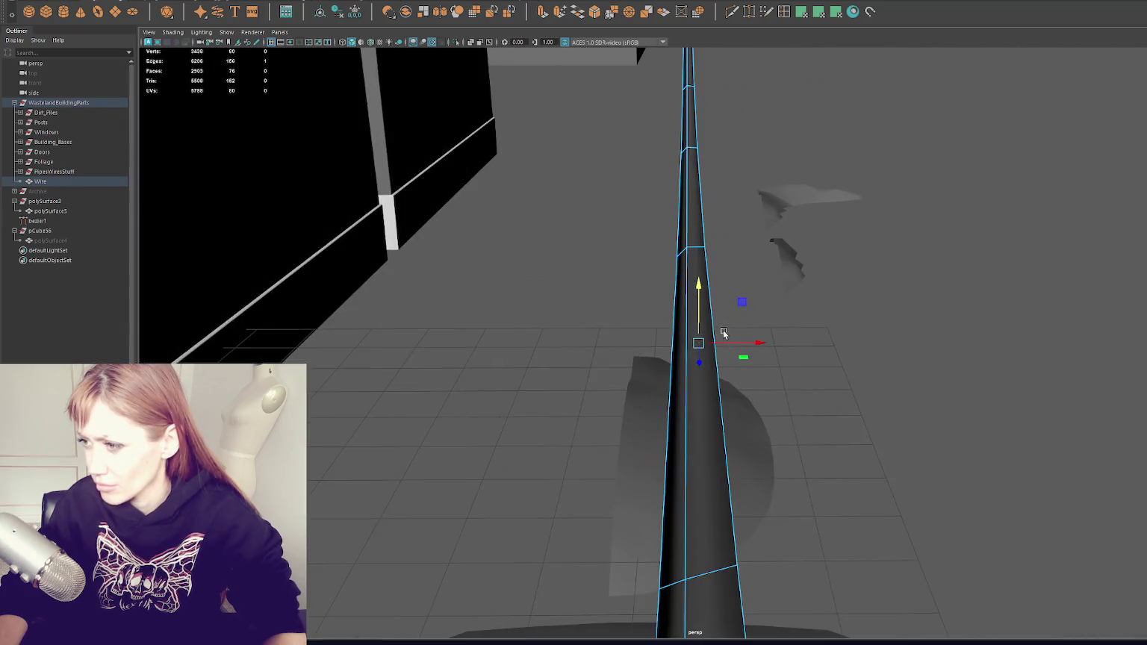
double_click(685, 438)
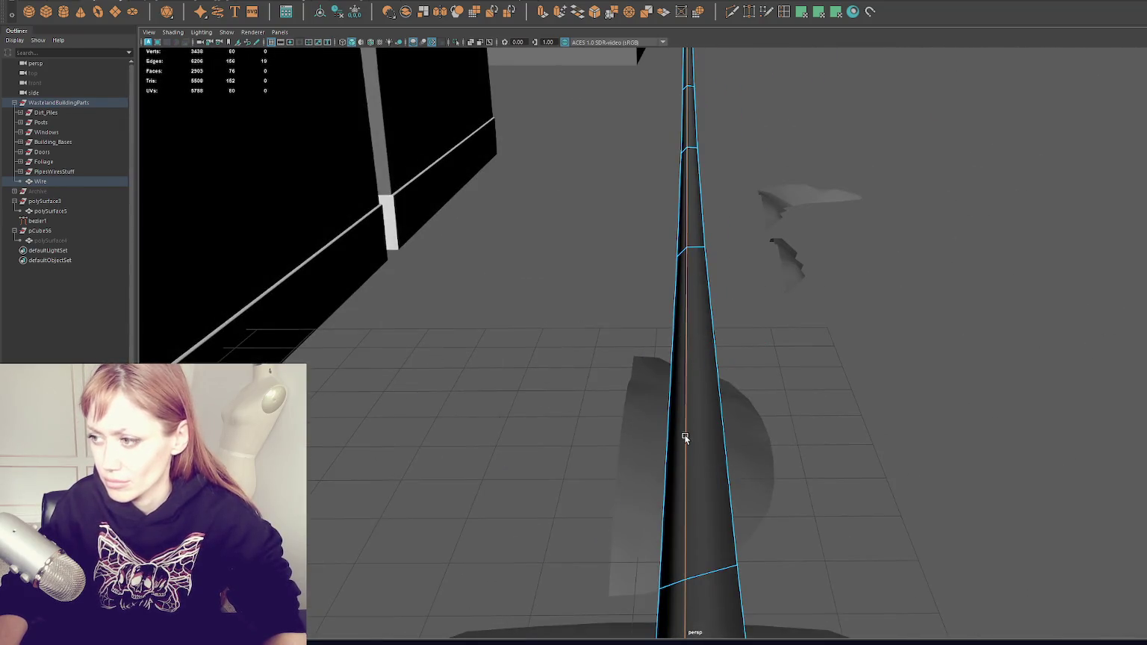
left_click(355, 445)
key("ctrl+F11")
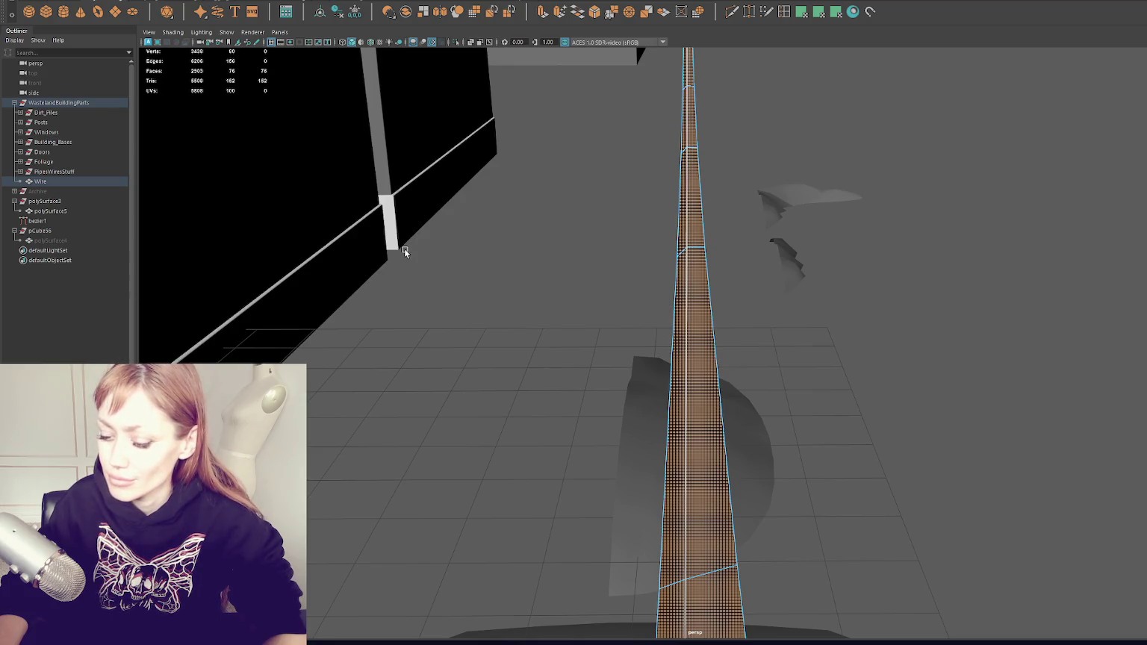
mouse_move(508, 300)
left_mouse_down()
mouse_move(563, 259)
mouse_move(584, 277)
left_mouse_up()
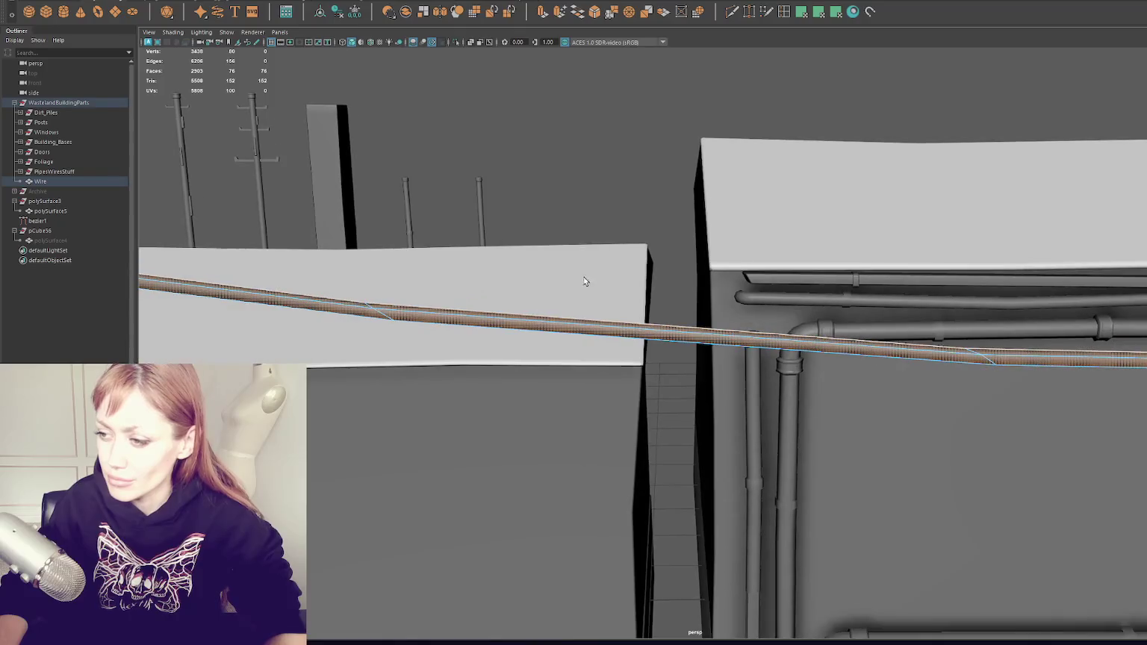
left_click_drag(642, 127, 699, 220)
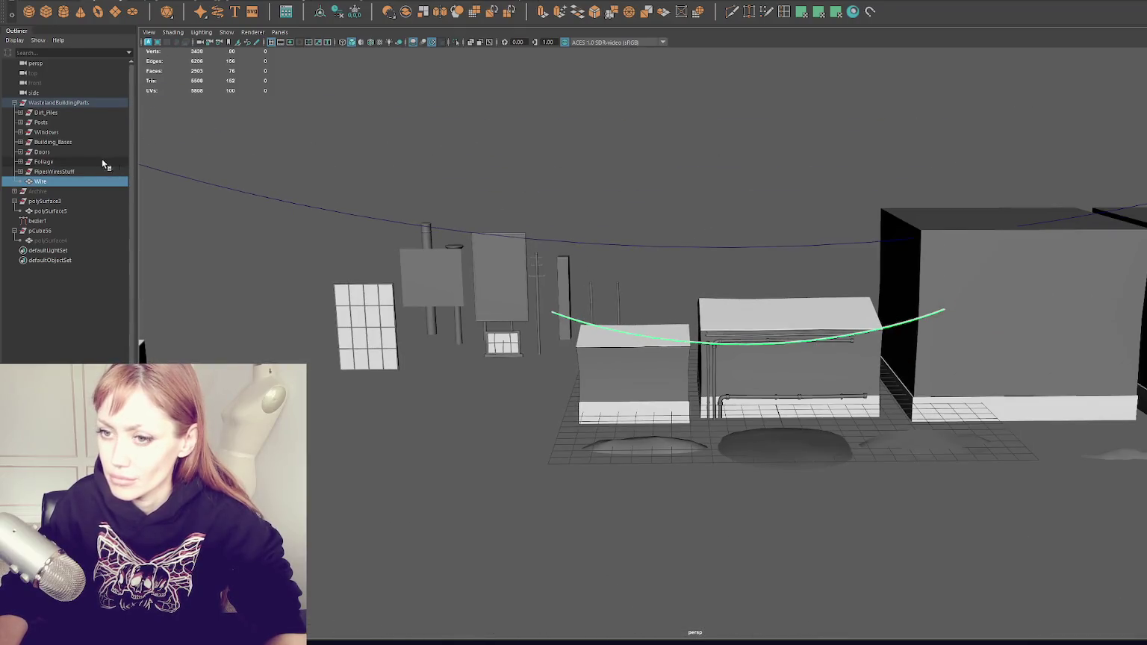
Re-export the WastelandBuildingParts group and switch over to Unity
double_click(60, 103)
key("Return")
left_click(84, 105)
left_click(15, 40)
left_click(15, 40)
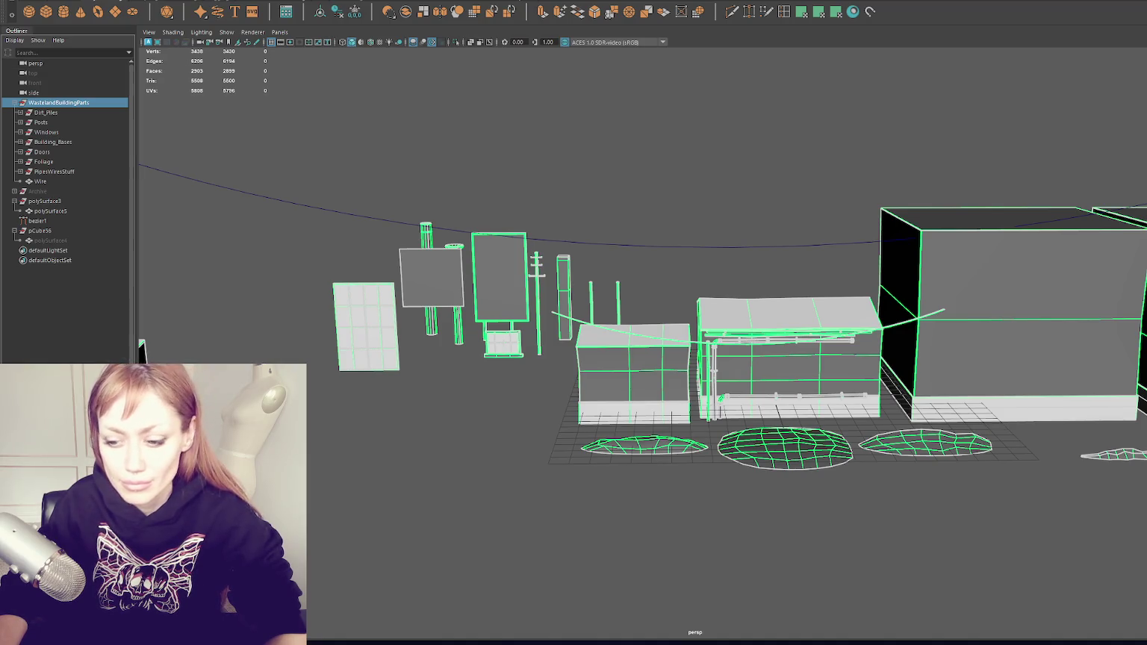
key("alt+Tab")
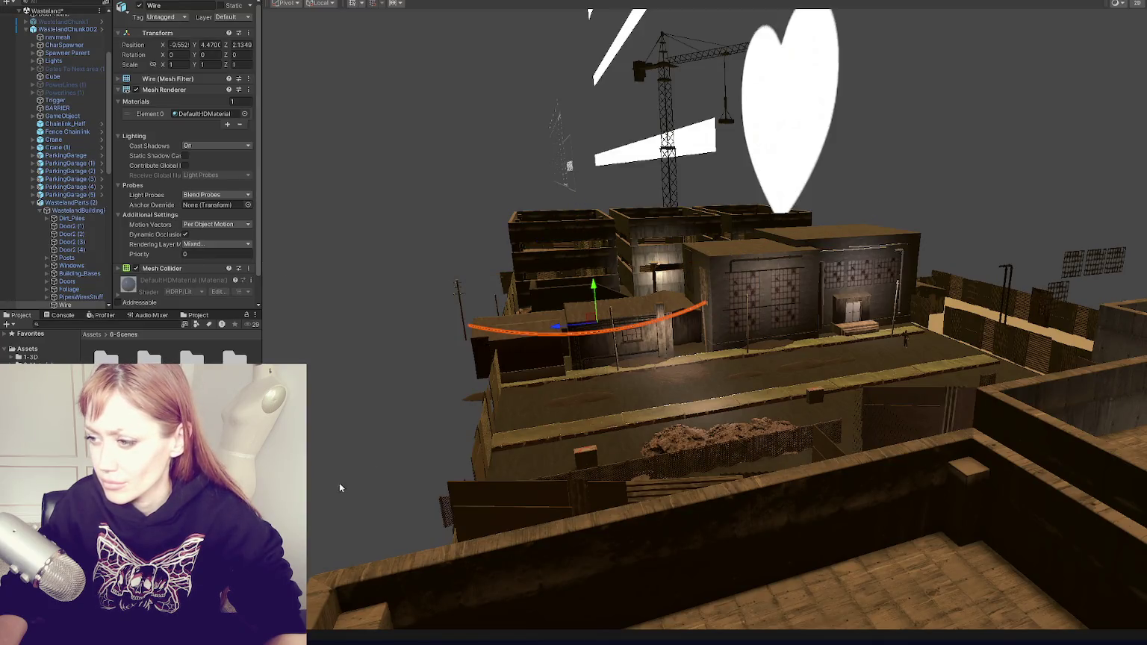
Inspect the Wire from street level, then select and frame WastelandChunk002
key("f")
left_click_drag(620, 353, 771, 348)
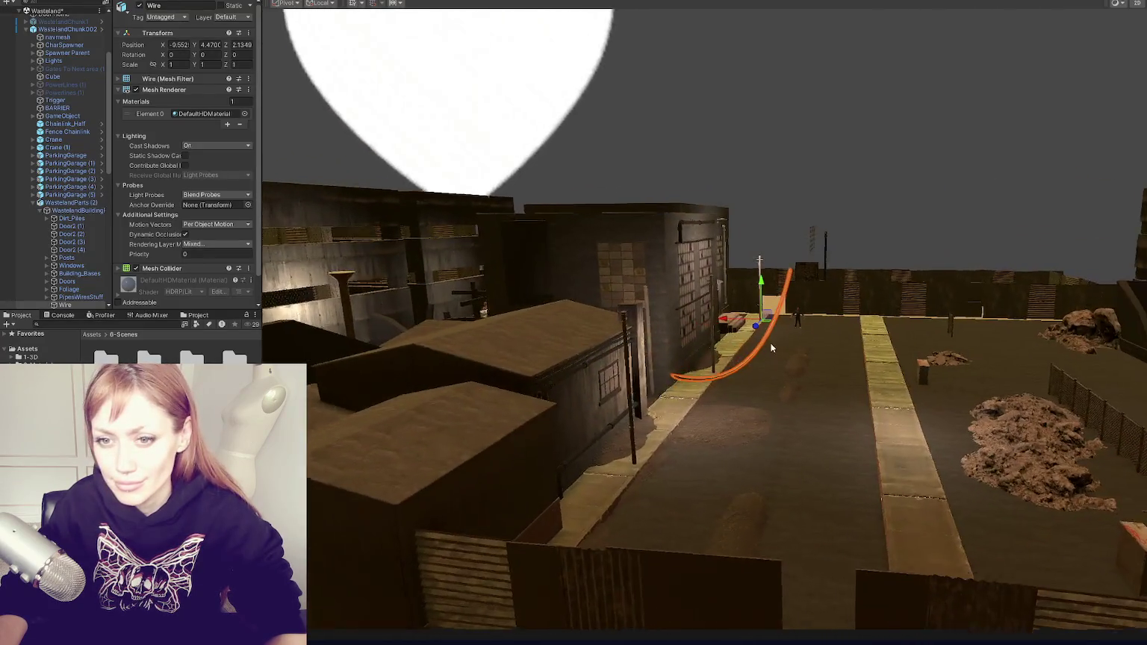
scroll(772, 348, "up", 3)
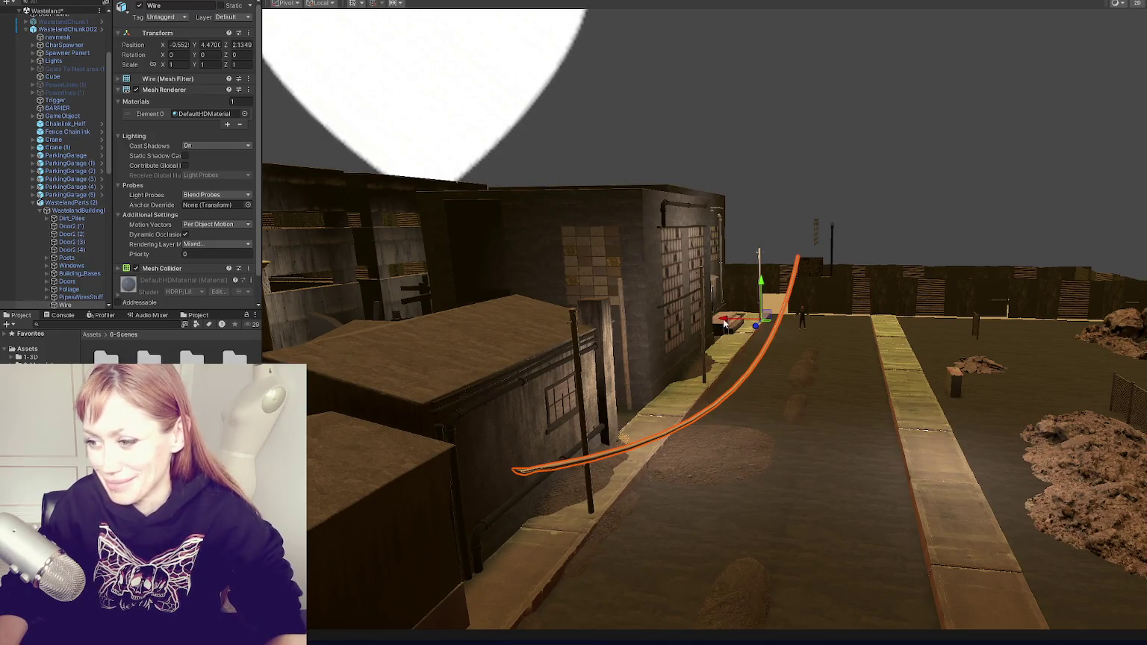
left_click_drag(650, 306, 590, 297)
scroll(432, 423, "down", 5)
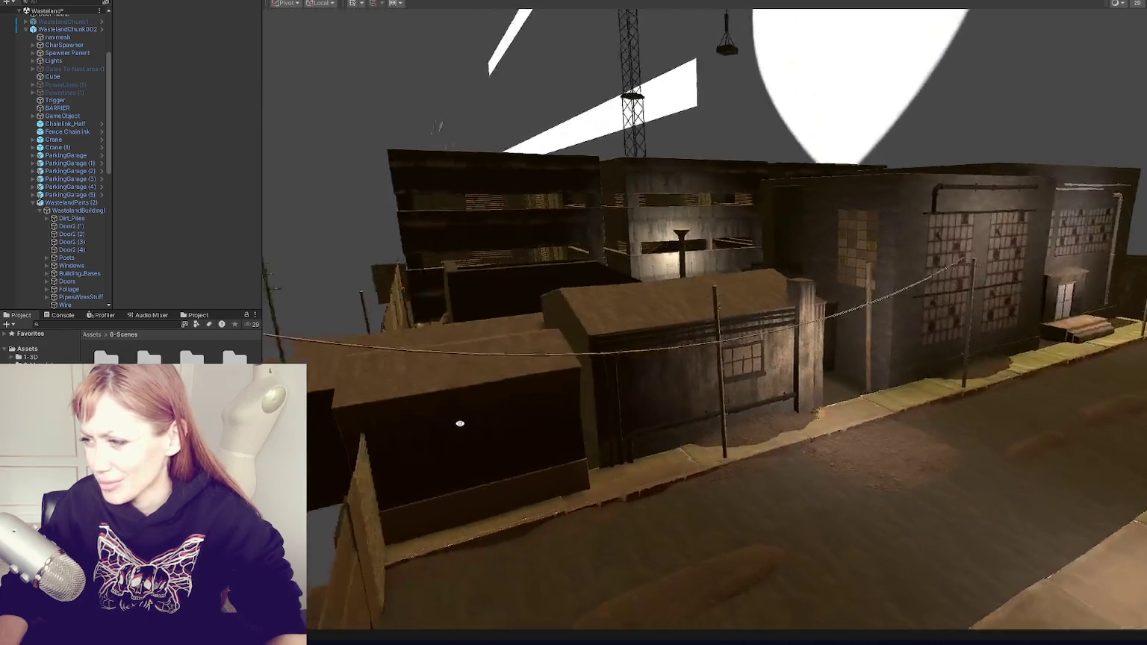
left_click(283, 312)
key("f")
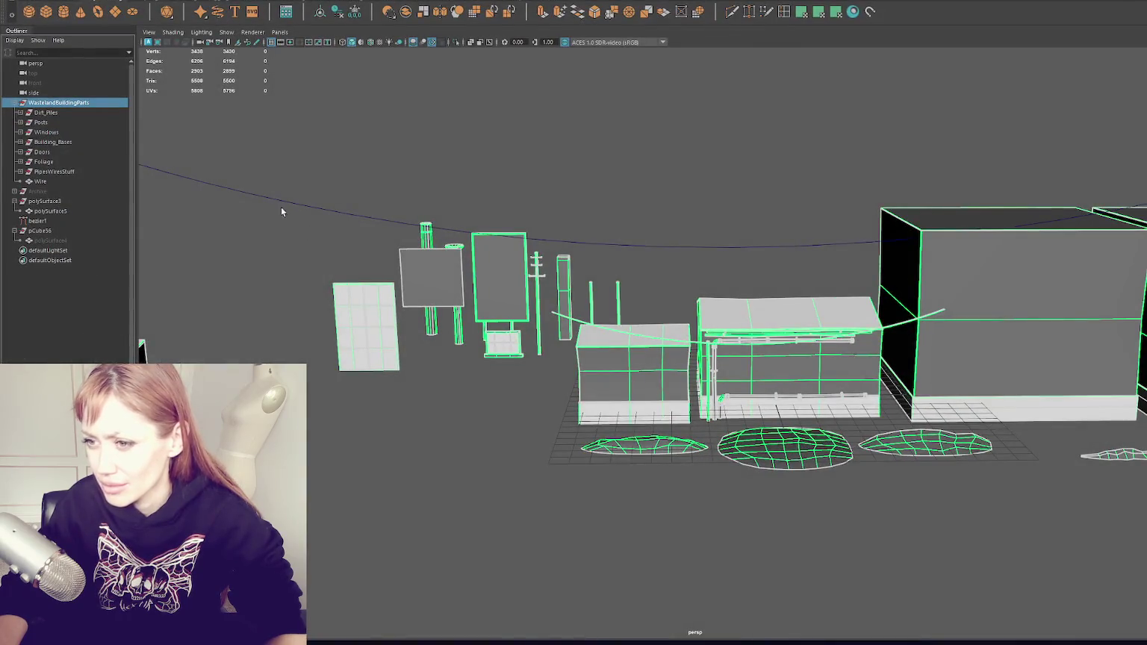
Isolate the Wire and delete its end-cap faces
left_click(606, 321)
key("ctrl+1")
mouse_move(581, 268)
left_mouse_down()
mouse_move(534, 335)
mouse_move(353, 180)
mouse_move(609, 364)
mouse_move(603, 401)
mouse_move(616, 383)
mouse_move(848, 318)
mouse_move(712, 353)
mouse_move(786, 376)
mouse_move(901, 482)
mouse_move(837, 568)
left_mouse_up()
key("f")
key("Delete")
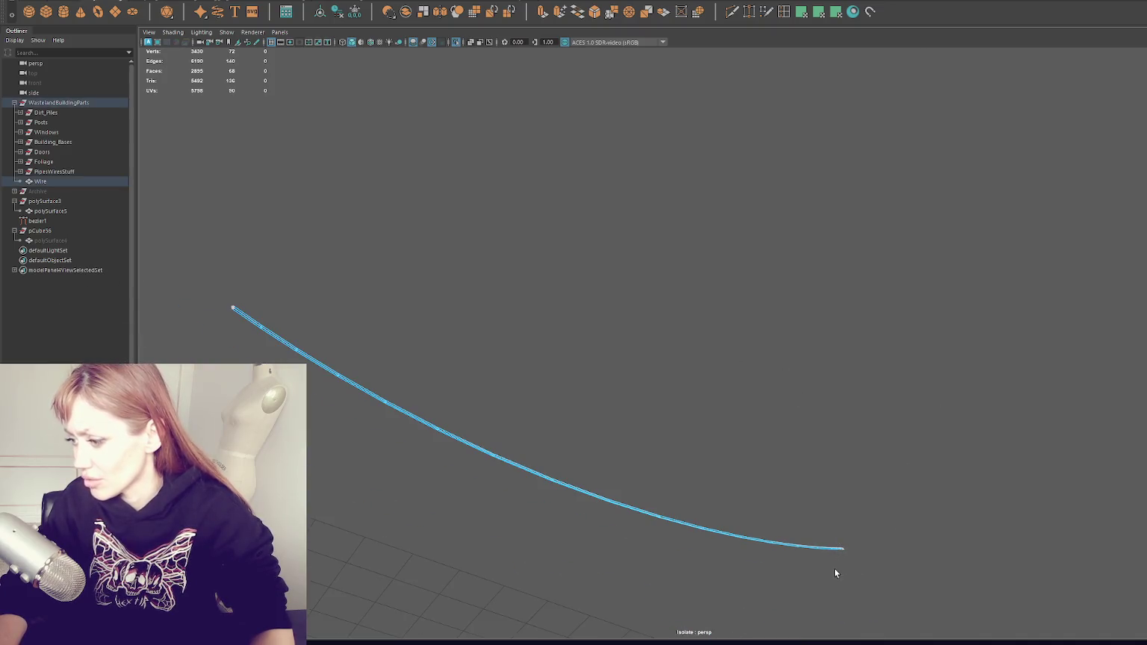
key("f")
scroll(871, 482, "down", 5)
Reselect the Wire mesh, make it live, and select all its faces
key("F8")
left_click(564, 234)
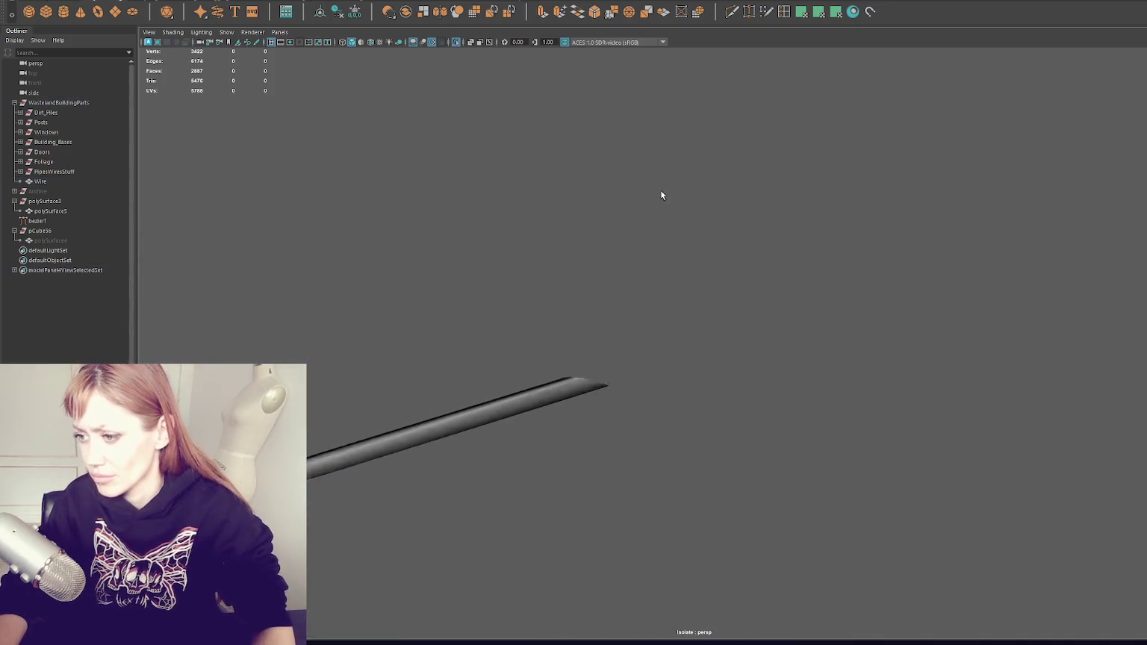
left_click(430, 432)
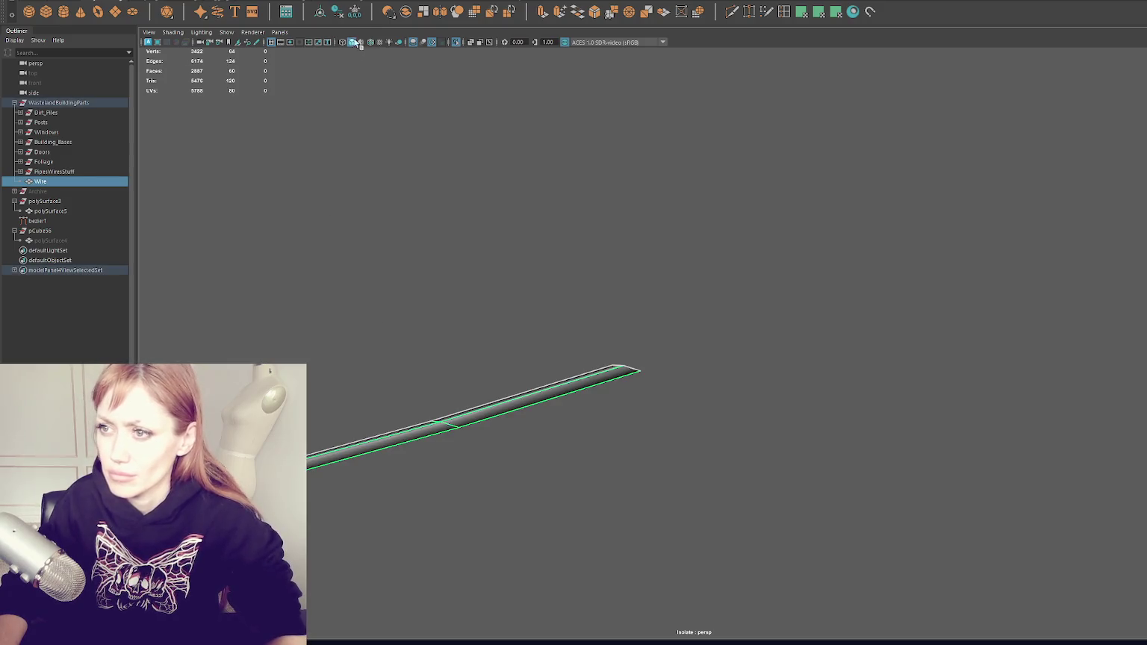
left_click(354, 11)
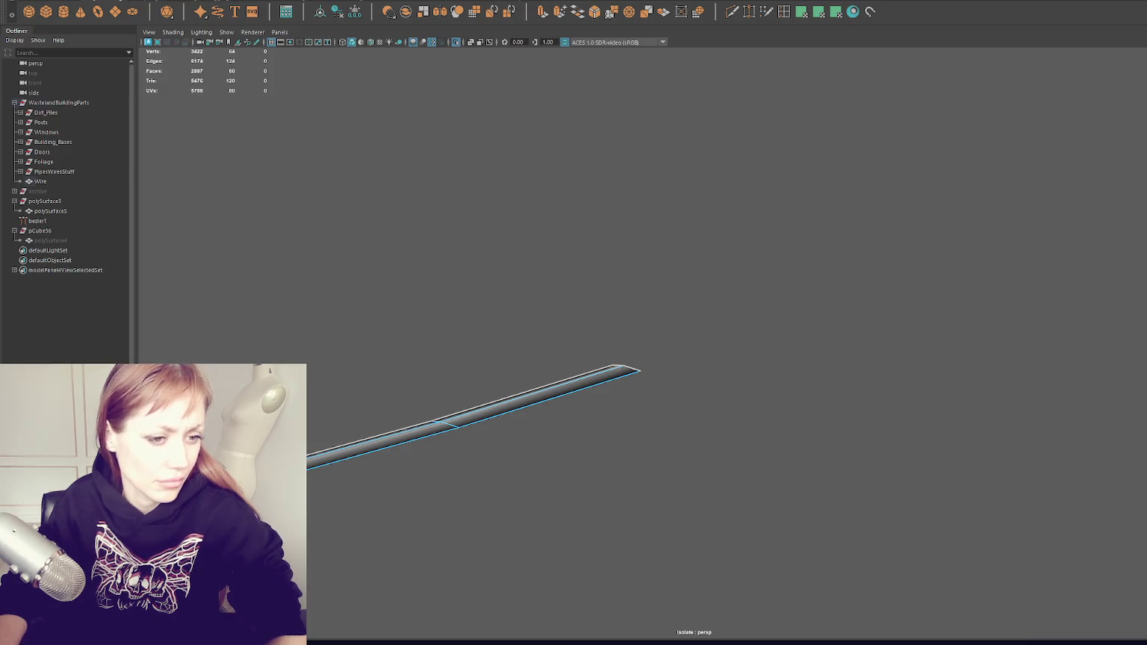
key("ctrl+shift+a")
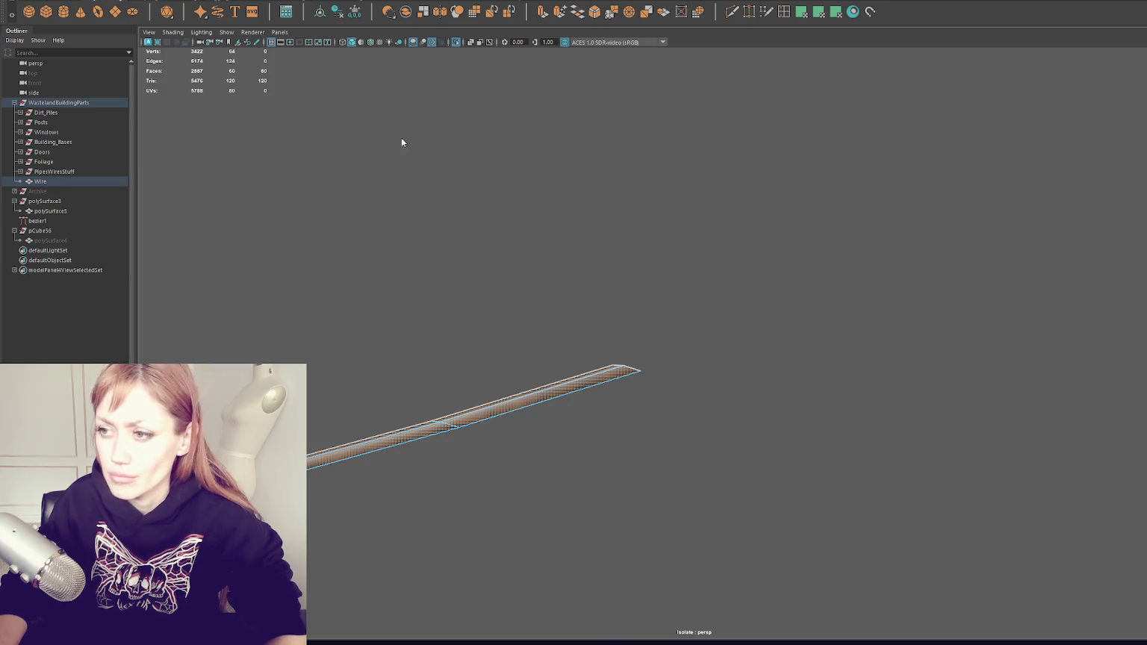
Select the WastelandBuildingParts group and bring up the file export commands
left_click(79, 102)
right_click(56, 87)
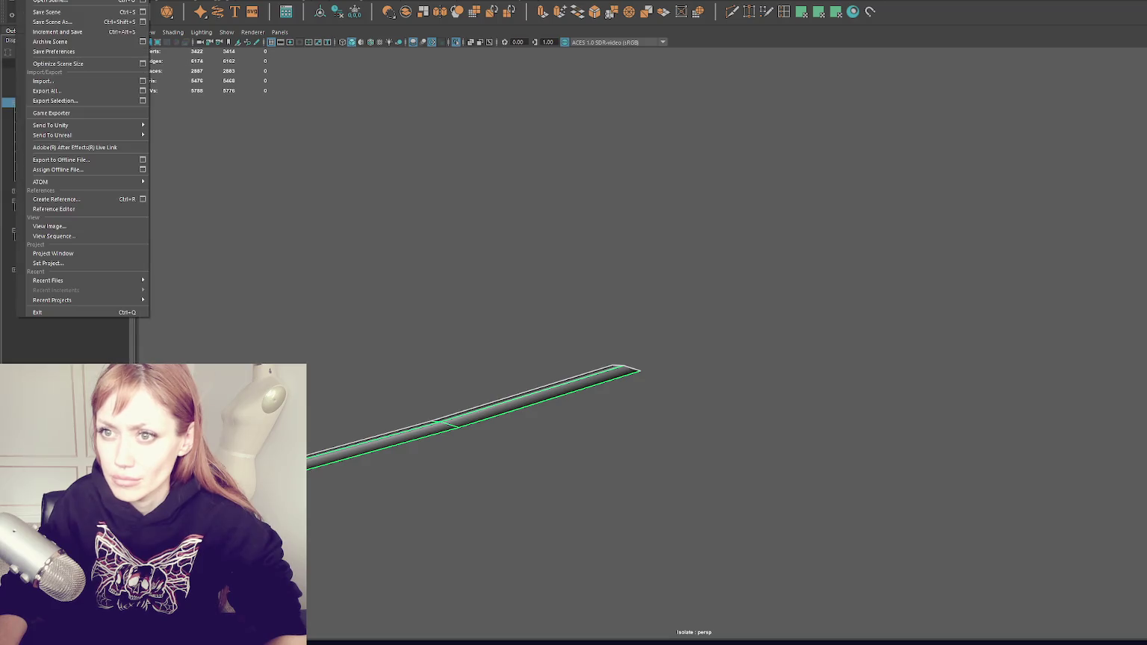
left_click(62, 97)
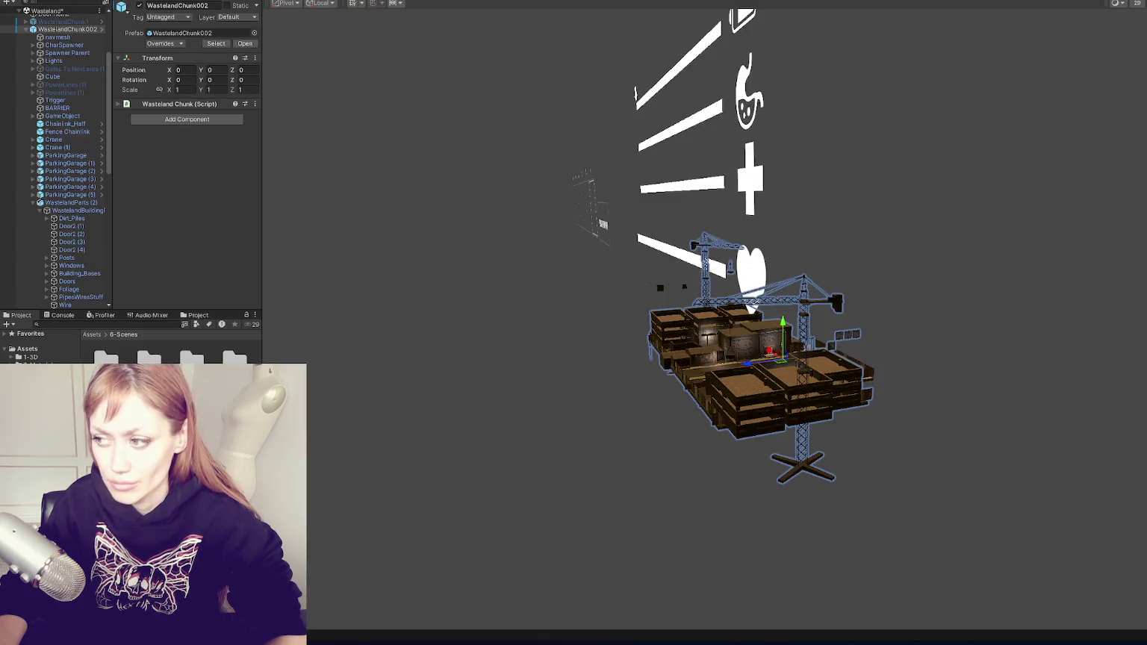
Zoom into the wasteland chunk and frame the pole Post1 beside the small brick building
scroll(650, 428, "up", 6)
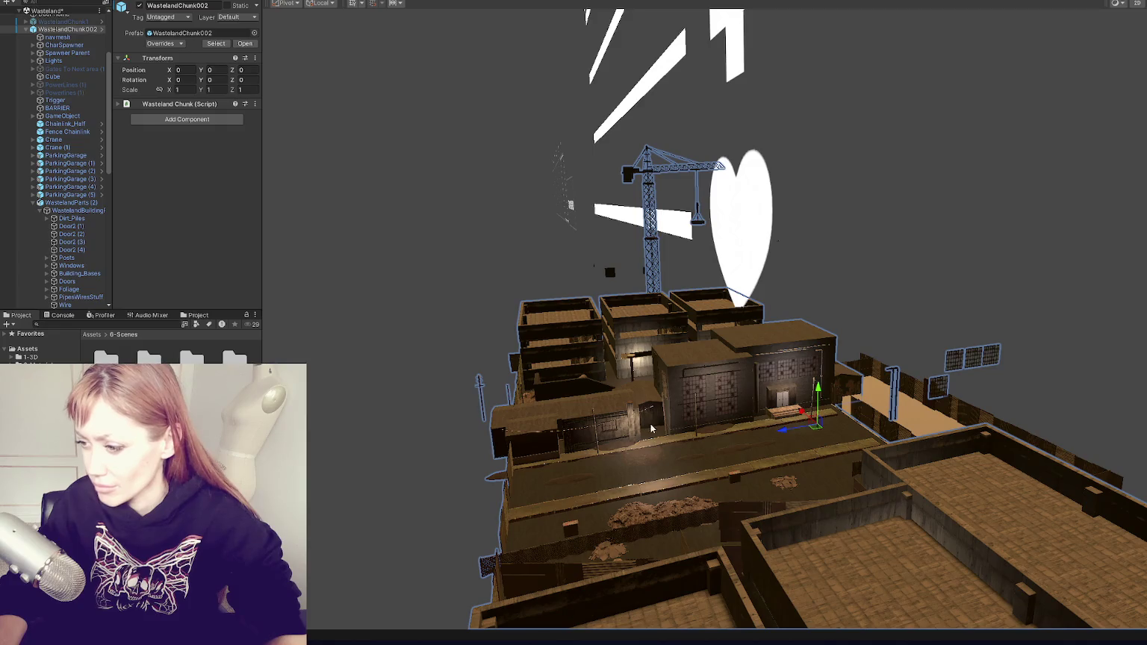
left_click(595, 431)
key("f")
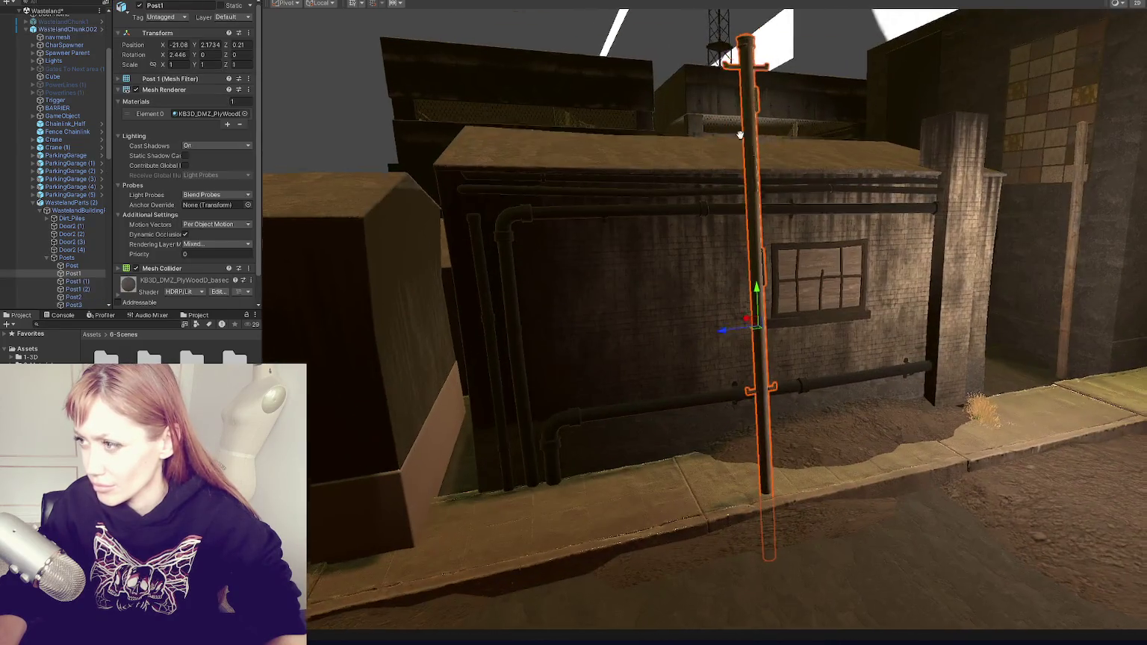
scroll(653, 302, "up", 2)
left_click(685, 398)
left_click(171, 324)
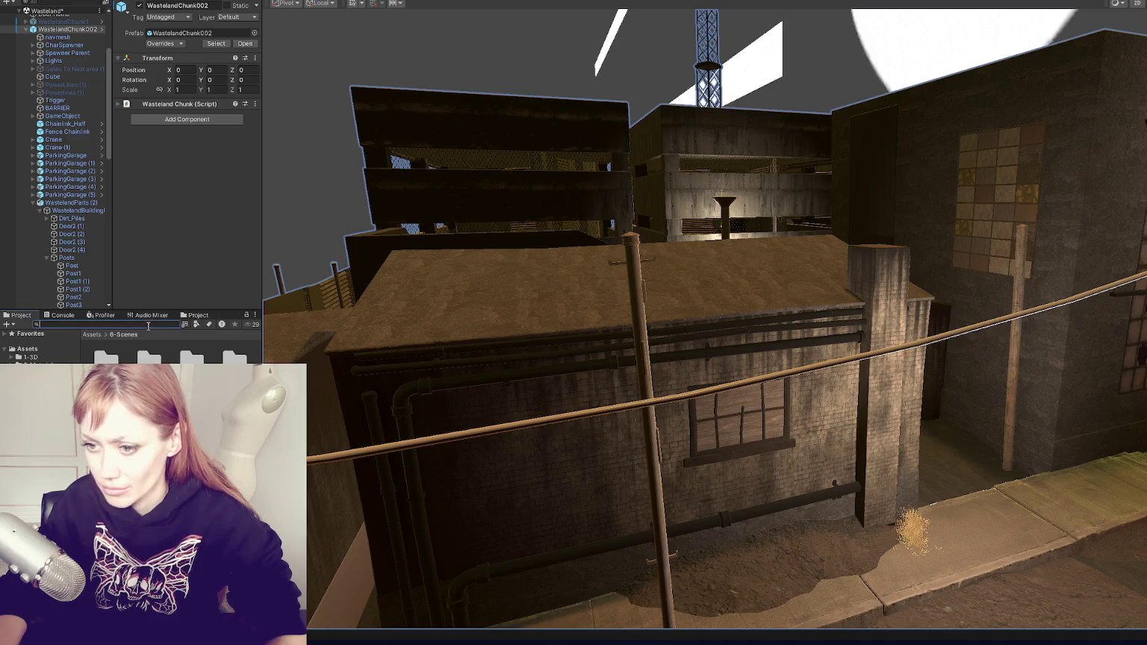
Search the Project for 'blackboa' and select the Wire beside the brick building
type("blackboa")
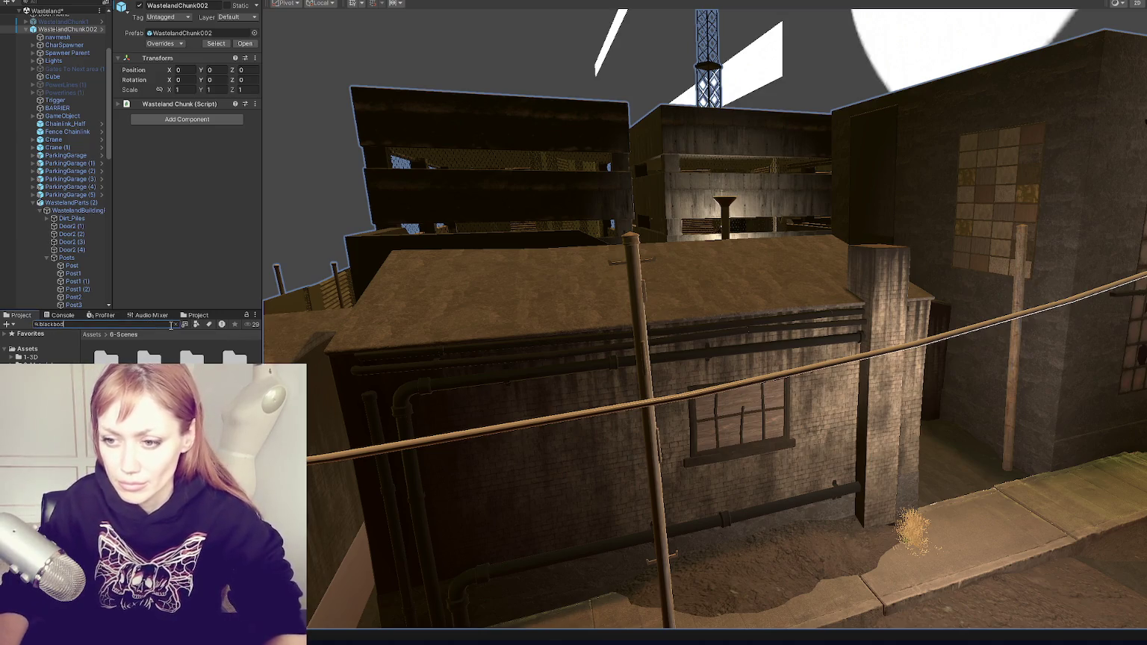
scroll(490, 456, "up", 1)
scroll(490, 455, "up", 1)
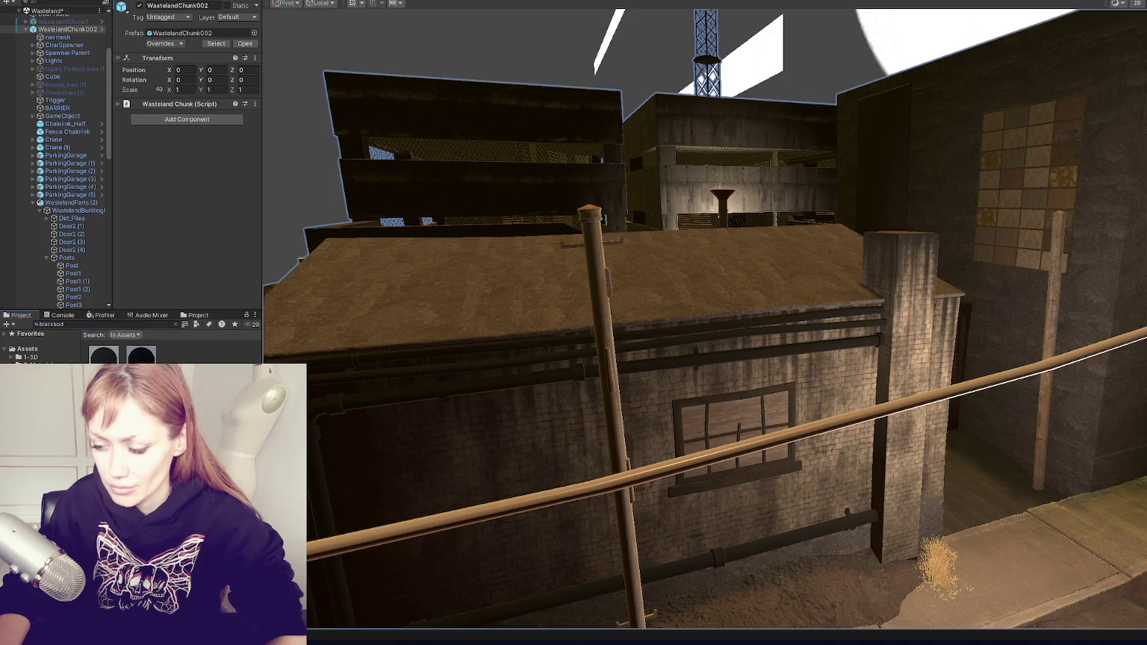
mouse_move(384, 472)
left_mouse_down()
mouse_move(582, 505)
mouse_move(466, 502)
left_mouse_up()
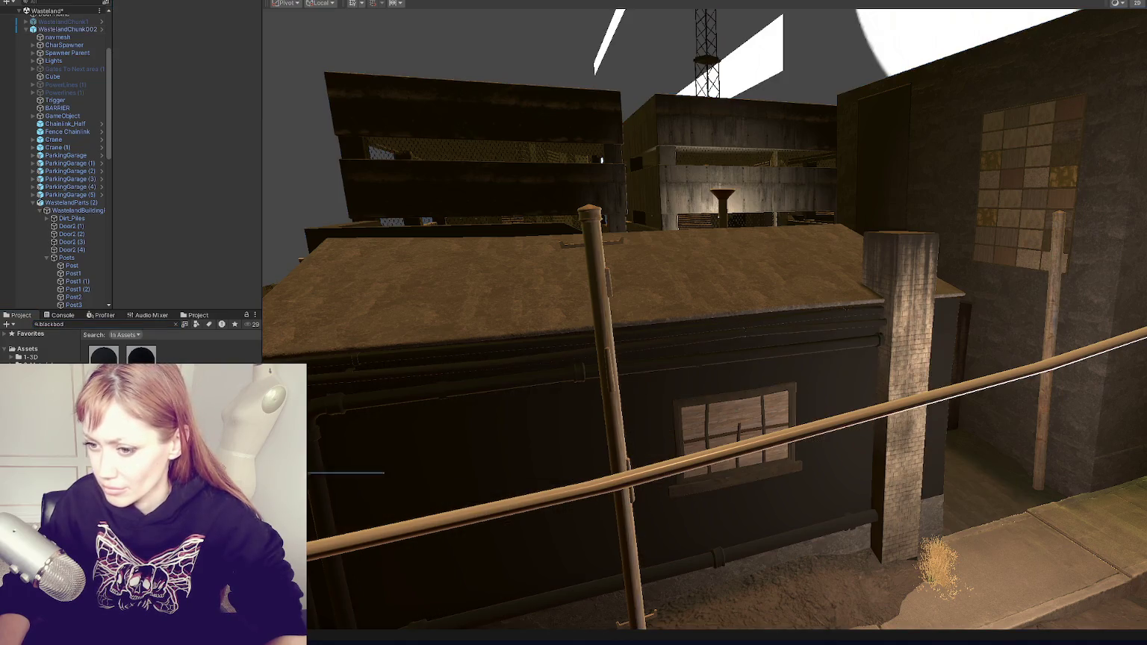
left_click(466, 502)
left_click(469, 428)
left_click(469, 428)
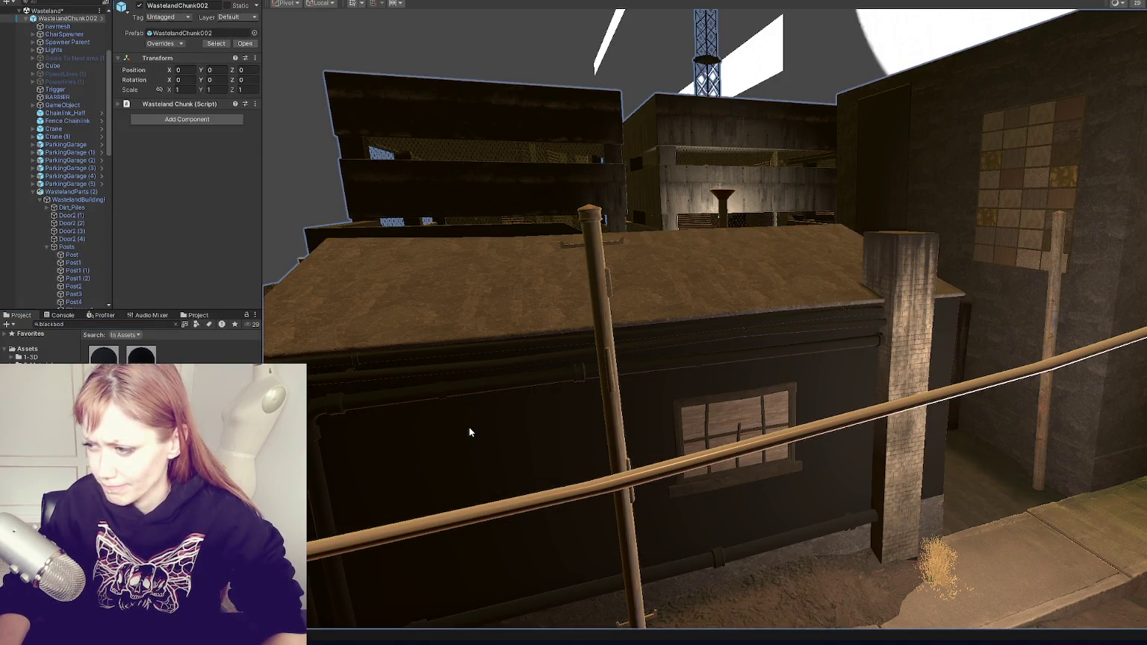
left_click(496, 512)
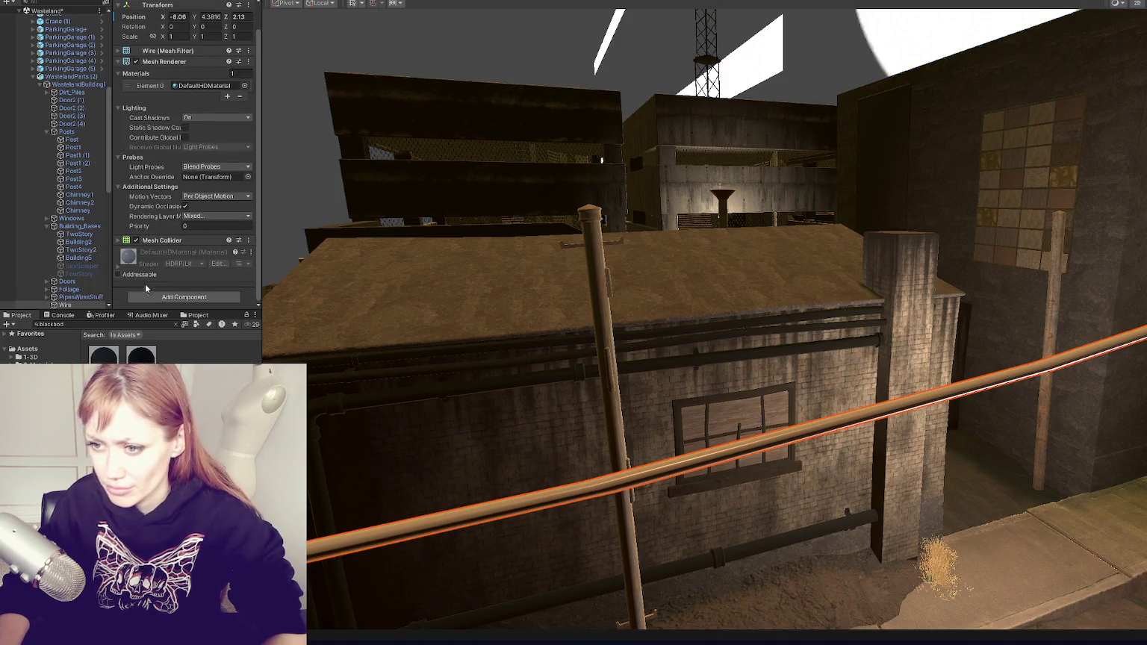
Apply the Blackbody material to the Wire, frame it, and undo an accidental X-axis shift
left_click_drag(129, 302, 134, 299)
key("f")
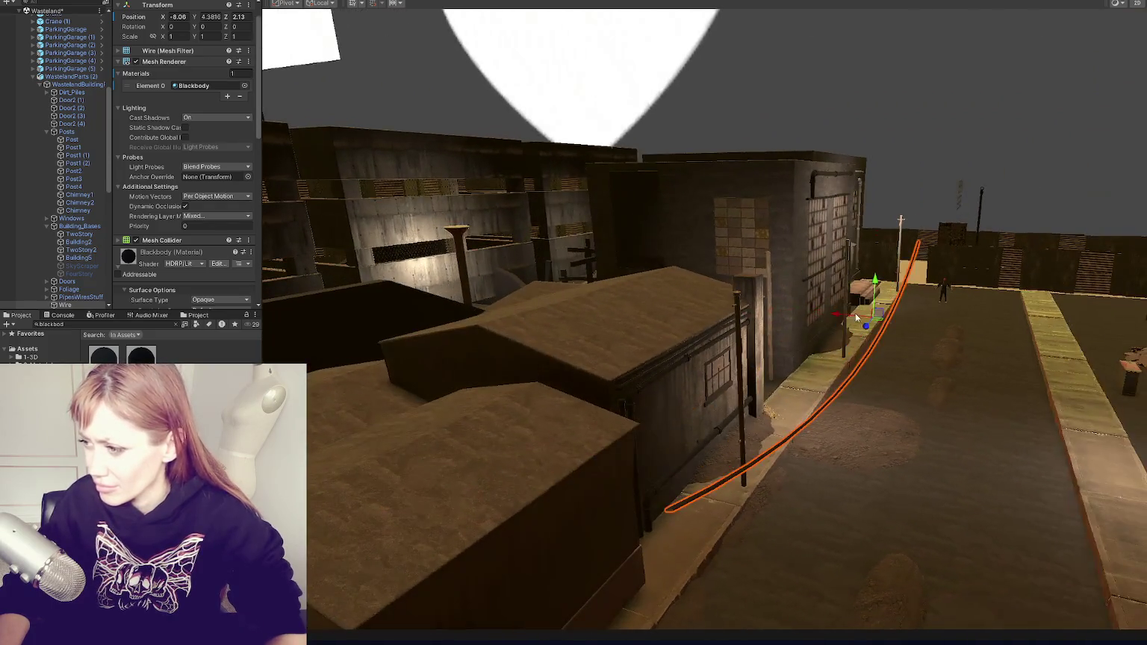
mouse_move(848, 319)
left_mouse_down()
mouse_move(865, 325)
mouse_move(719, 296)
mouse_move(671, 301)
mouse_move(690, 312)
left_mouse_up()
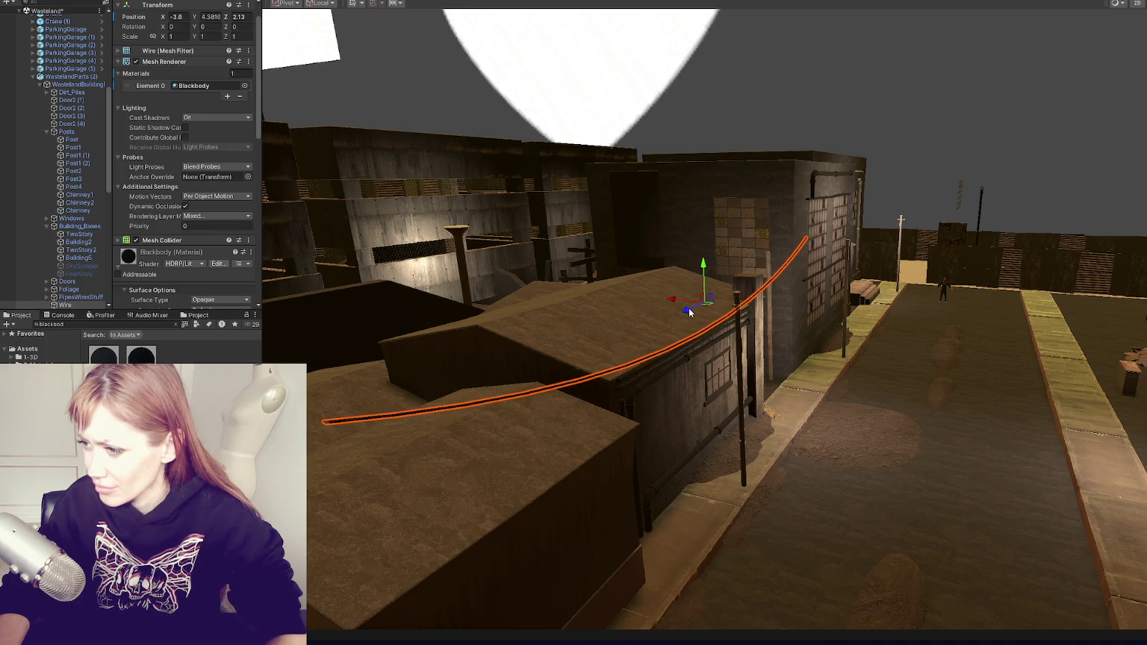
key("ctrl+z")
key("ctrl+z")
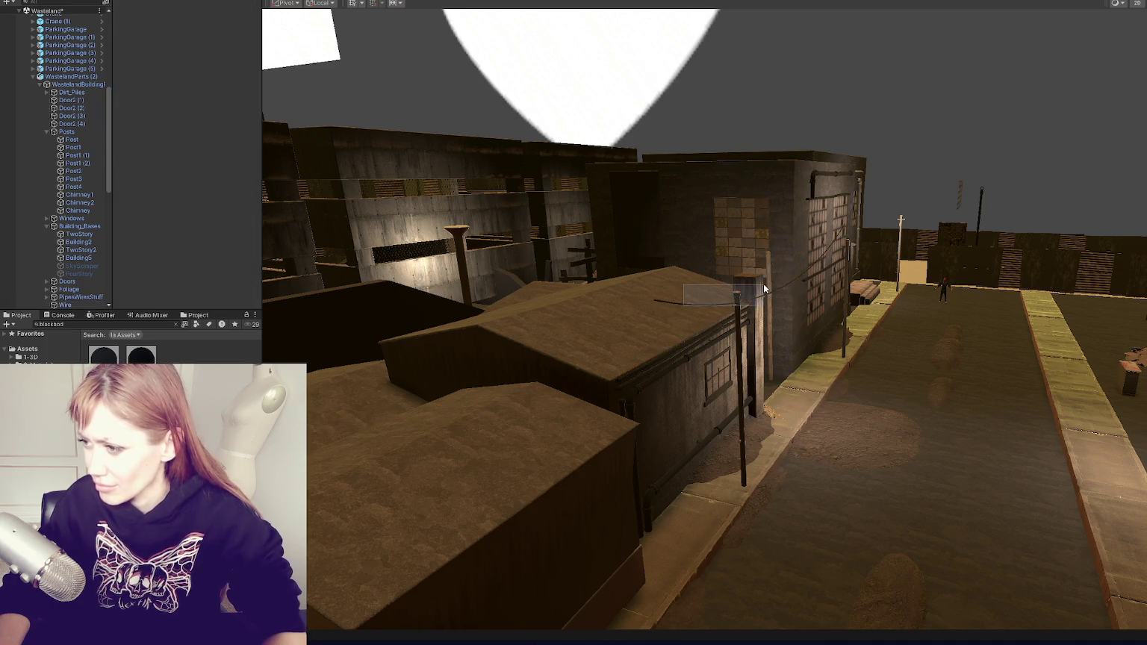
left_click(691, 304)
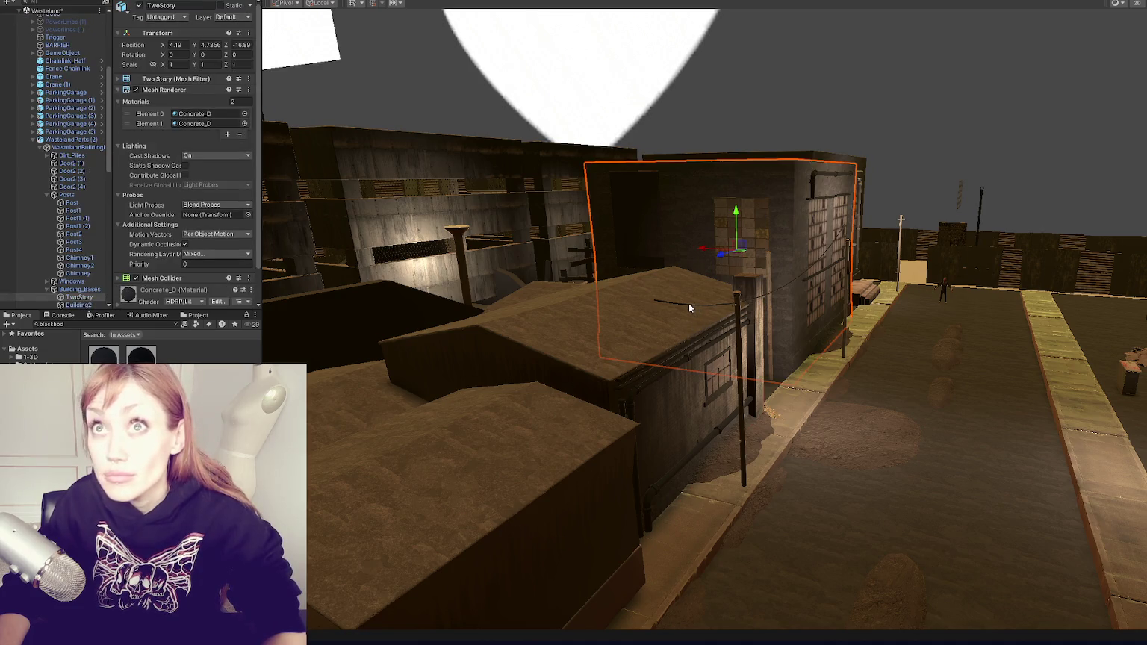
key("f")
left_click(731, 296)
left_click(731, 294)
left_click(732, 294)
key("f")
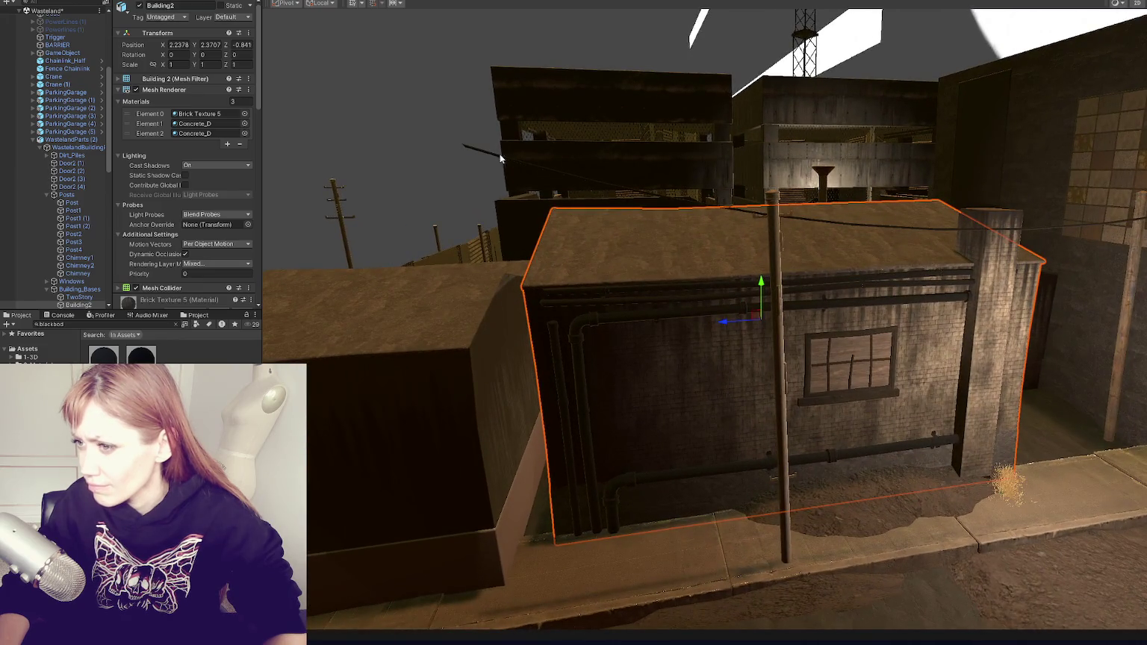
left_click(493, 153)
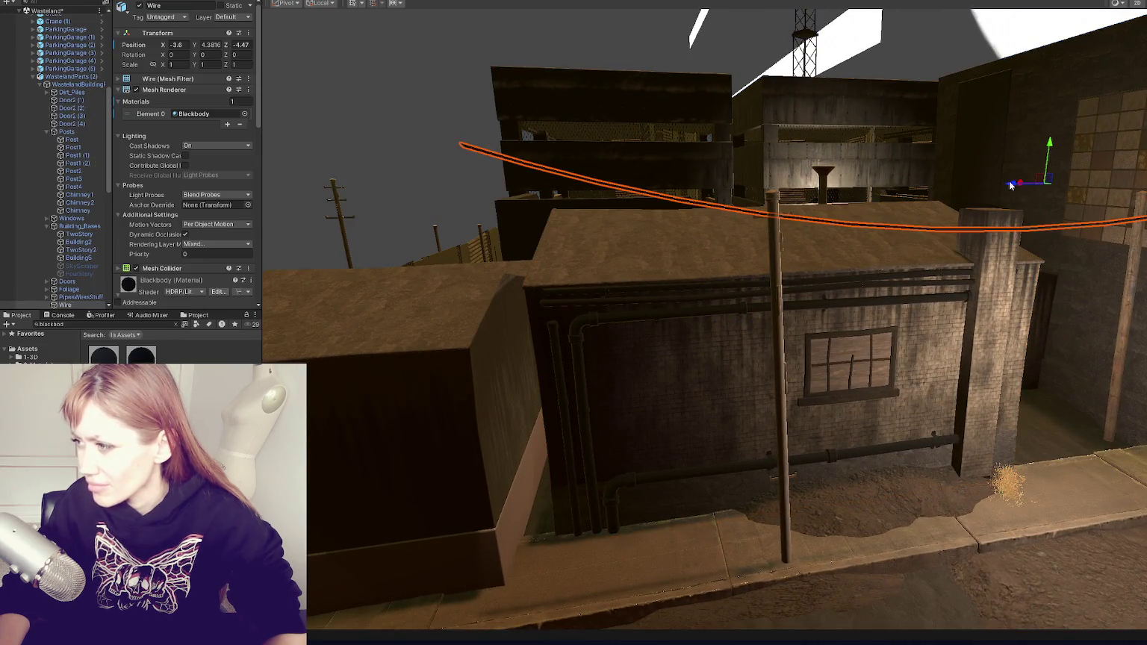
left_click_drag(1011, 185, 1143, 173)
key("f")
mouse_move(916, 202)
left_mouse_down()
mouse_move(917, 238)
mouse_move(816, 339)
left_mouse_up()
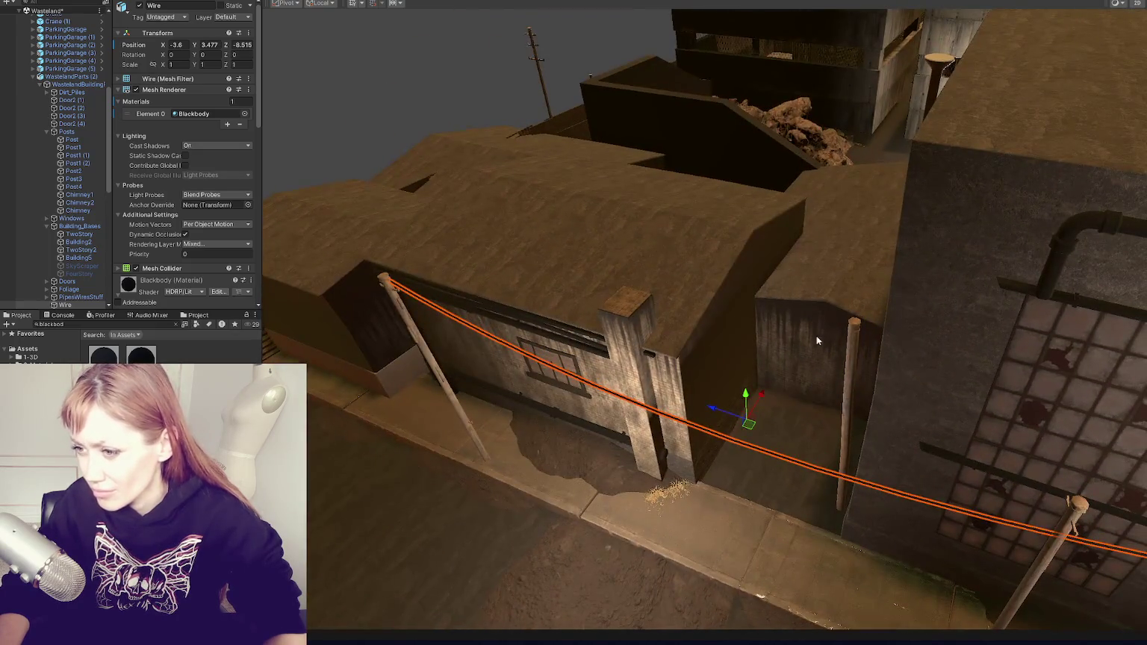
mouse_move(767, 390)
left_mouse_down()
mouse_move(721, 415)
mouse_move(764, 402)
mouse_move(751, 405)
left_mouse_up()
left_click_drag(1058, 434, 705, 243)
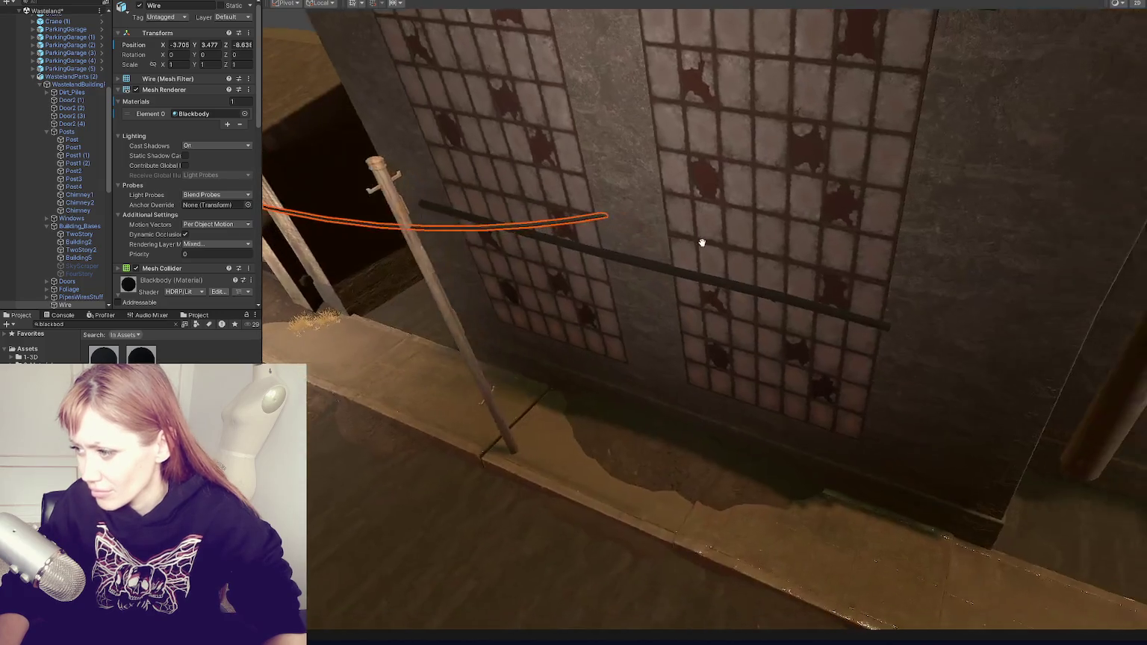
left_click(447, 304)
left_click(449, 322)
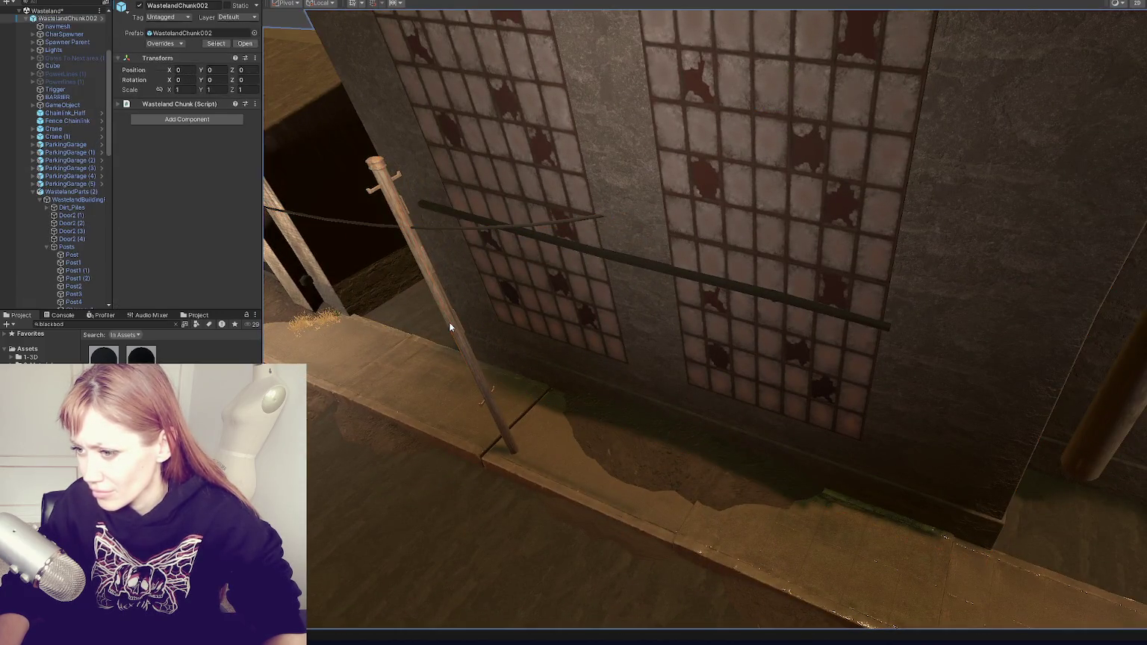
left_click(449, 322)
mouse_move(437, 360)
left_mouse_down()
mouse_move(569, 404)
mouse_move(600, 429)
mouse_move(652, 385)
mouse_move(616, 433)
mouse_move(606, 400)
mouse_move(622, 428)
mouse_move(611, 442)
mouse_move(595, 401)
left_mouse_up()
key("e")
key("w")
left_click(607, 433)
left_click(624, 426)
left_click(519, 225)
left_click(519, 225)
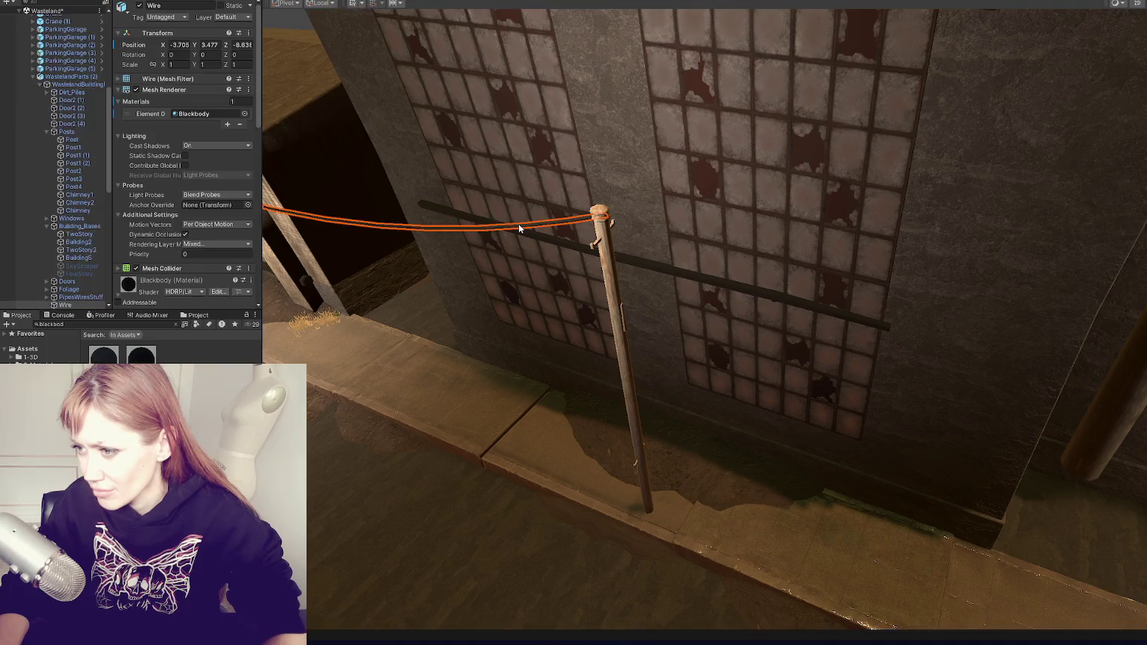
key("f")
left_click_drag(760, 290, 759, 300)
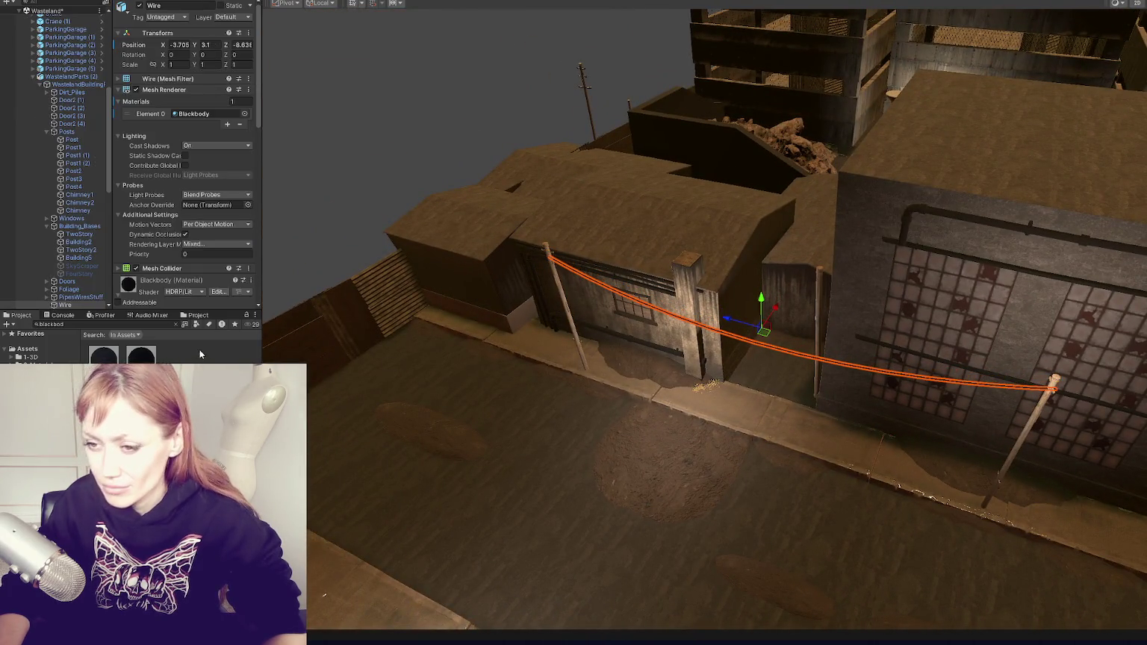
left_click(461, 356)
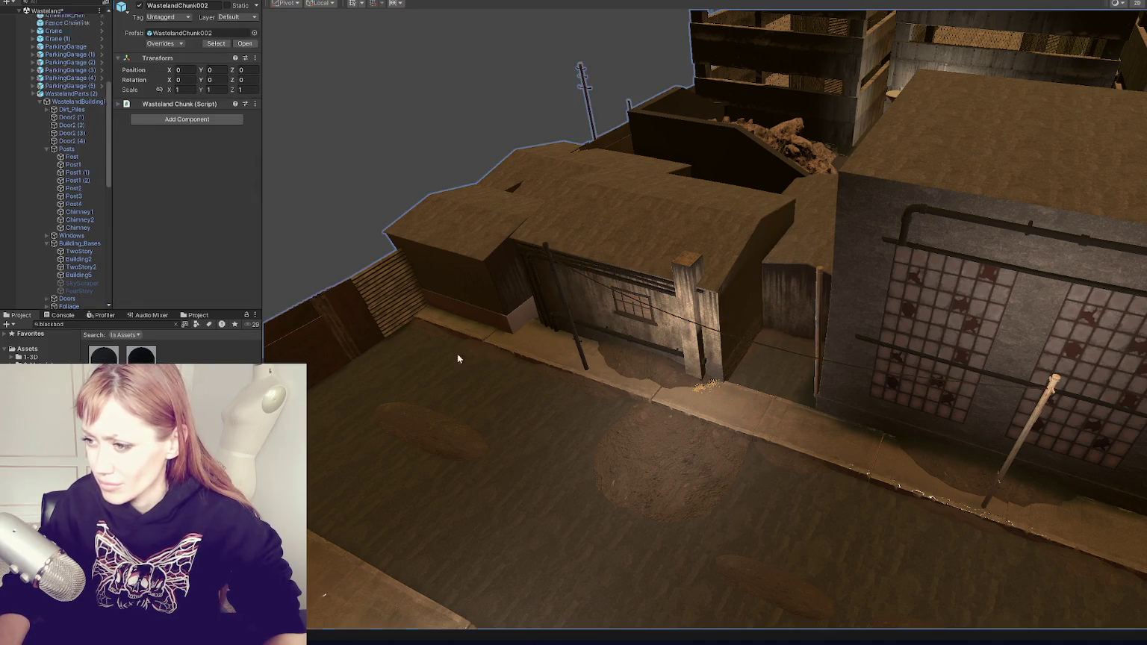
left_click(1016, 455)
left_click(1016, 452)
left_click(1015, 446)
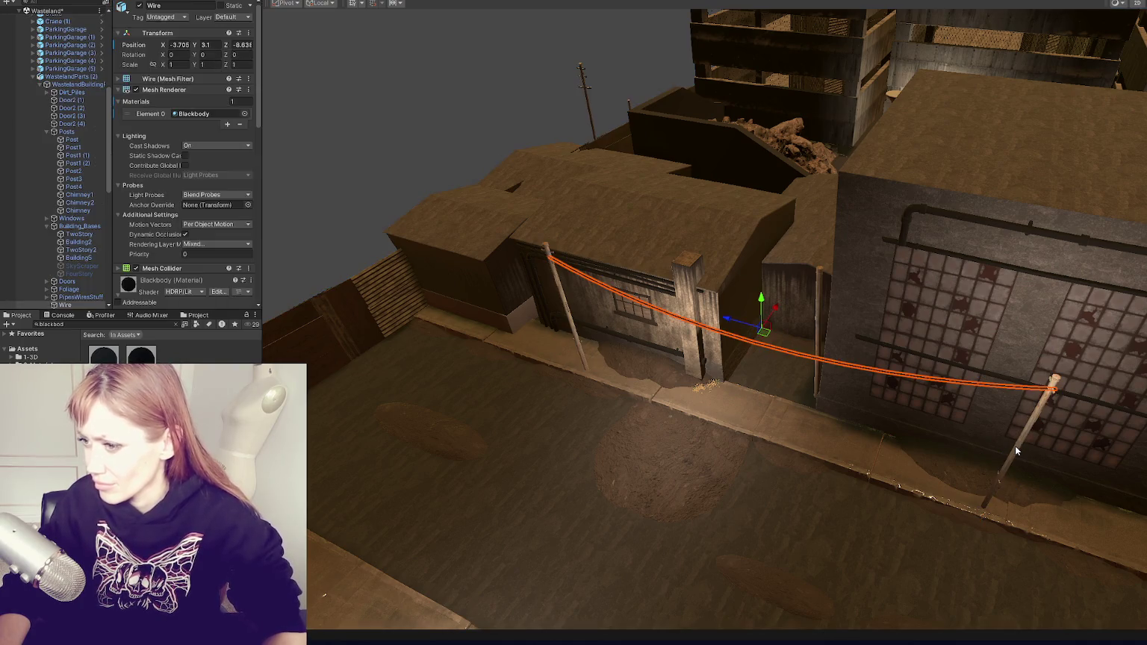
key("f")
left_click_drag(870, 366, 851, 351)
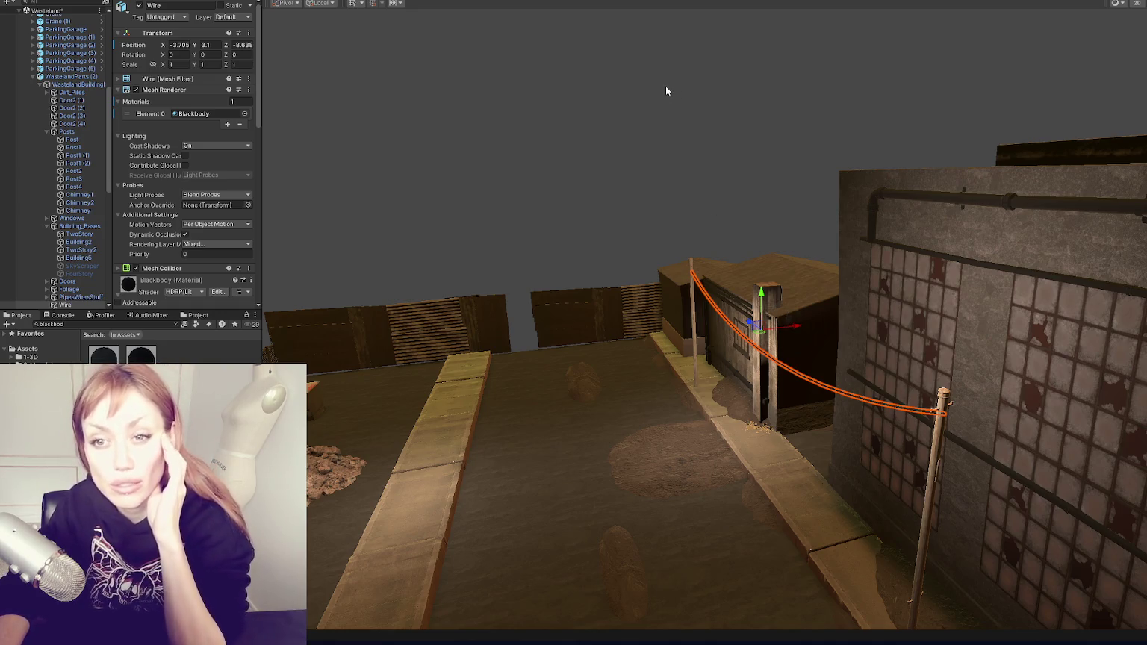
mouse_move(763, 244)
left_mouse_down()
mouse_move(898, 414)
mouse_move(699, 303)
mouse_move(626, 187)
mouse_move(611, 265)
mouse_move(621, 368)
left_mouse_up()
left_click_drag(652, 480, 703, 302)
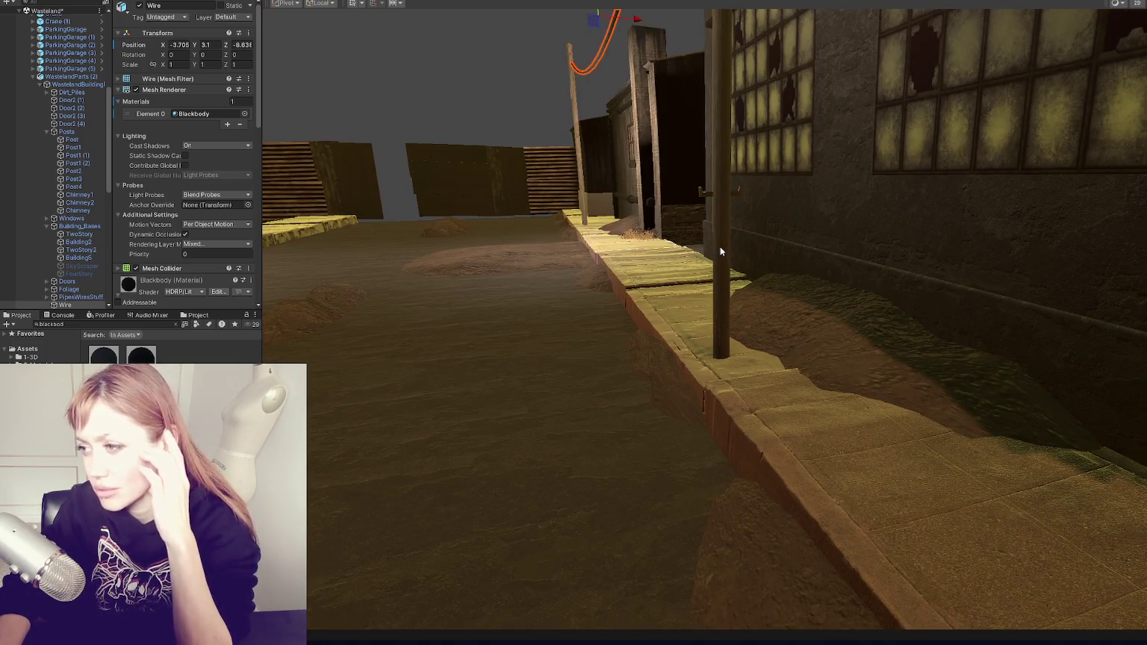
scroll(725, 515, "up", 3)
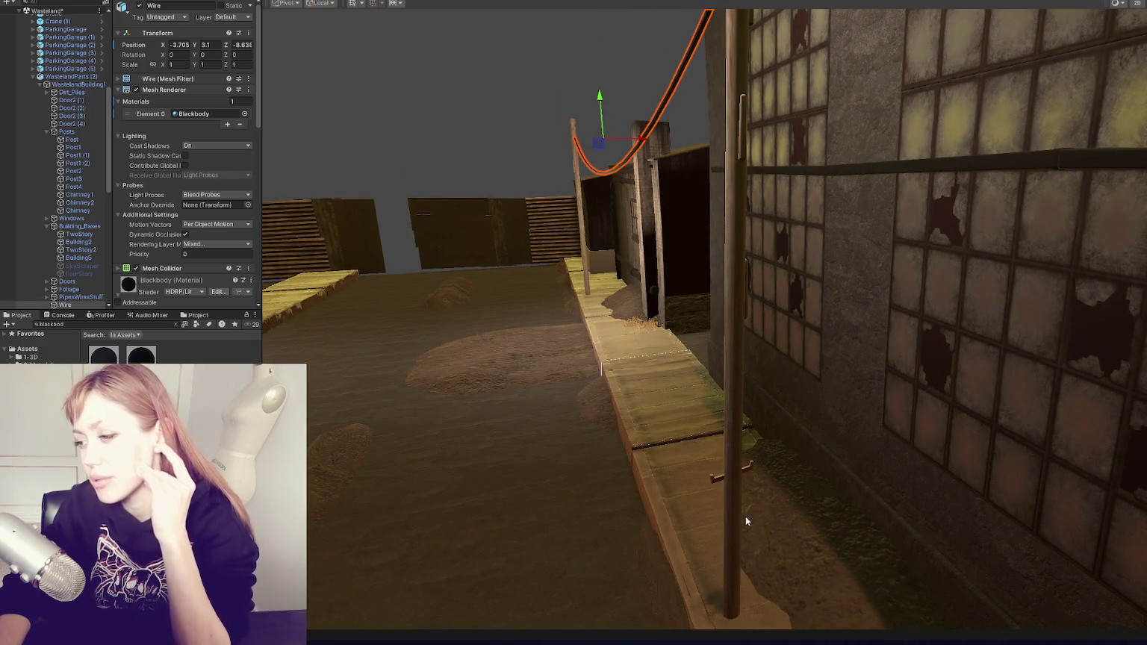
scroll(742, 480, "down", 3)
left_click_drag(725, 243, 699, 338)
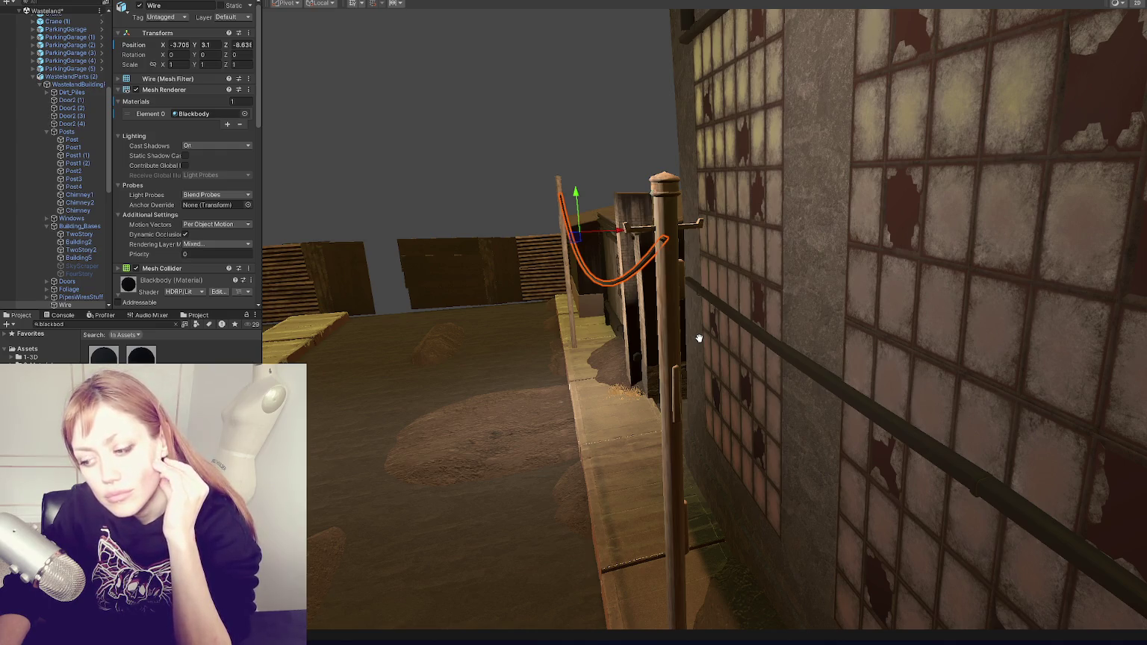
left_click_drag(699, 338, 923, 328)
scroll(916, 330, "down", 5)
scroll(908, 339, "down", 3)
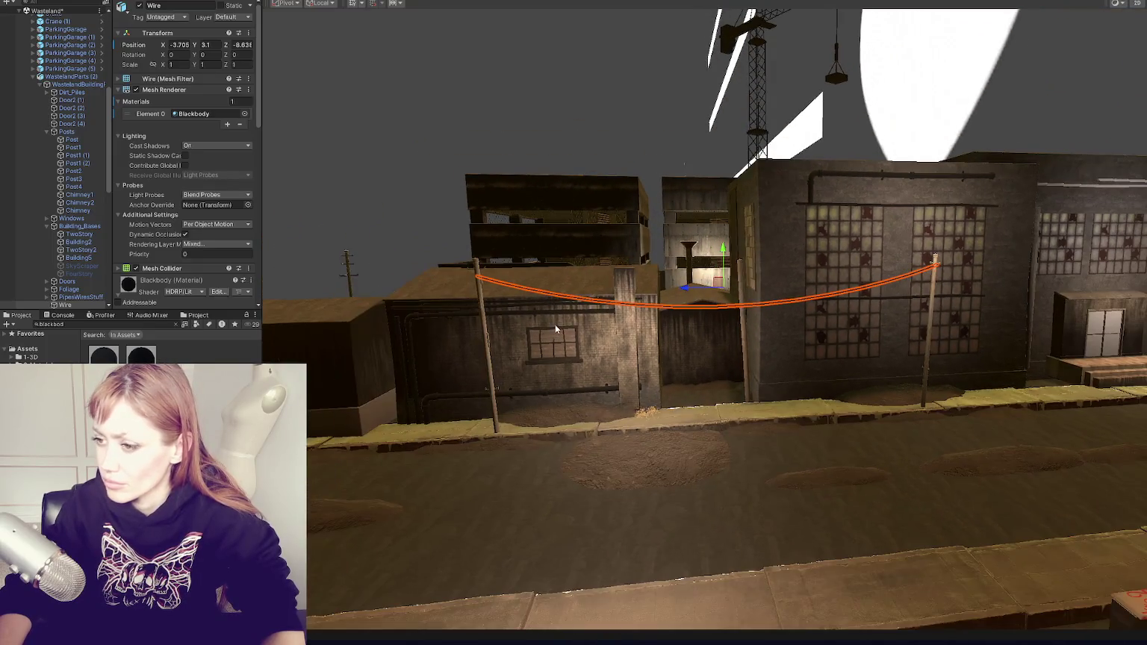
Add the left post to the Wire selection and make two copies, sliding them along the street
left_click(492, 357, "shift")
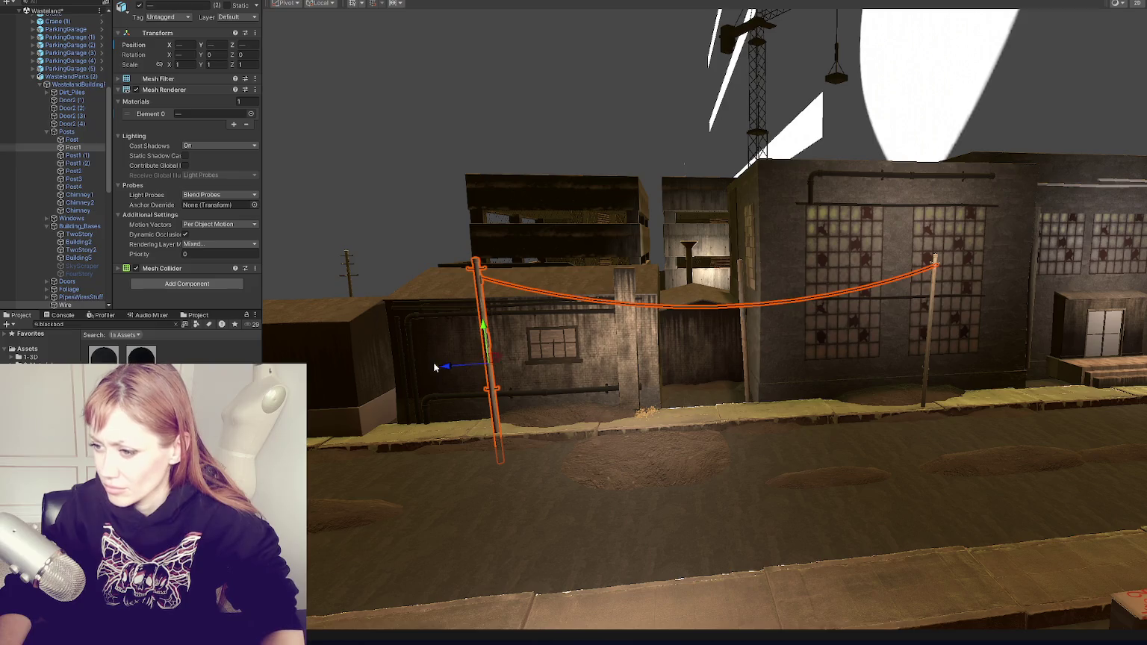
key("ctrl+d")
left_click_drag(435, 367, 278, 369)
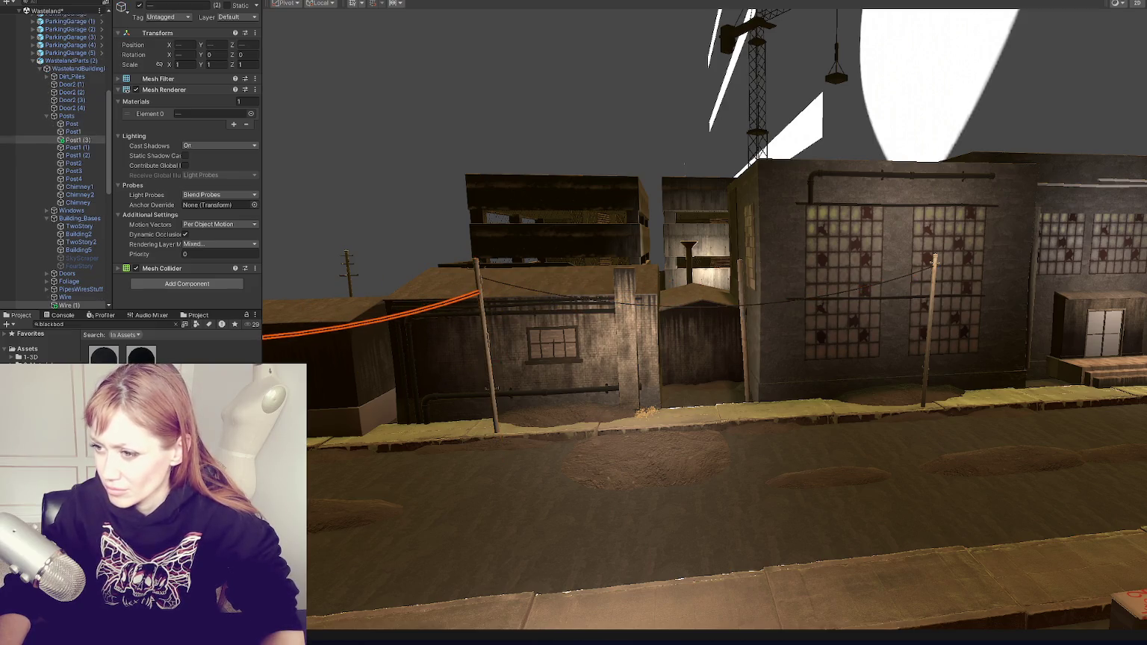
scroll(438, 369, "down", 6)
key("ctrl+d")
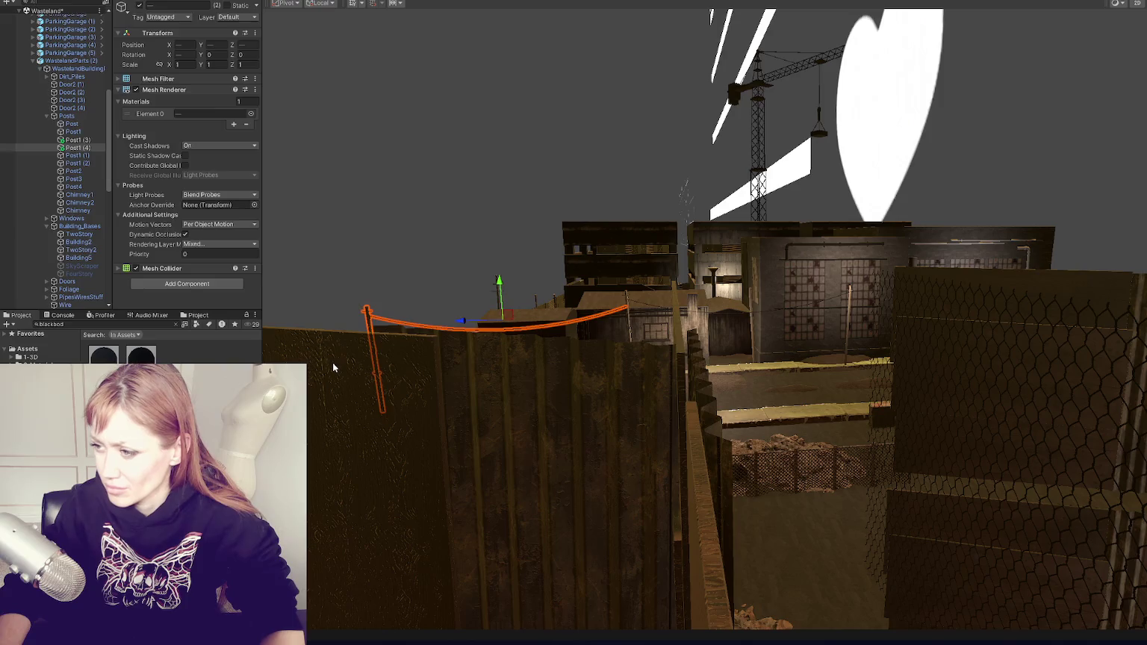
mouse_move(461, 323)
left_mouse_down()
mouse_move(981, 328)
mouse_move(919, 344)
mouse_move(1042, 358)
mouse_move(899, 362)
mouse_move(971, 382)
mouse_move(959, 381)
left_mouse_up()
scroll(887, 397, "down", 5)
Select and frame the copied post Post1 (4) near the two-story building
left_click(949, 389)
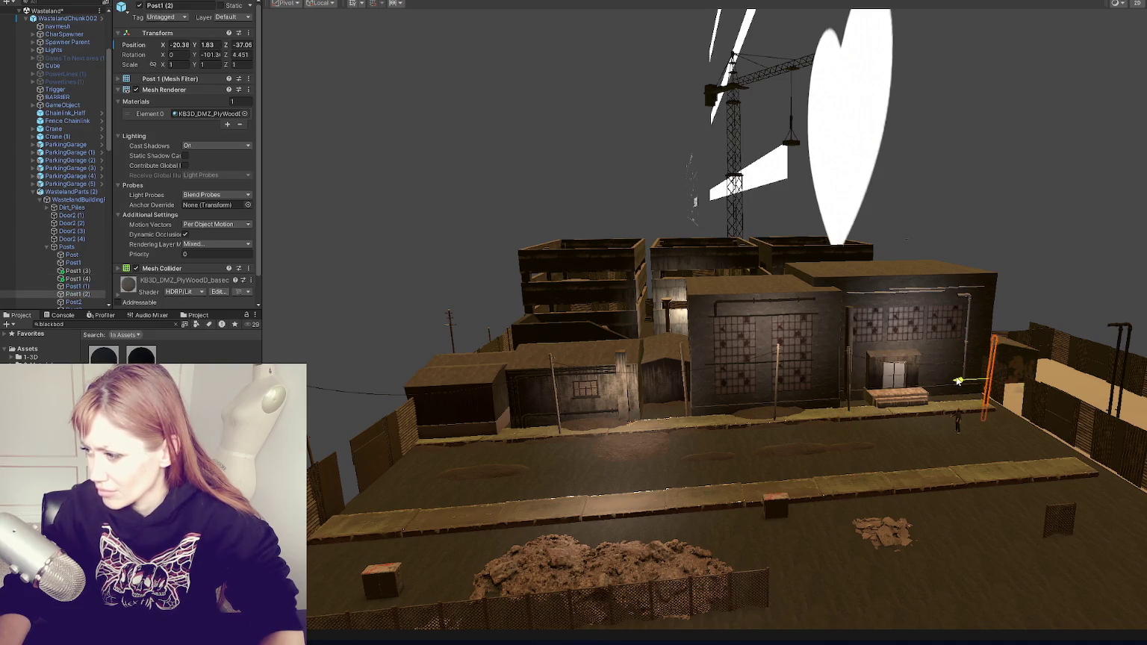
left_click(958, 381)
left_click(862, 361)
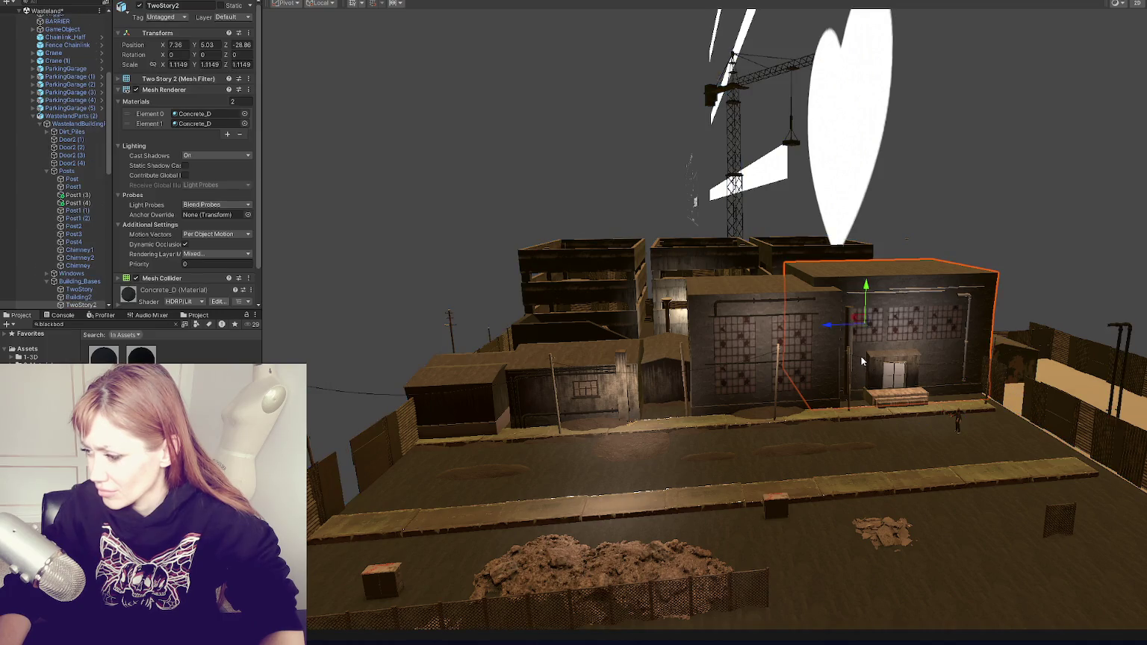
left_click(862, 361)
left_click(847, 368)
left_click(851, 407)
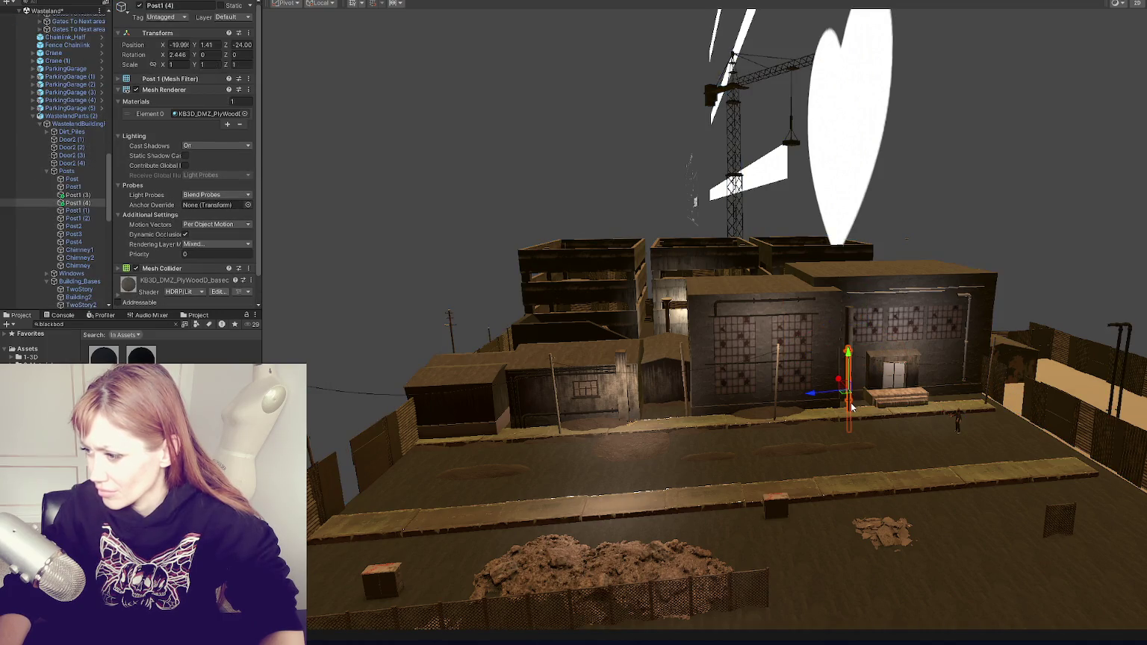
key("f")
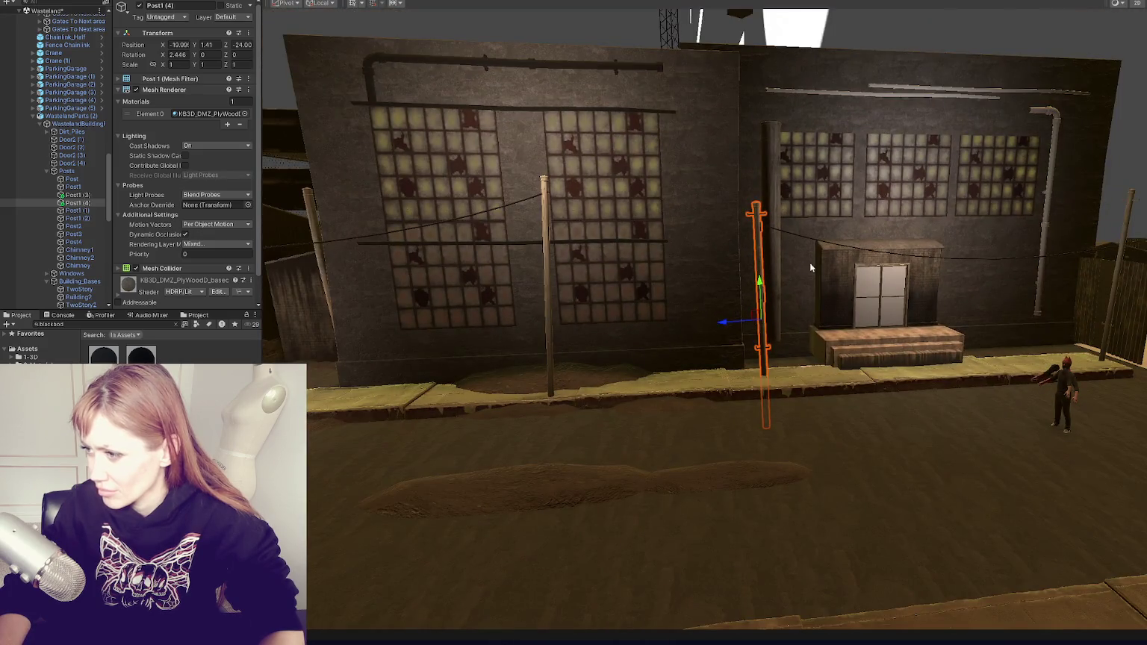
Shift Wire (2) along the building so it meets the copied posts
left_click(829, 240)
left_click(829, 245)
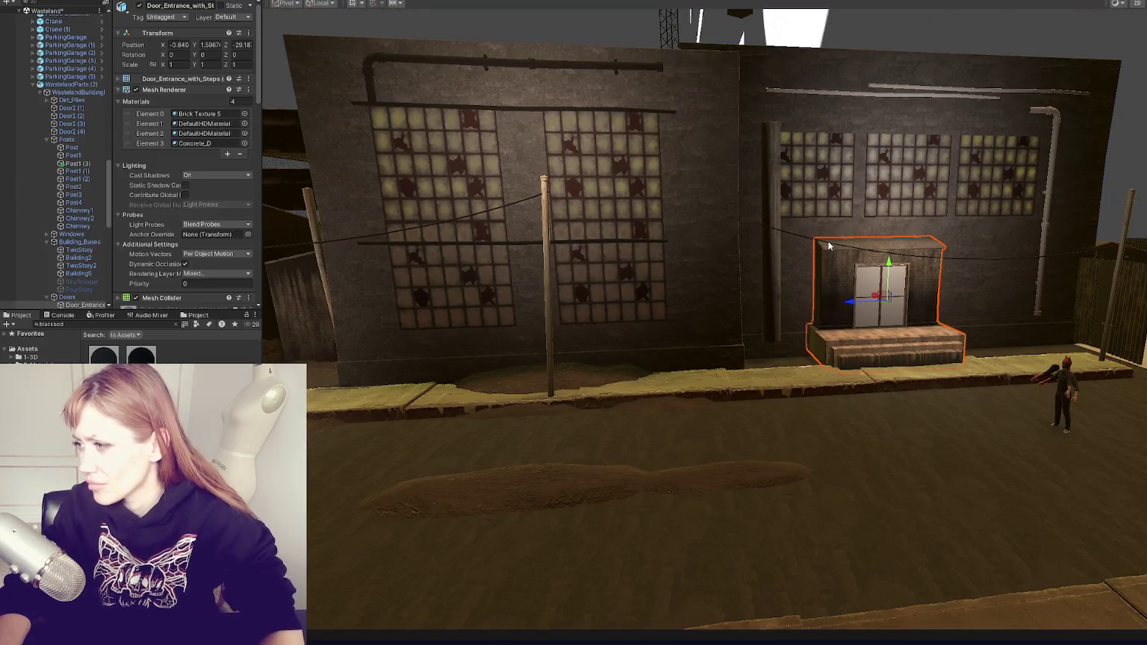
left_click(830, 246)
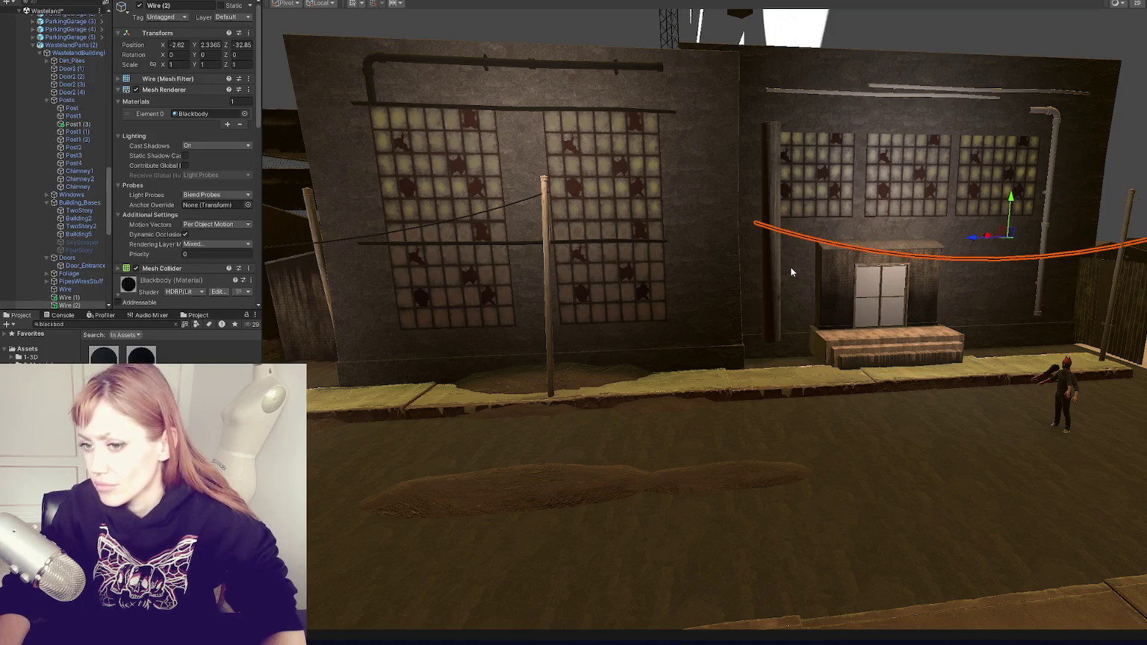
mouse_move(973, 238)
left_mouse_down()
mouse_move(790, 245)
mouse_move(788, 291)
mouse_move(766, 313)
mouse_move(982, 325)
mouse_move(1022, 305)
left_mouse_up()
left_click(1022, 306)
left_click(1022, 305)
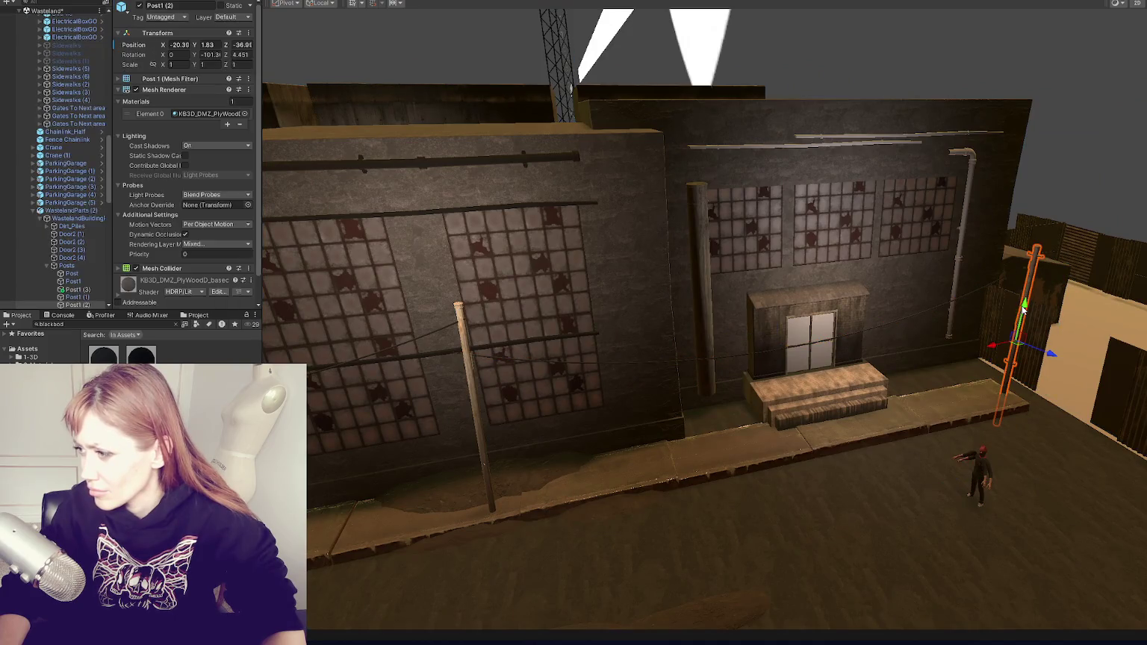
Frame Post1 (2) and the TwoStory2 building to check the new wires
left_click(673, 336)
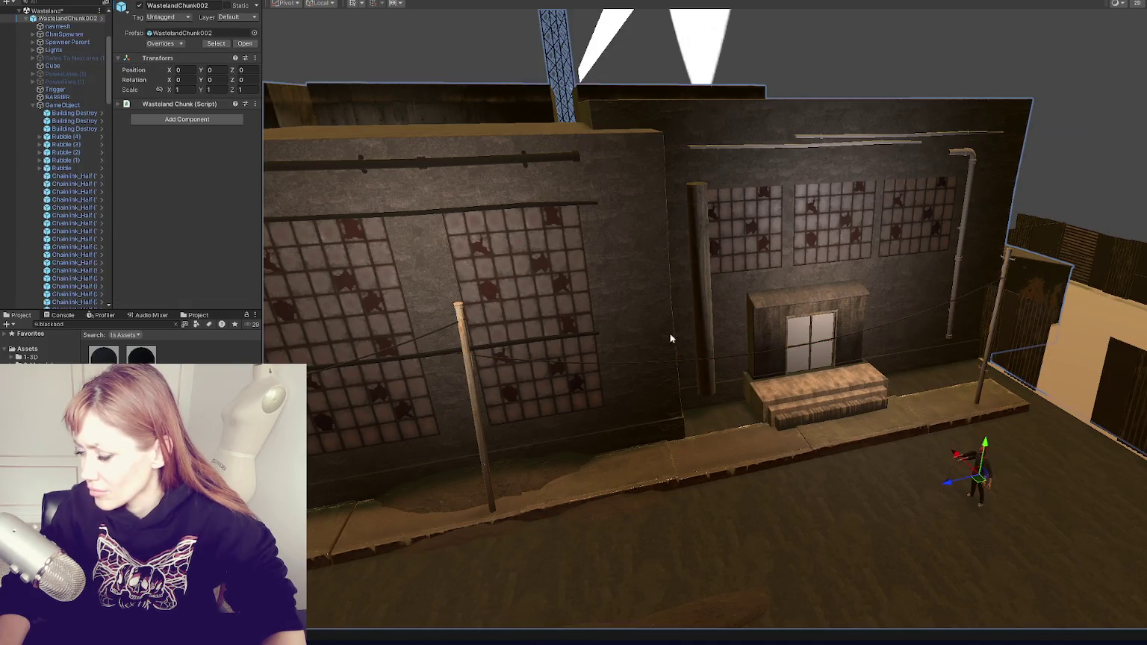
left_click(470, 373)
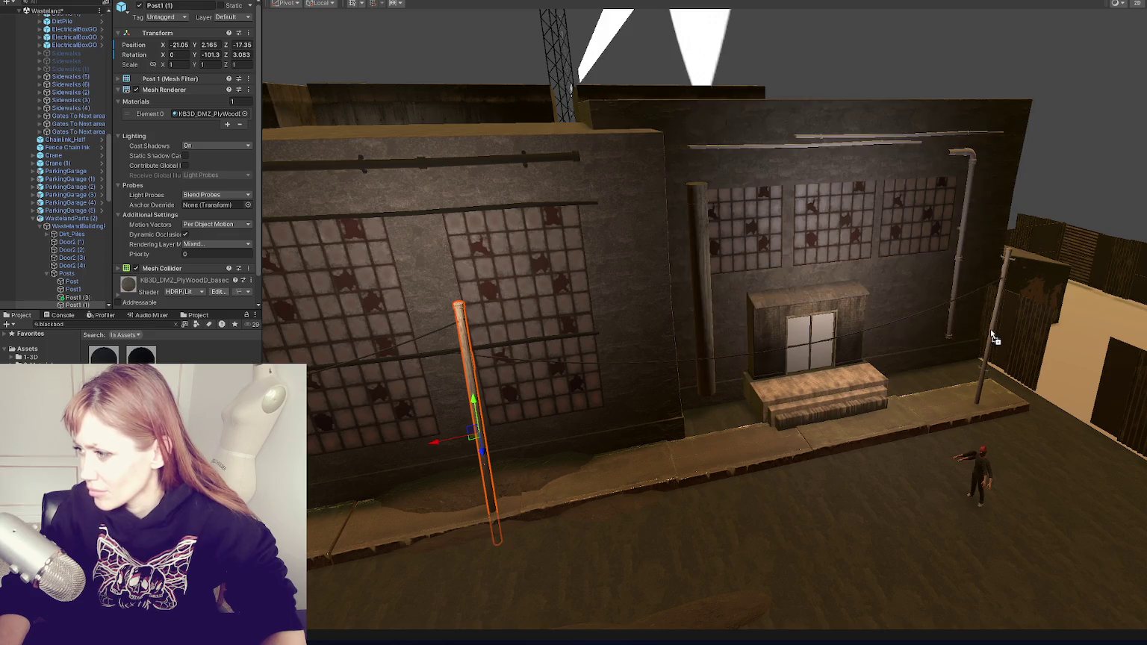
left_click(993, 337)
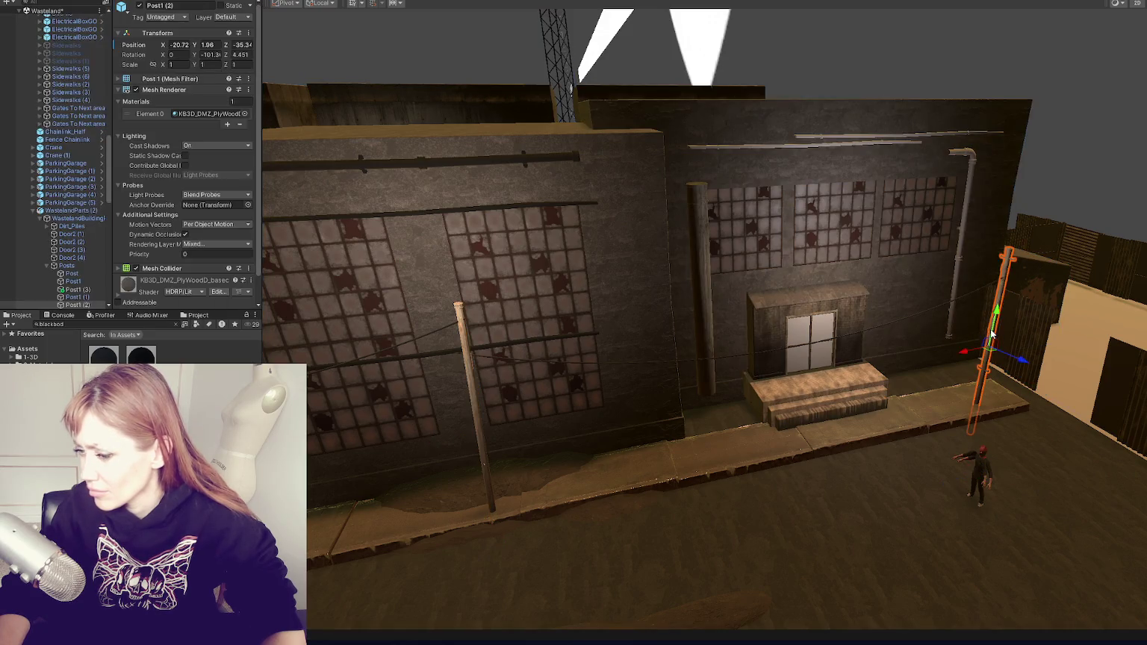
key("f")
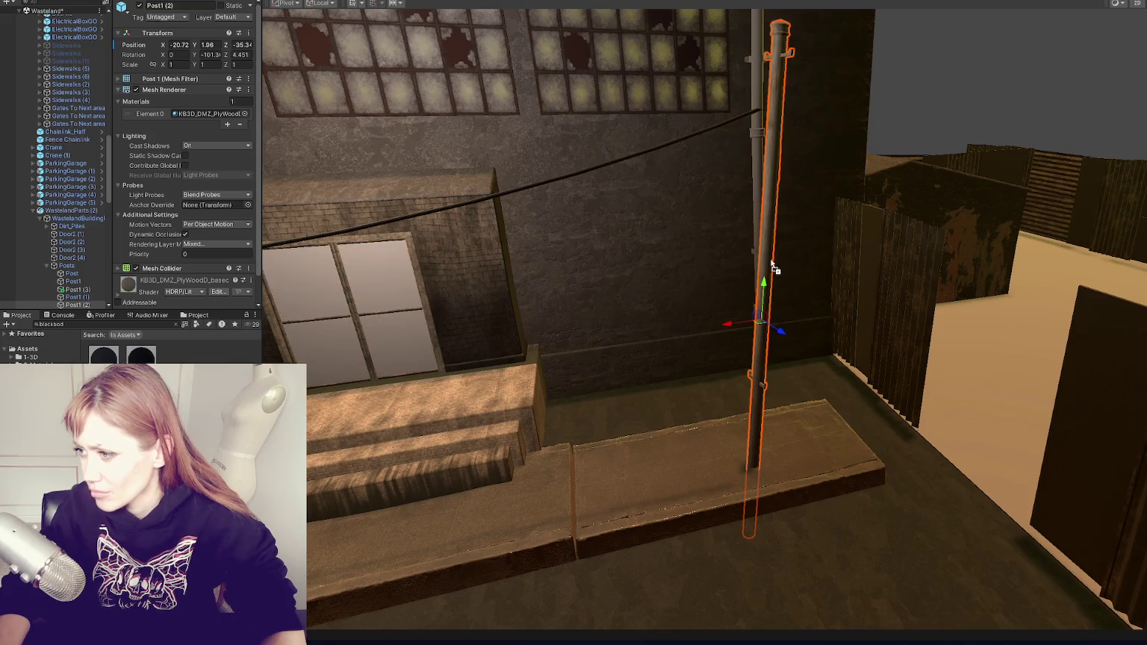
scroll(768, 263, "down", 5)
left_click(771, 256)
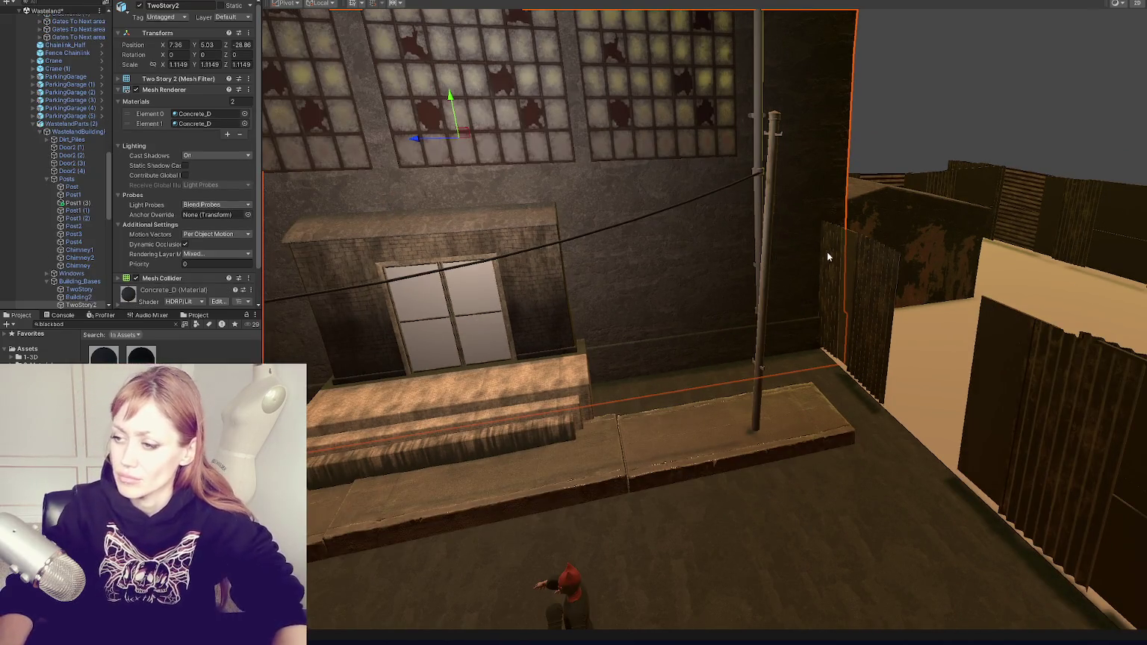
key("f")
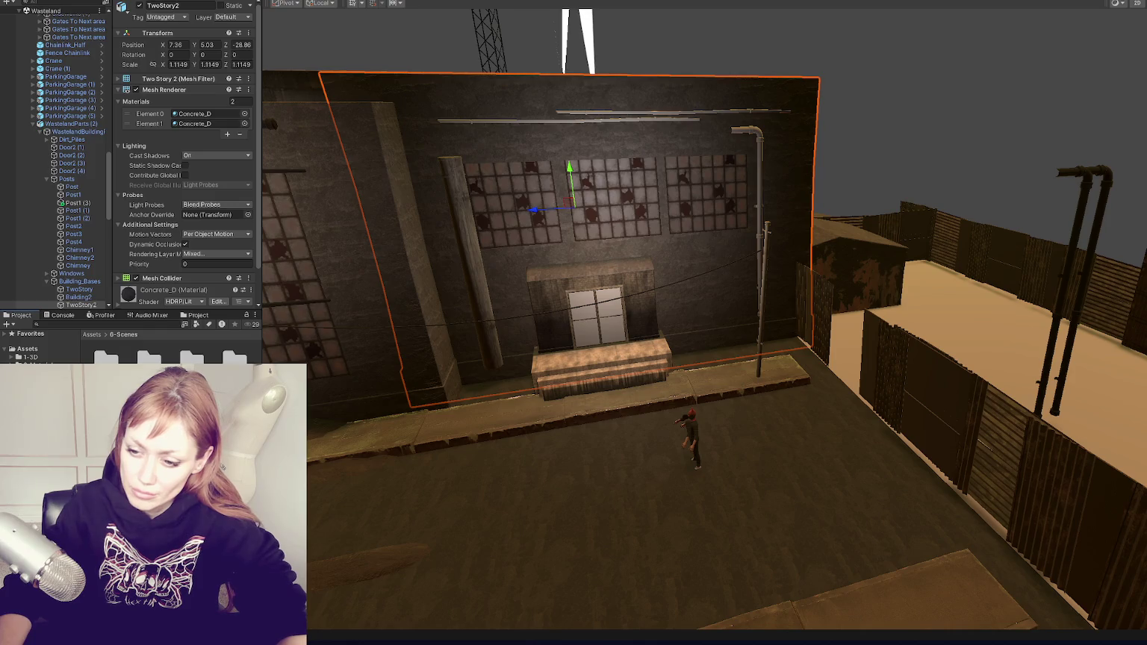
left_click(356, 239)
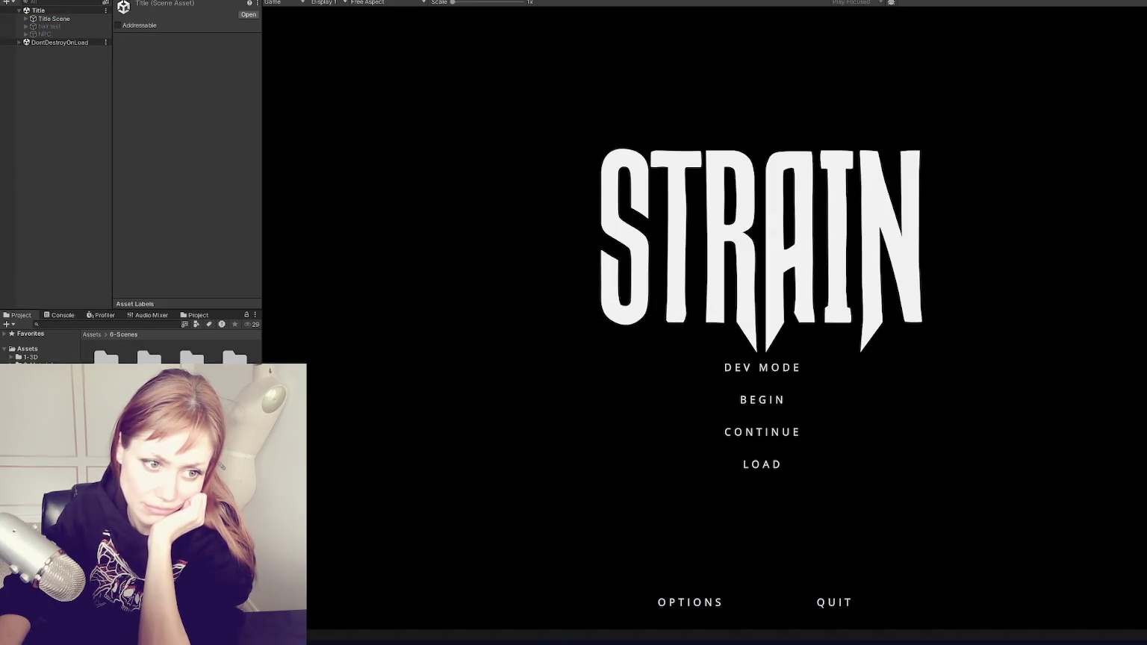
Play the game from the Title scene and choose Dev Mode on the STRAIN menu
key("ctrl+p")
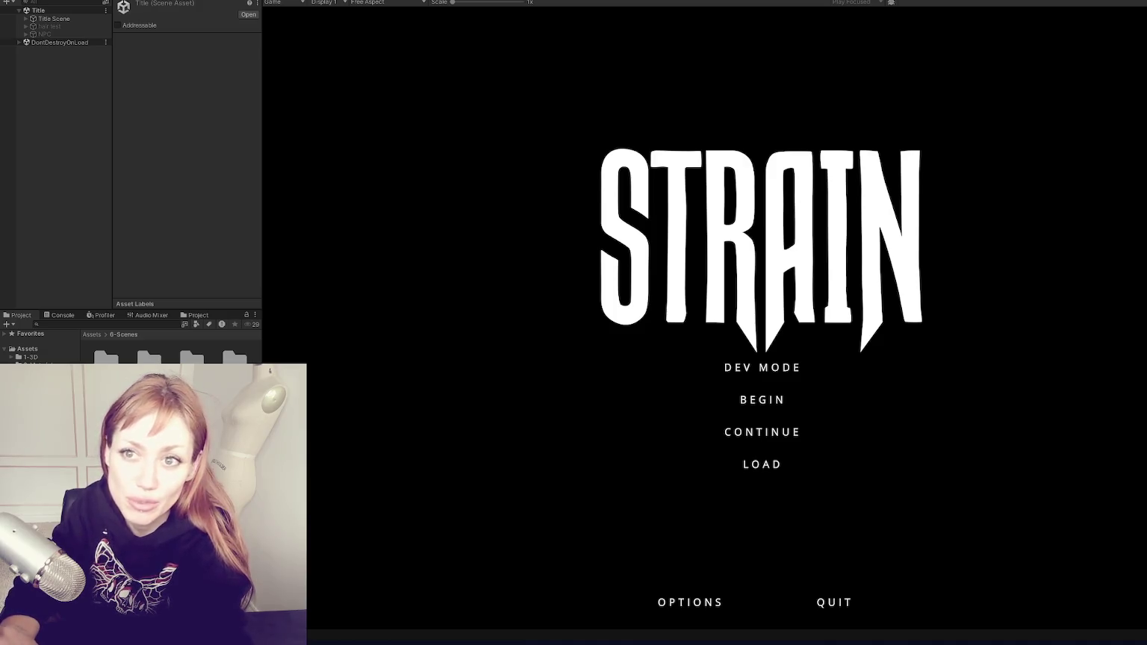
left_click(760, 368)
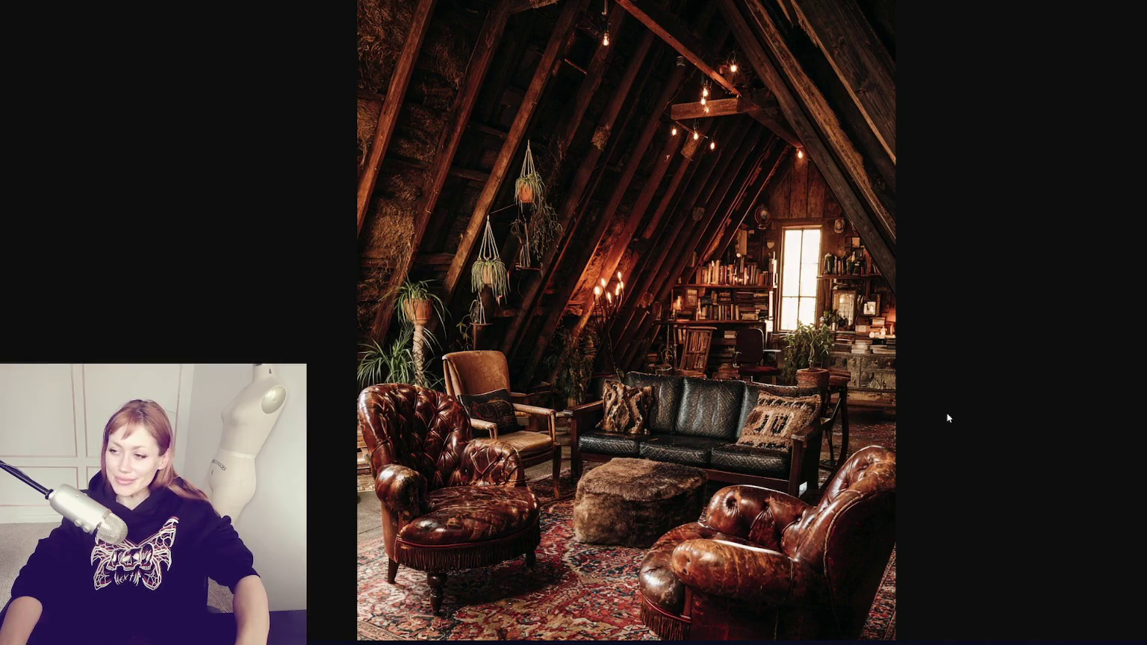
Wait for loading to finish in the fenced base with the Look for Food task
scroll(738, 290, "down", 2)
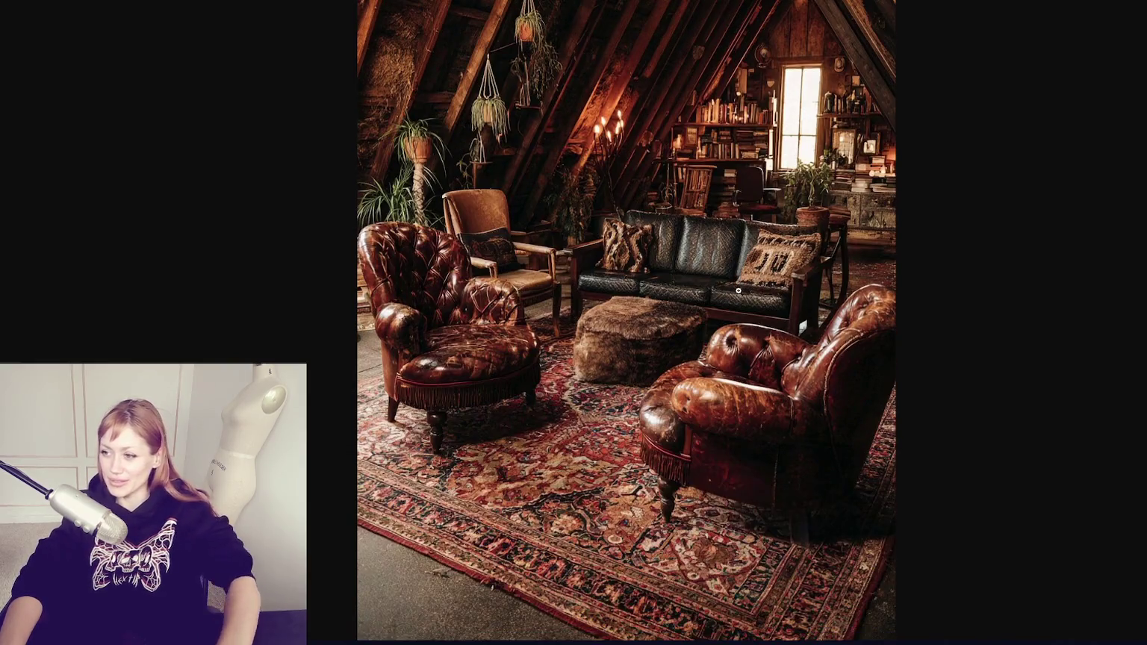
scroll(738, 290, "up", 2)
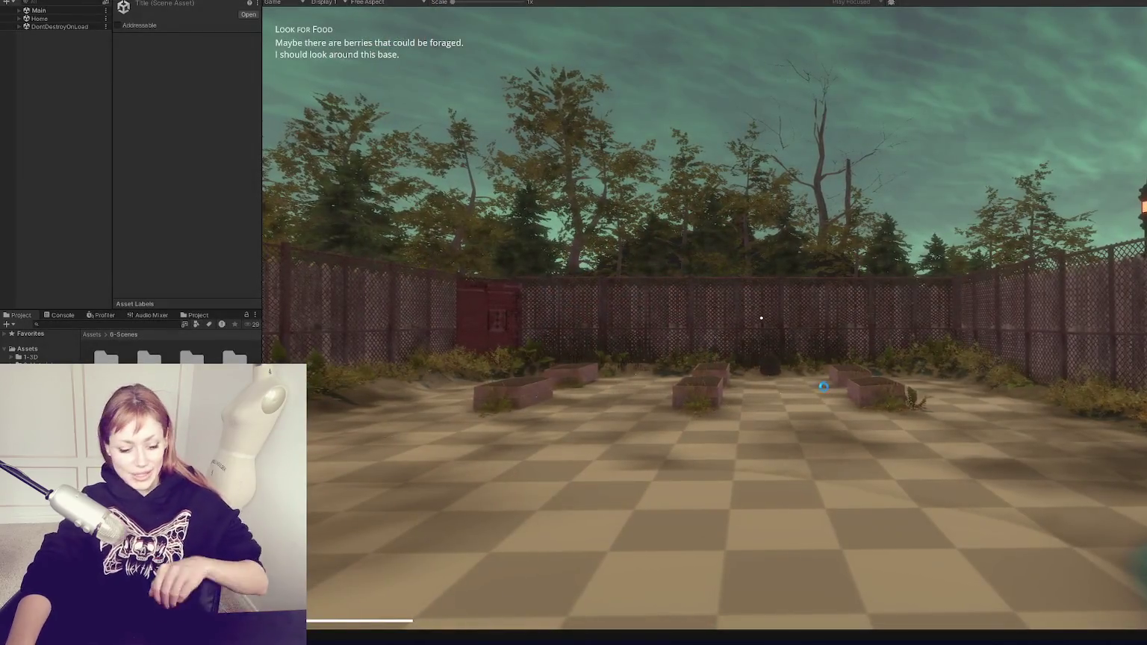
Walk past the planters through the red door into the wasteland street, then open Tasks
key("Escape")
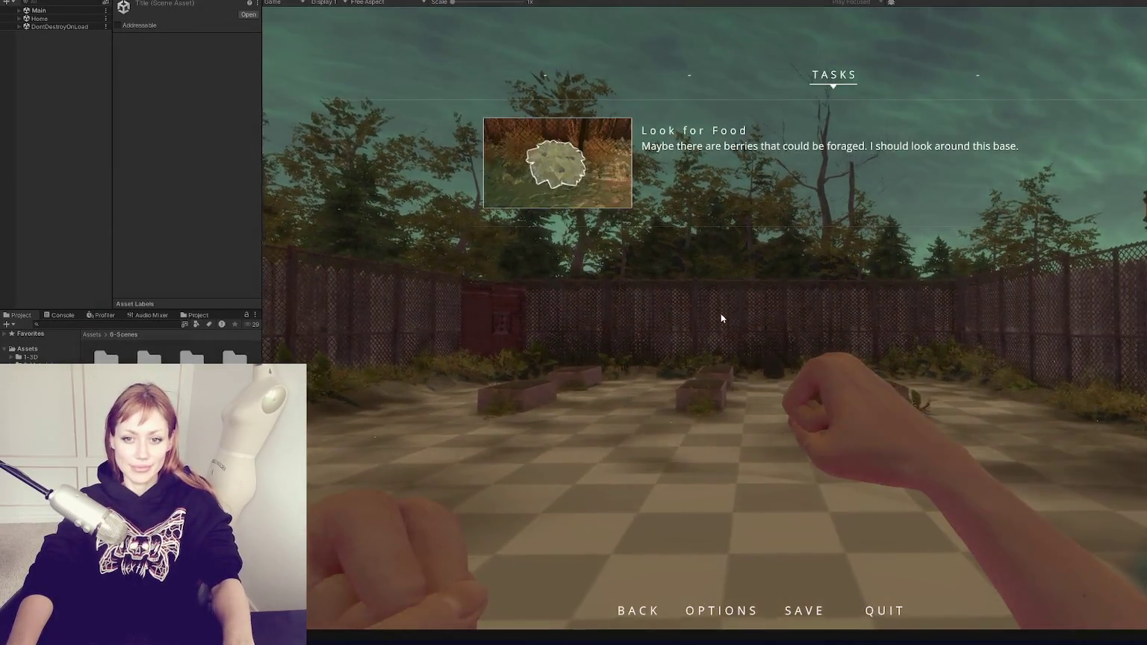
key("Escape")
key("w")
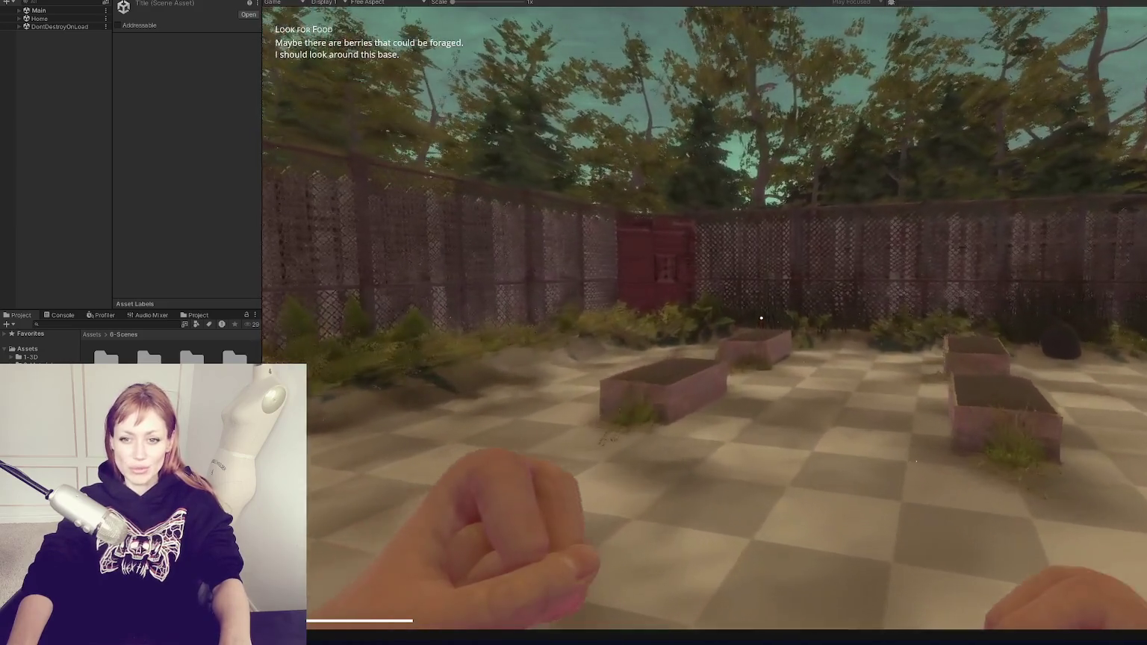
key("w")
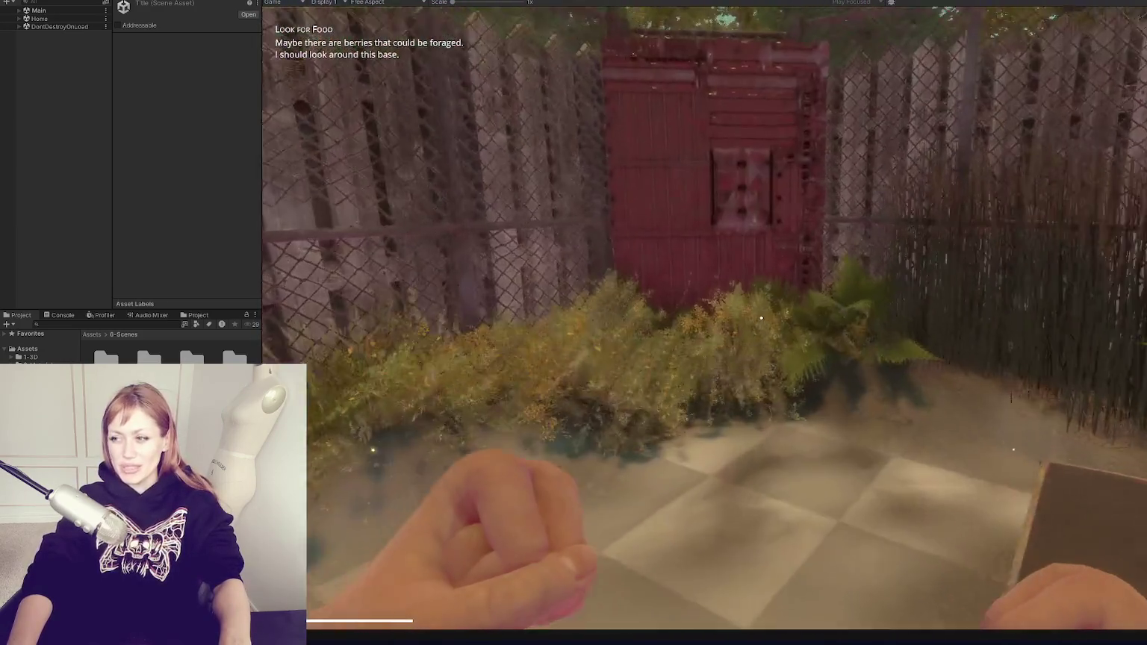
key("w")
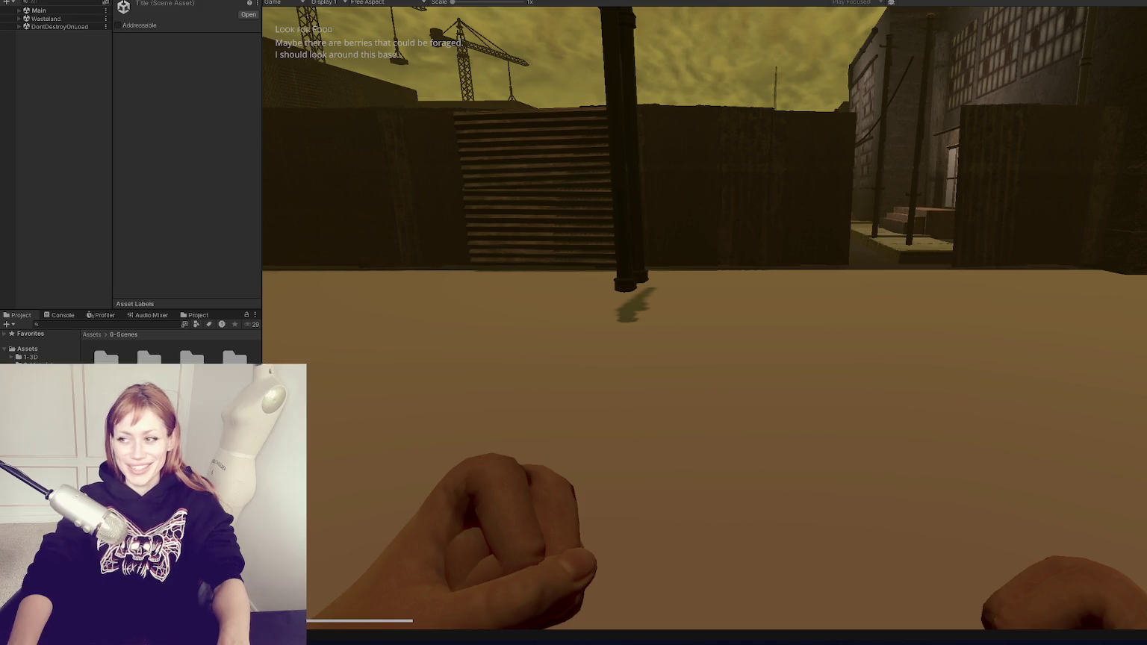
mouse_move(704, 318)
mouse_move(762, 318)
key("w")
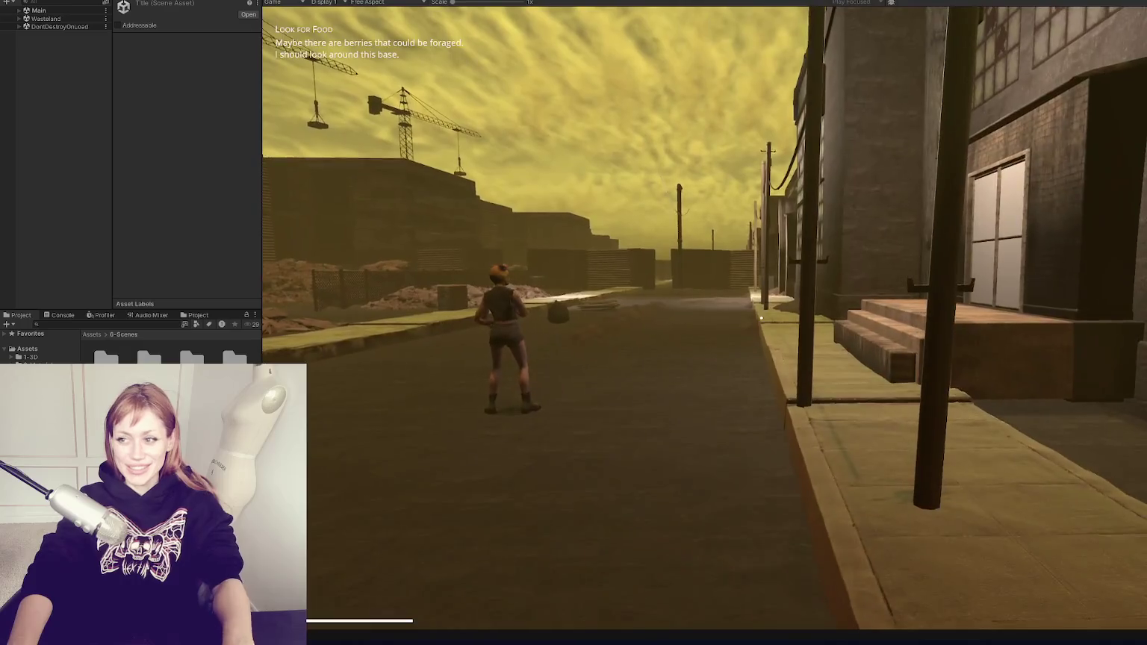
key("Escape")
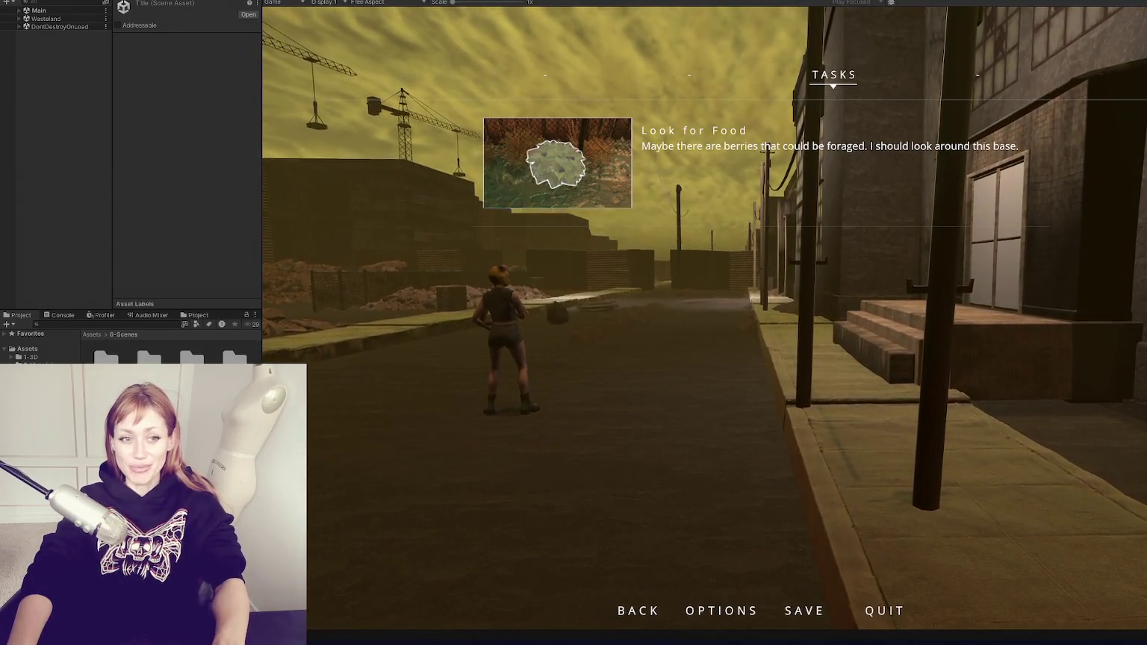
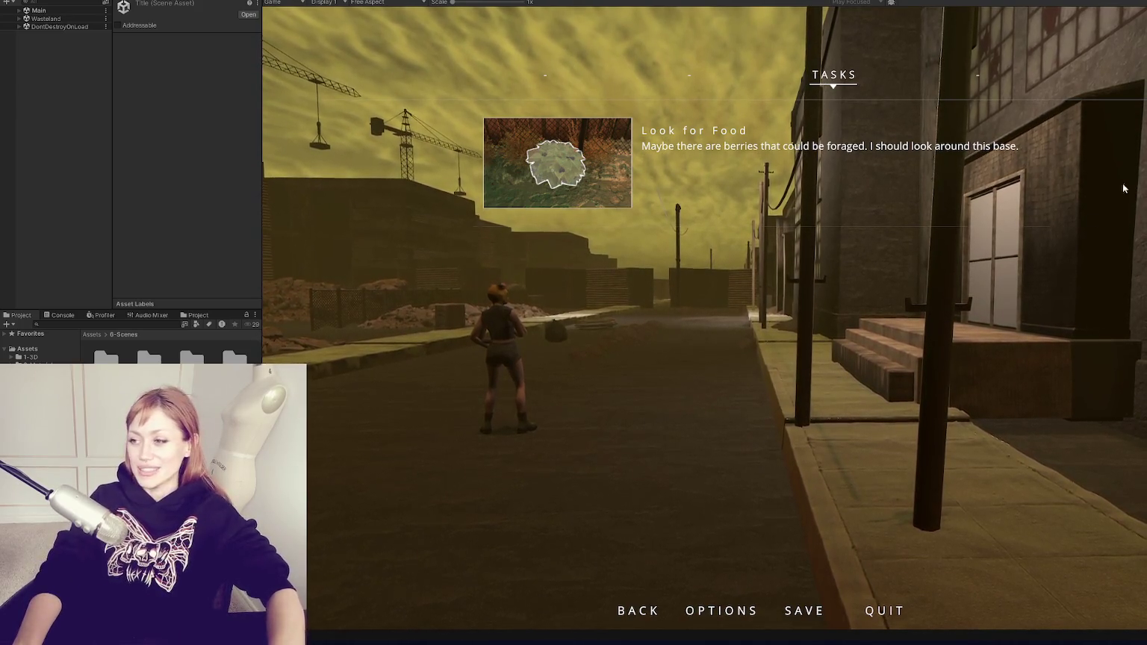
Resume the game, walk the player down the street, pause, then stop the play test
key("Escape")
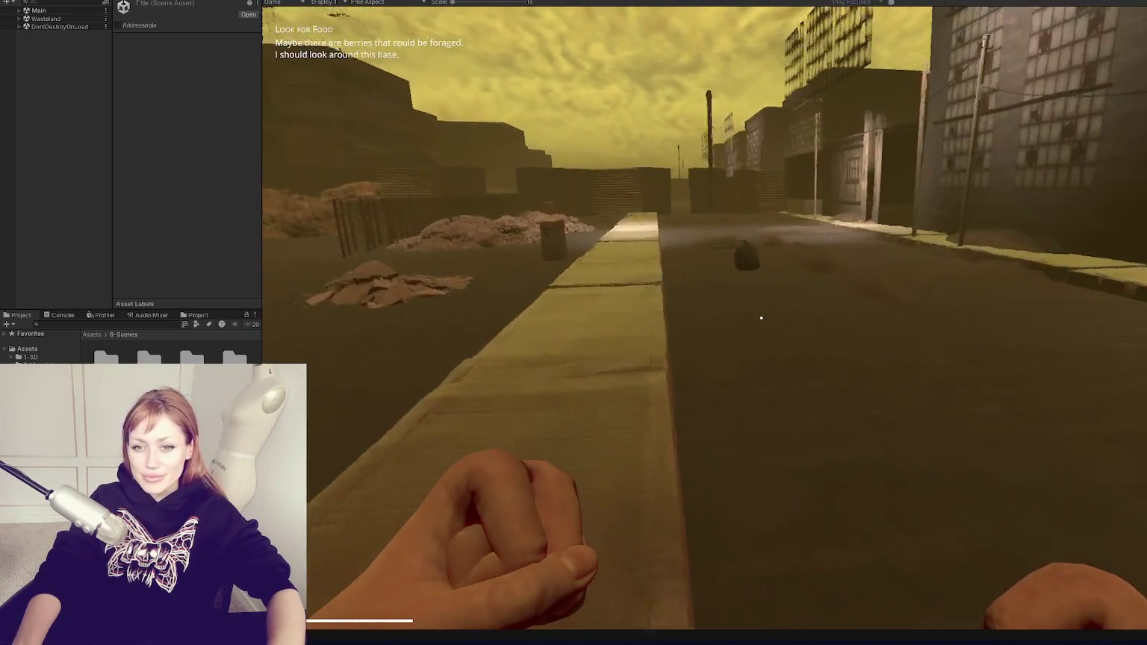
key("w")
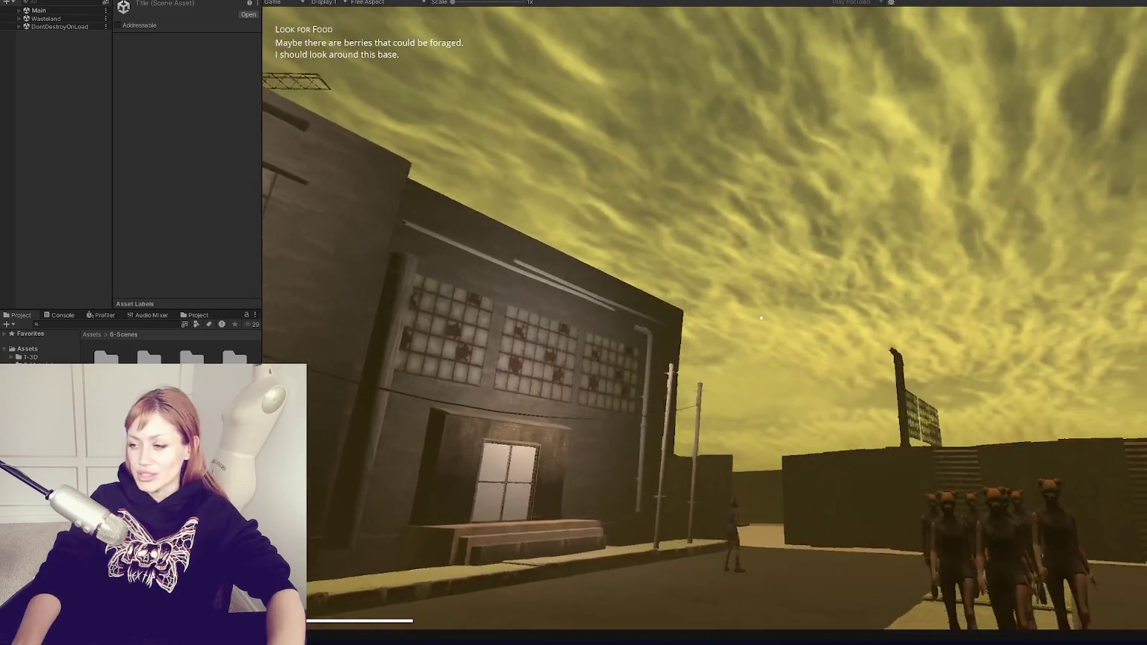
key("Escape")
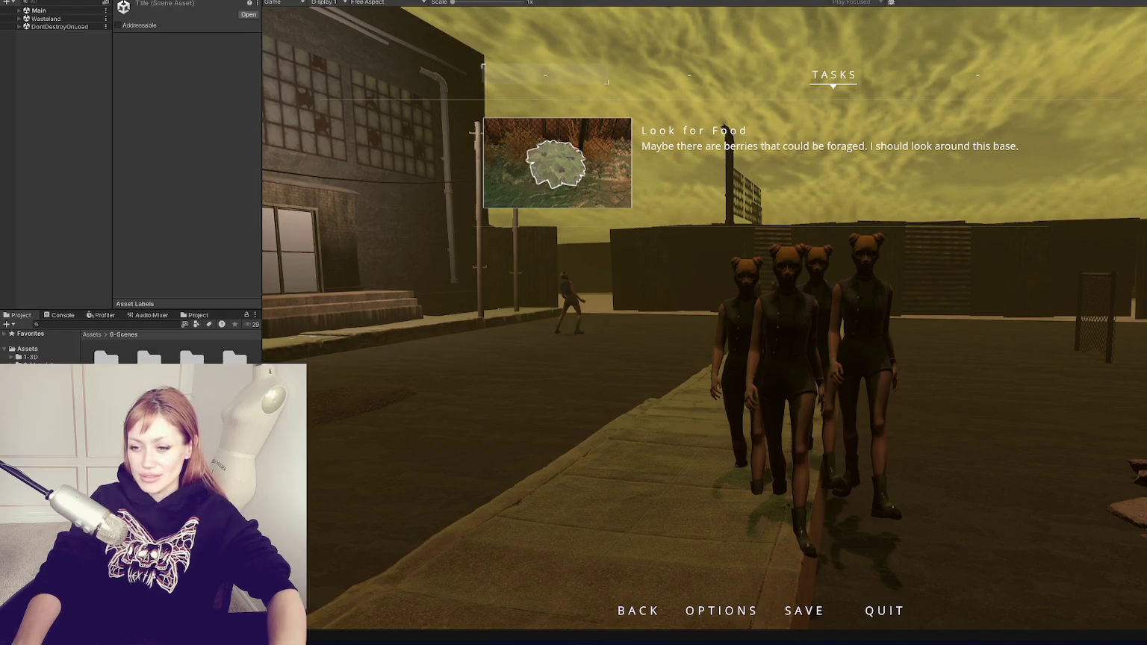
key("ctrl+p")
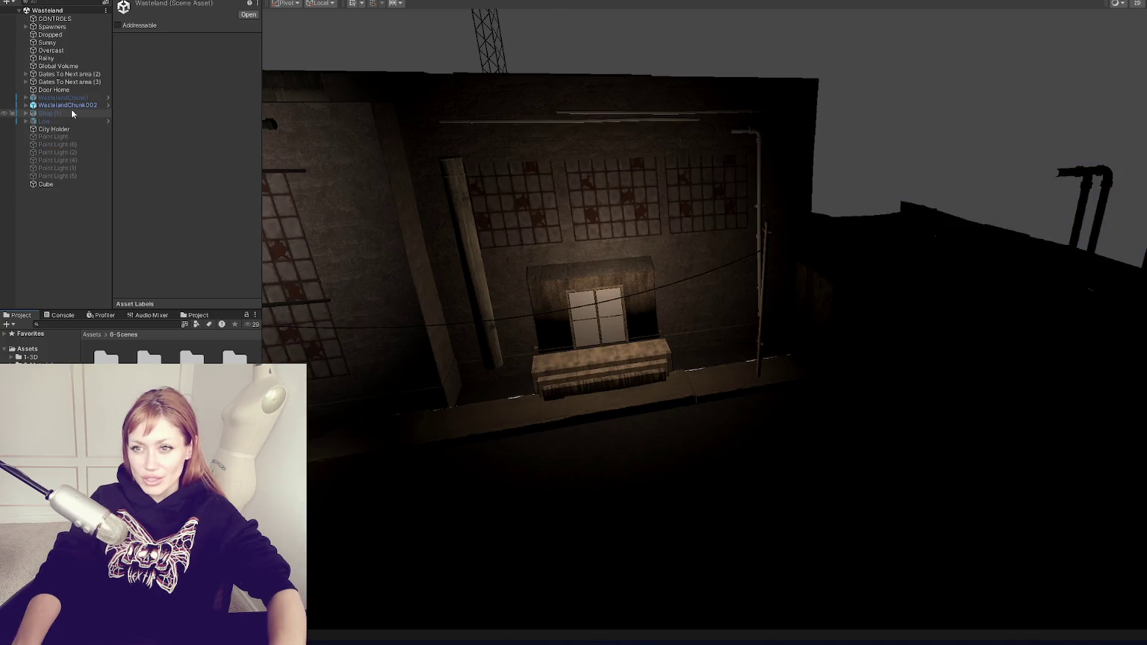
Apply all of WastelandChunk002's overrides to its prefab, deactivate it, and save the scene
left_click(71, 104)
left_click(163, 17)
key("Escape")
left_click(166, 44)
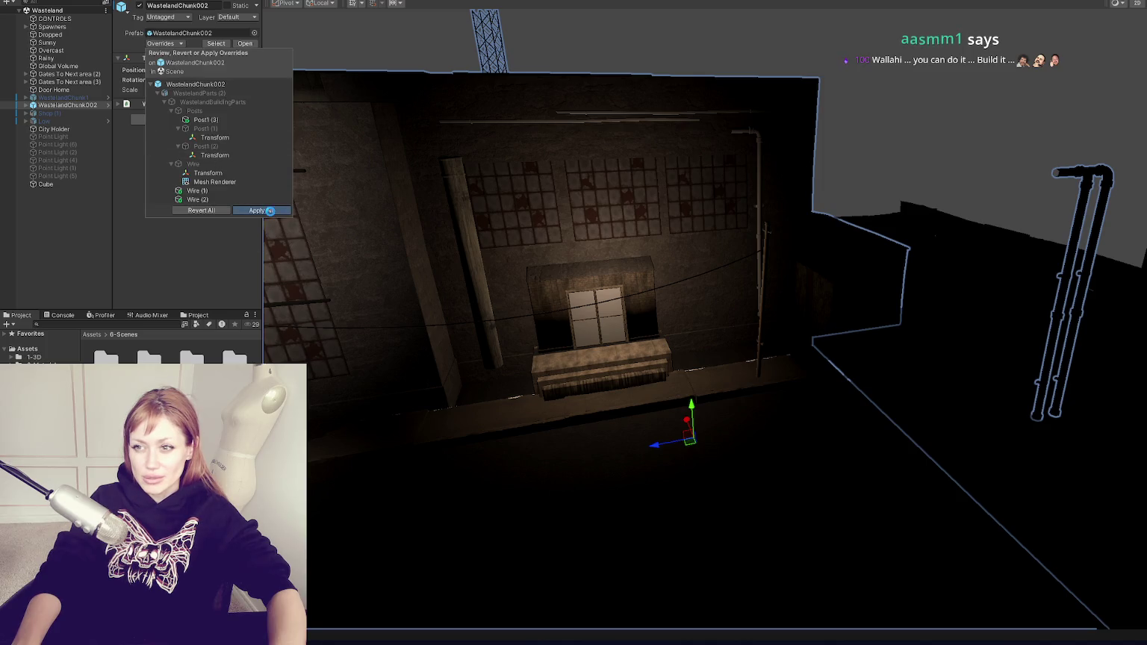
left_click(270, 210)
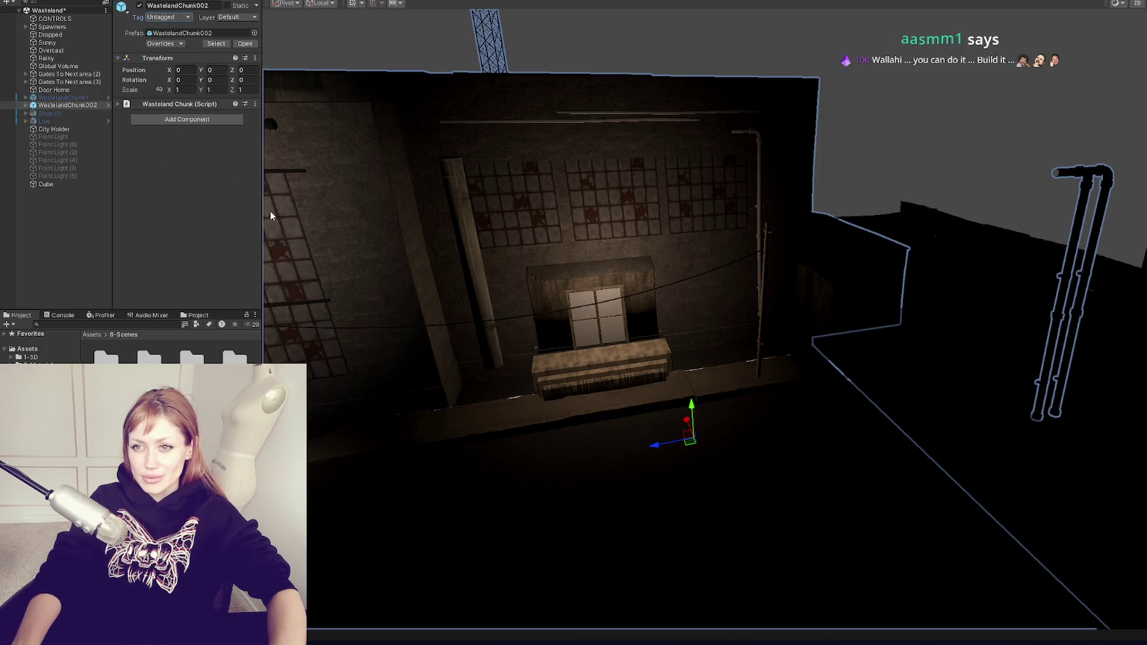
left_click(139, 6)
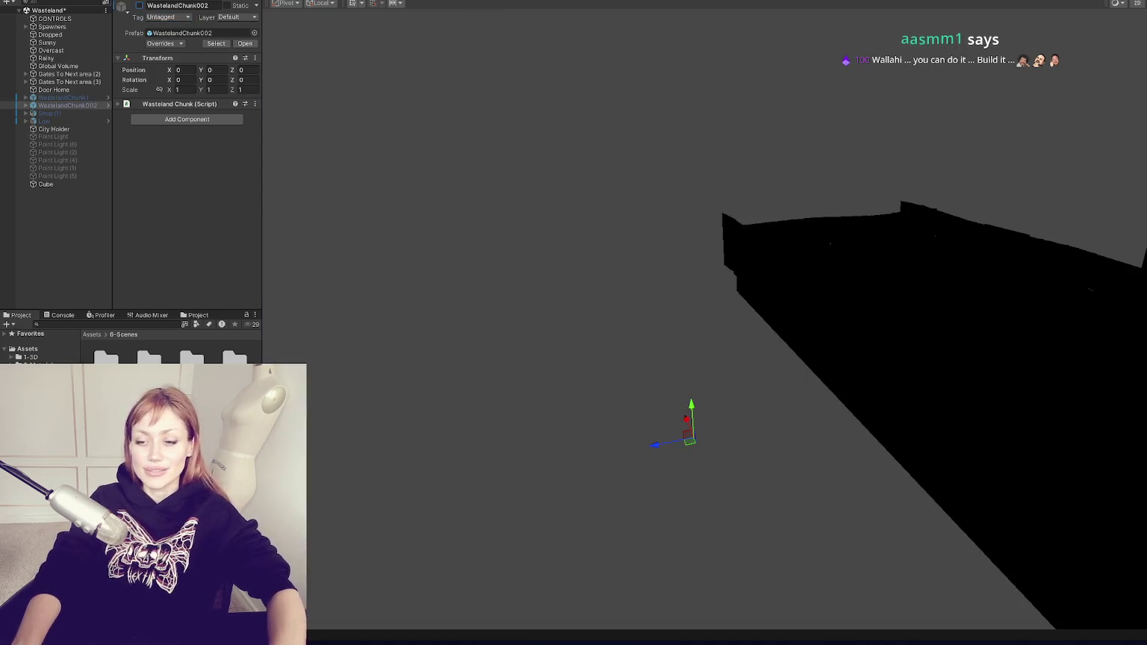
key("ctrl+s")
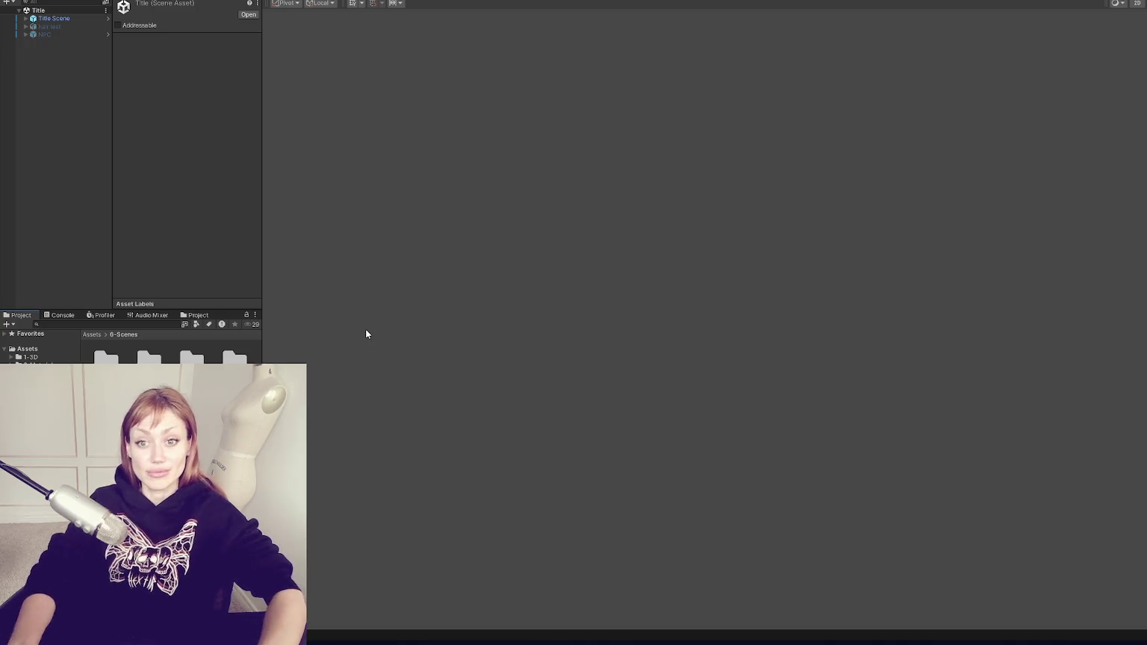
Drag the Title scene from the Project window's Scenes folder to open it
left_click_drag(440, 50, 547, 244)
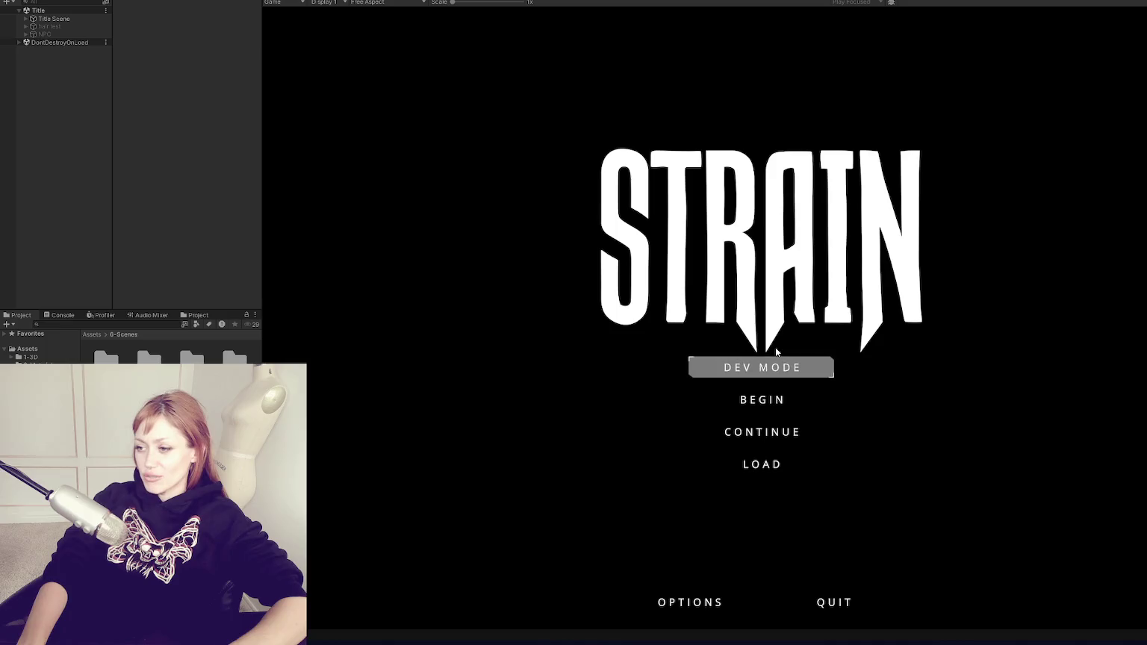
Start the game in DEV MODE and walk through the home's red door
left_click(774, 366)
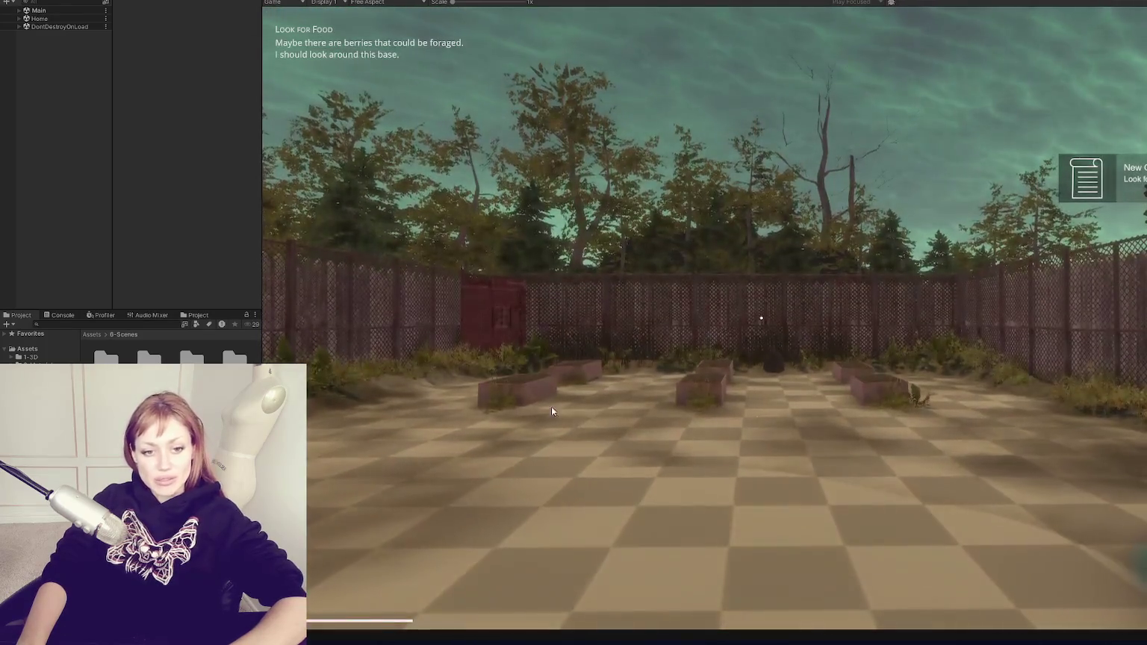
key("w")
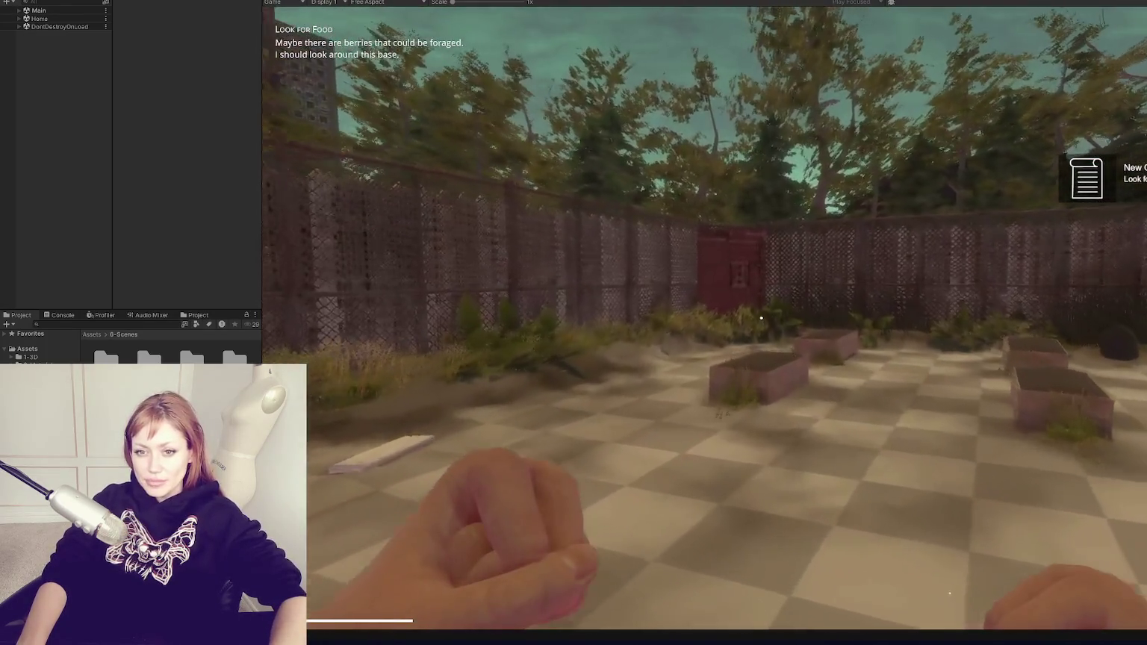
key("w")
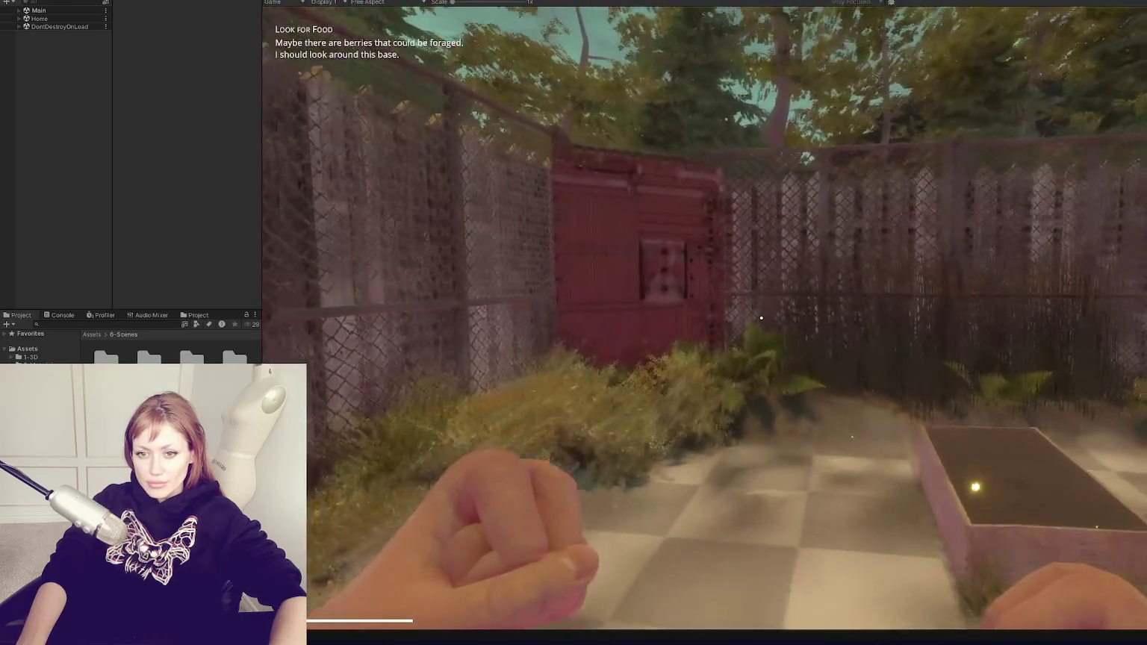
key("e")
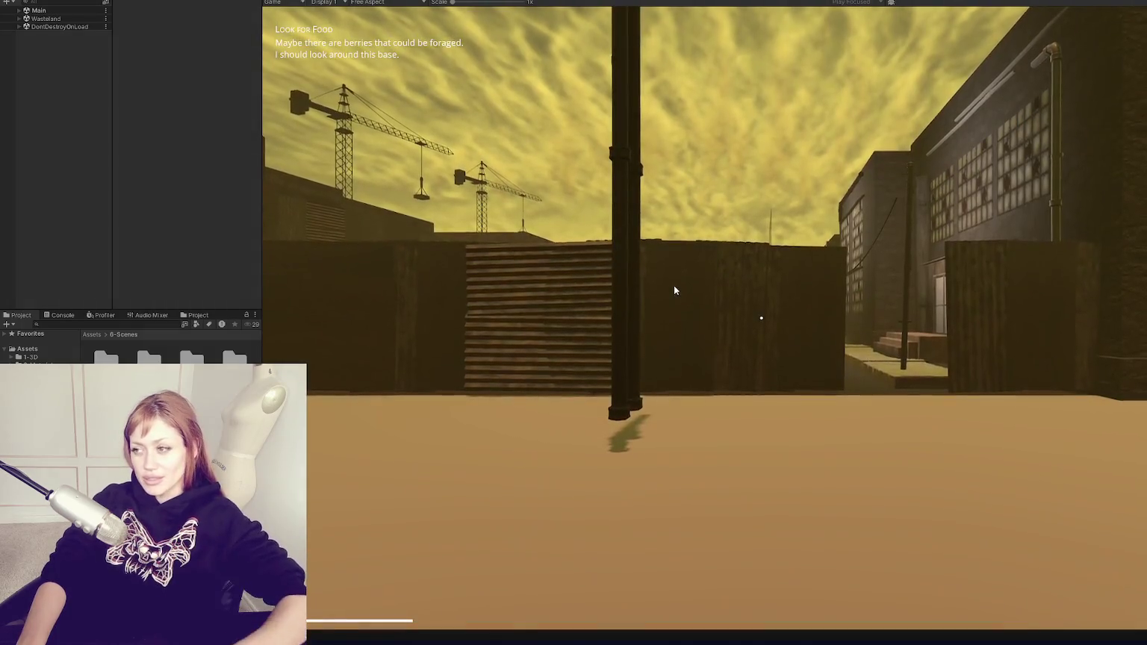
Walk along the wasteland street past the rock pile into the alley, pause, and stop playing
left_click(675, 290)
key("w")
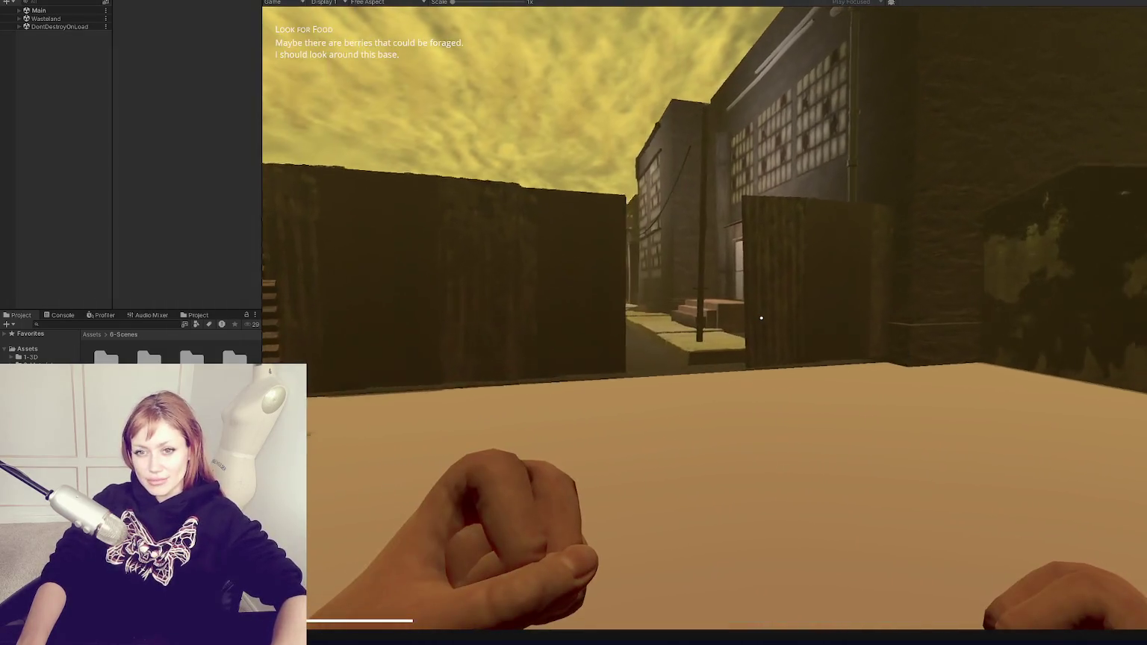
key("w")
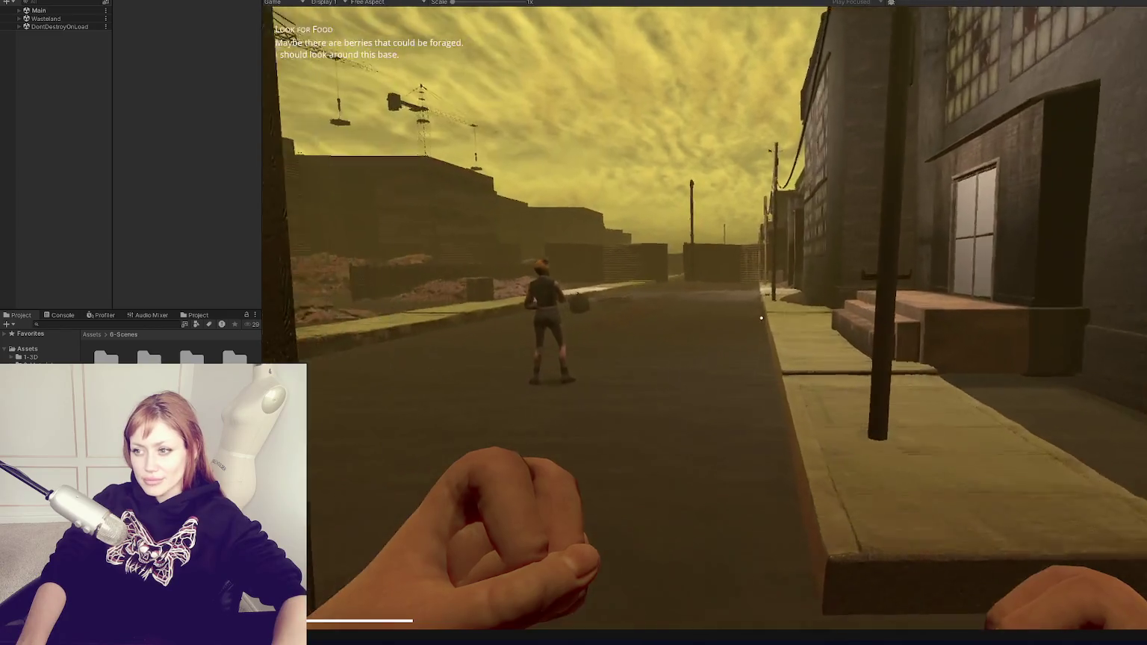
key("w")
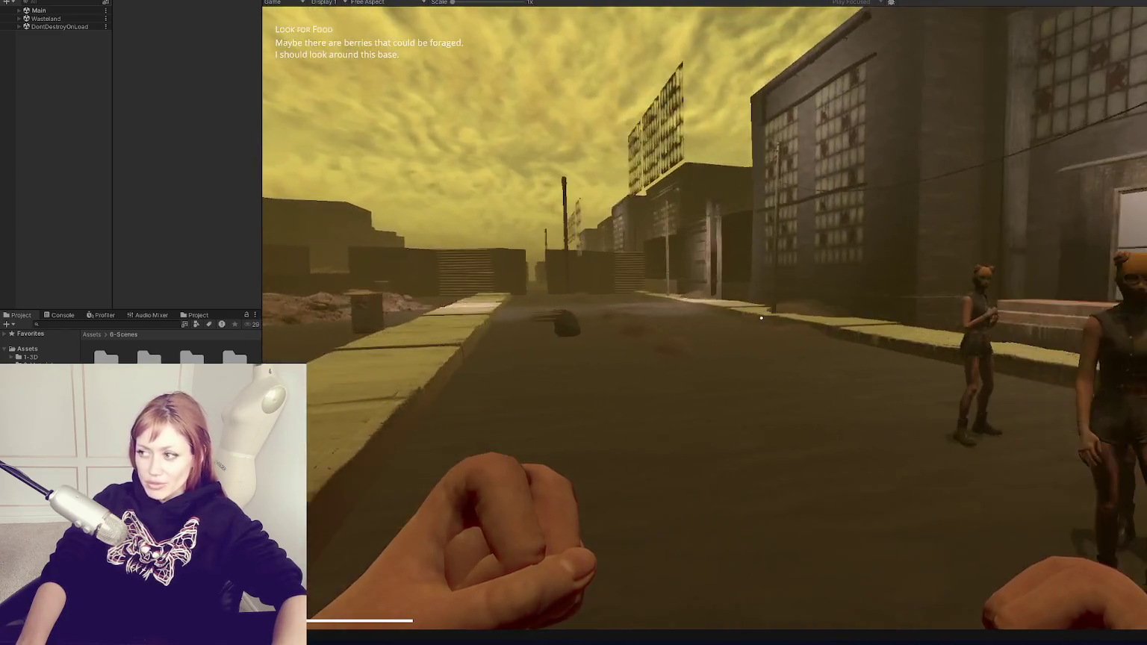
key("w")
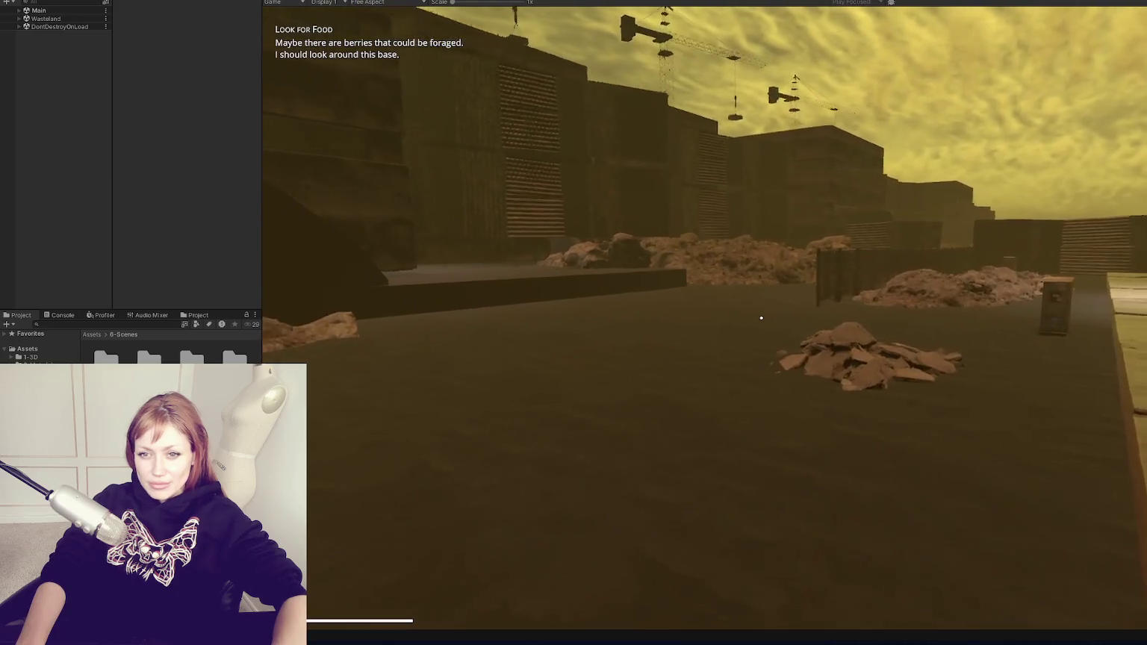
key("w")
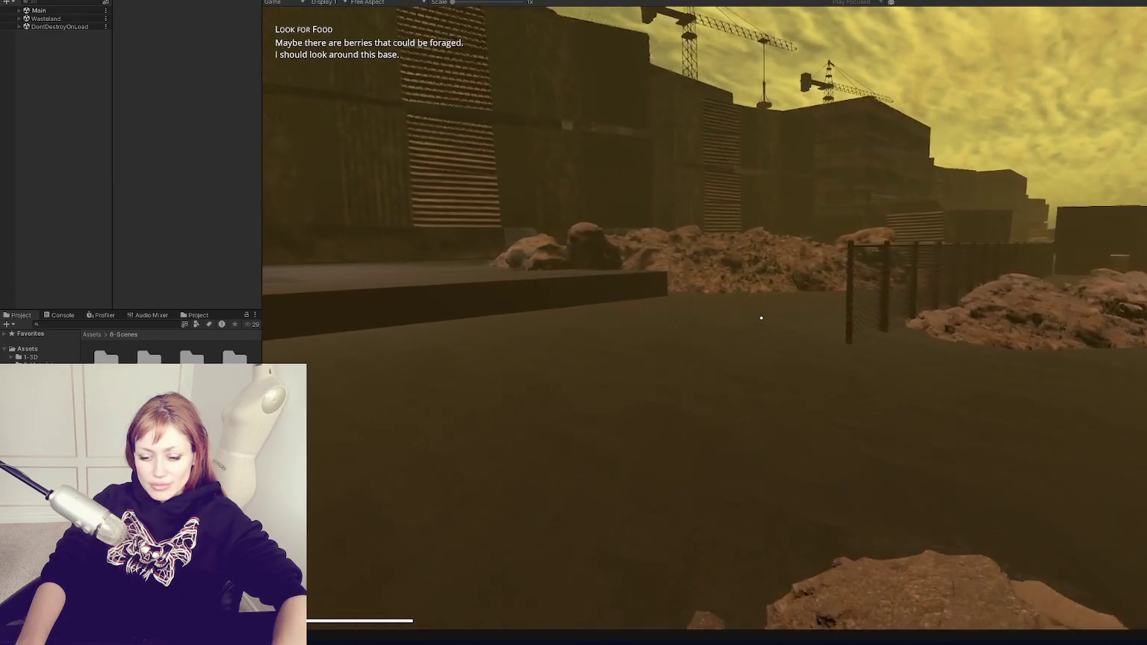
key("w")
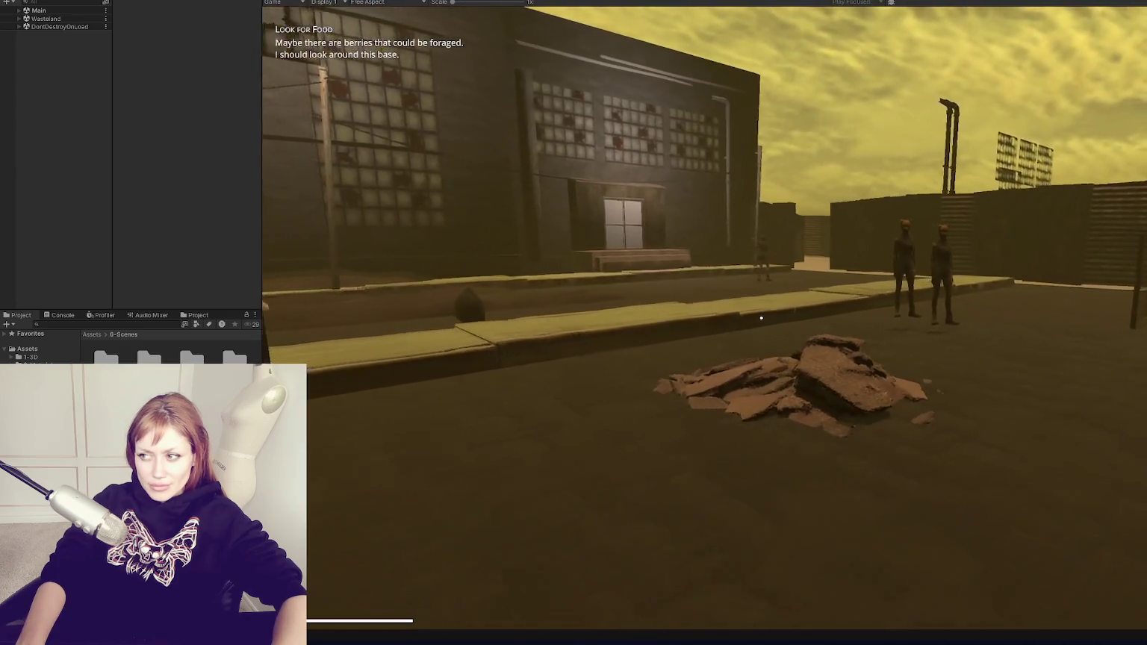
key("w")
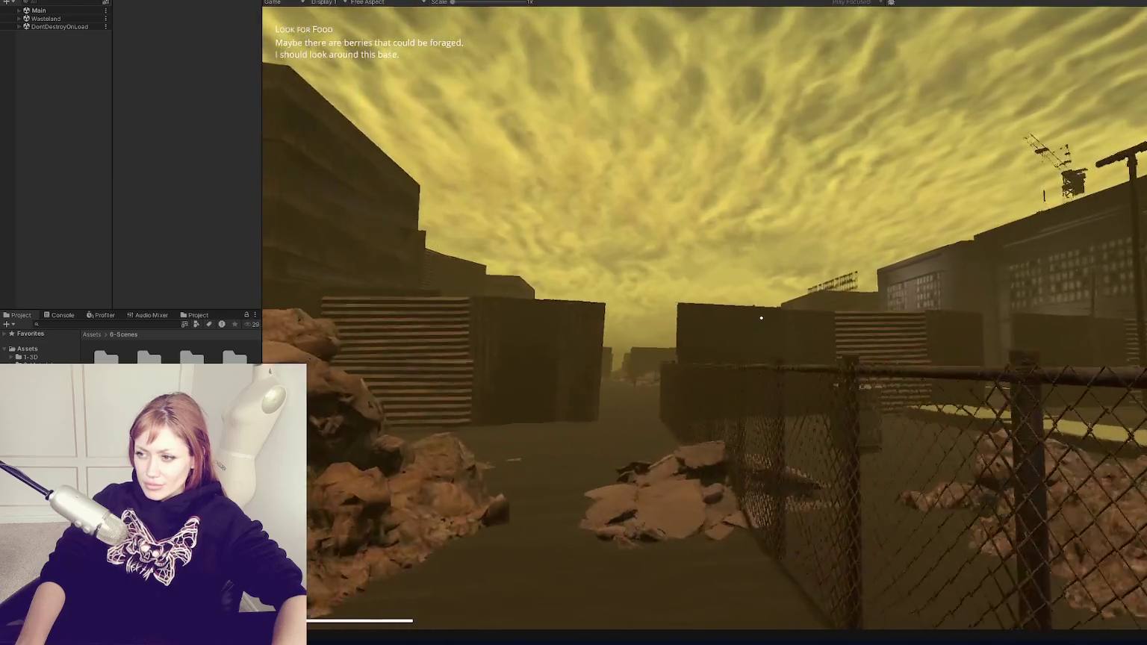
key("w")
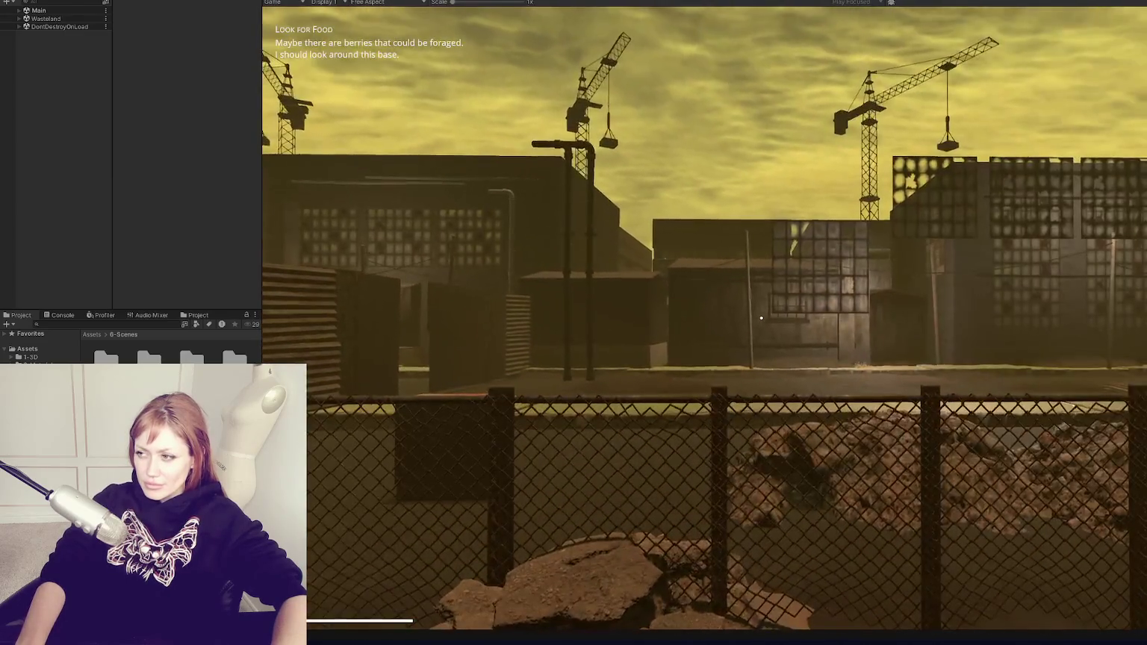
key("w")
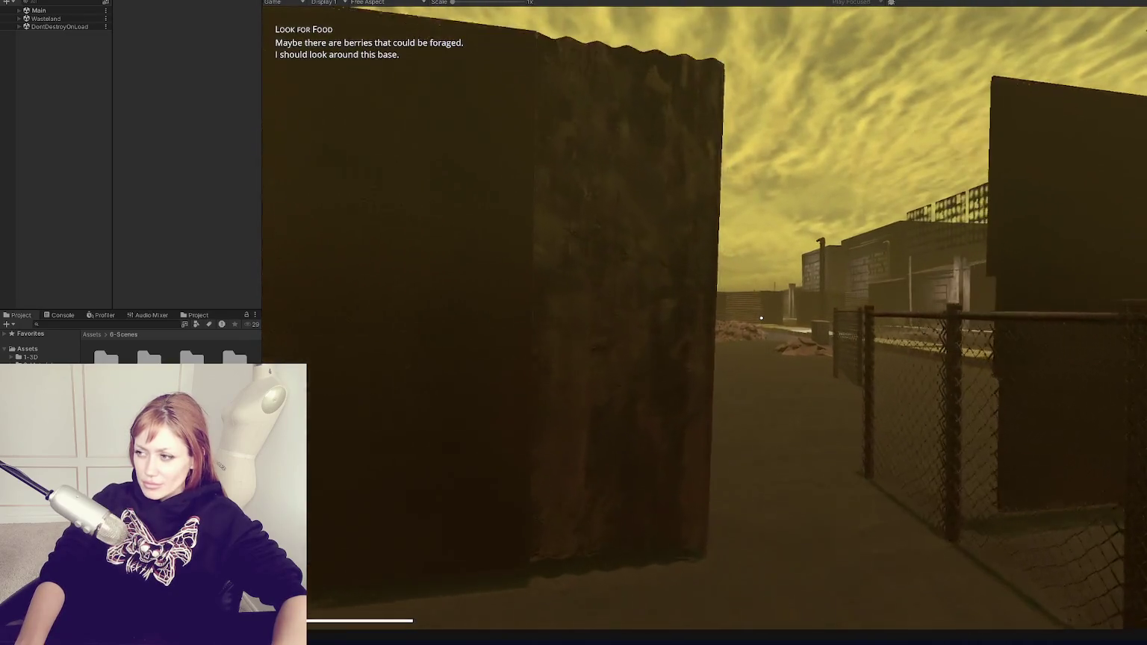
key("Escape")
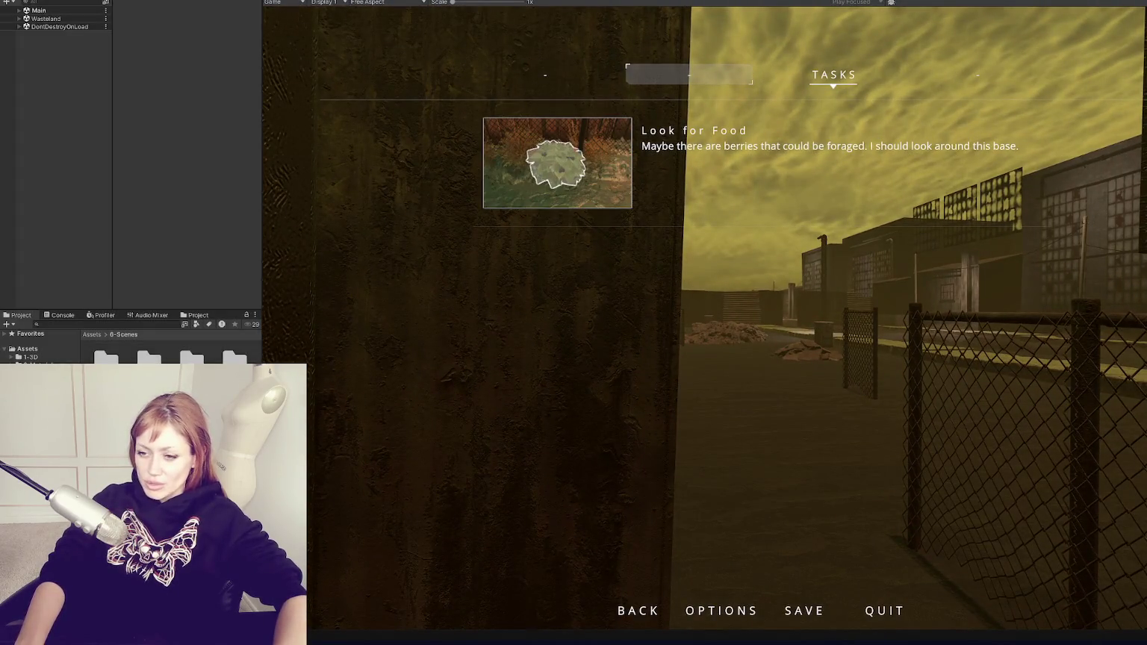
key("ctrl+p")
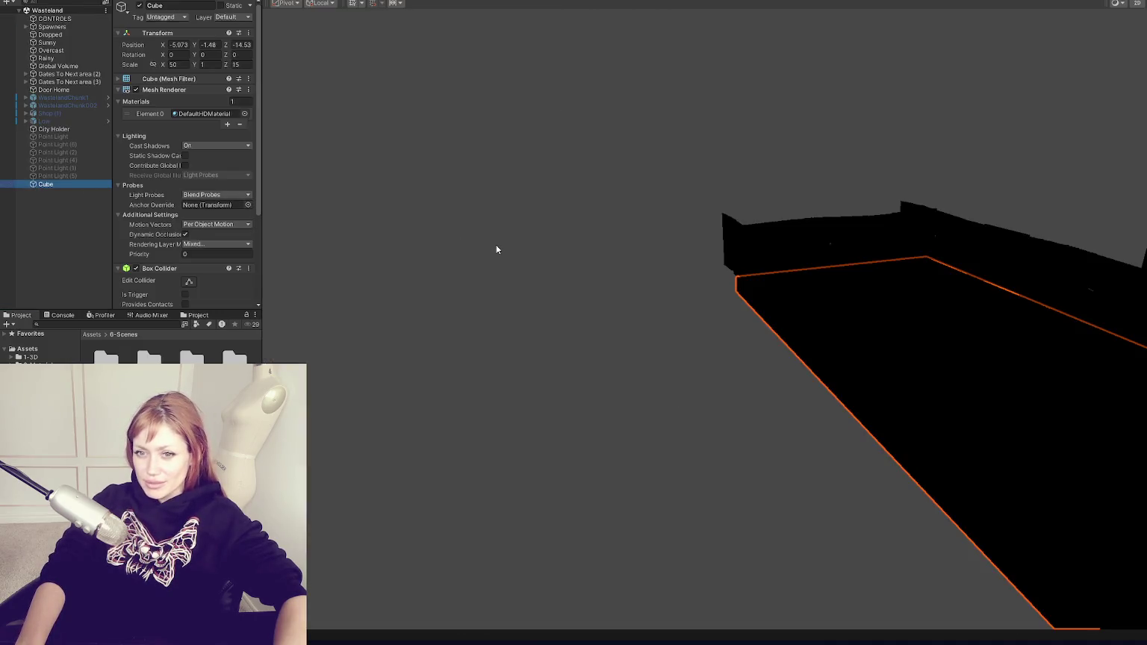
Frame the Cube, then select City Holder and collapse its Mesh Renderer details
key("f")
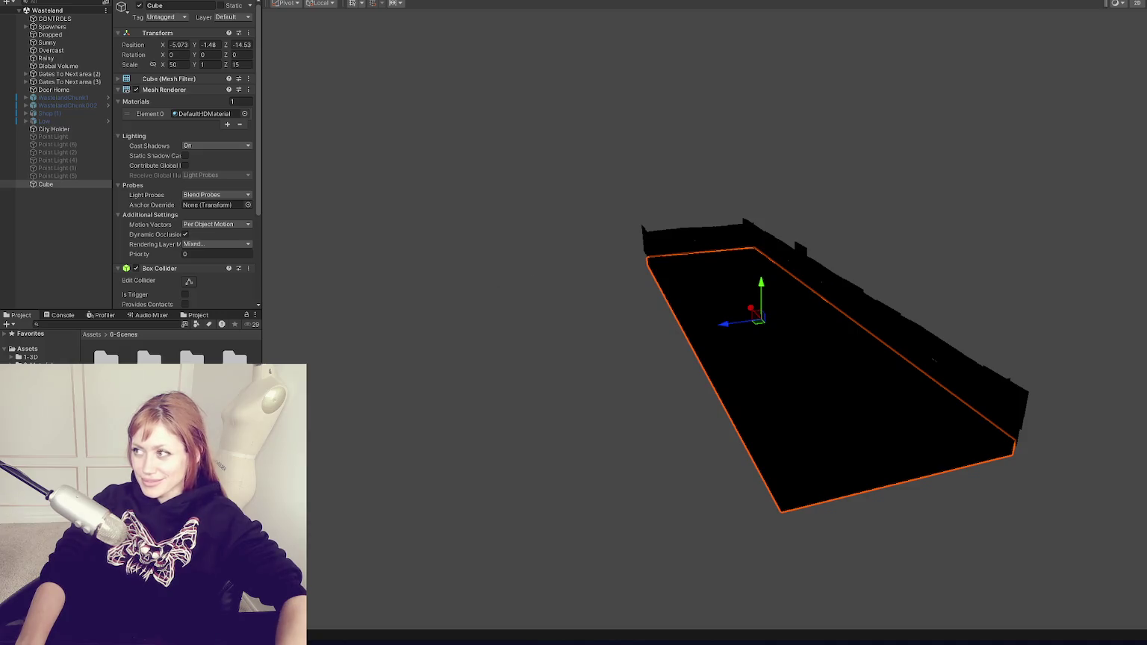
left_click(79, 130)
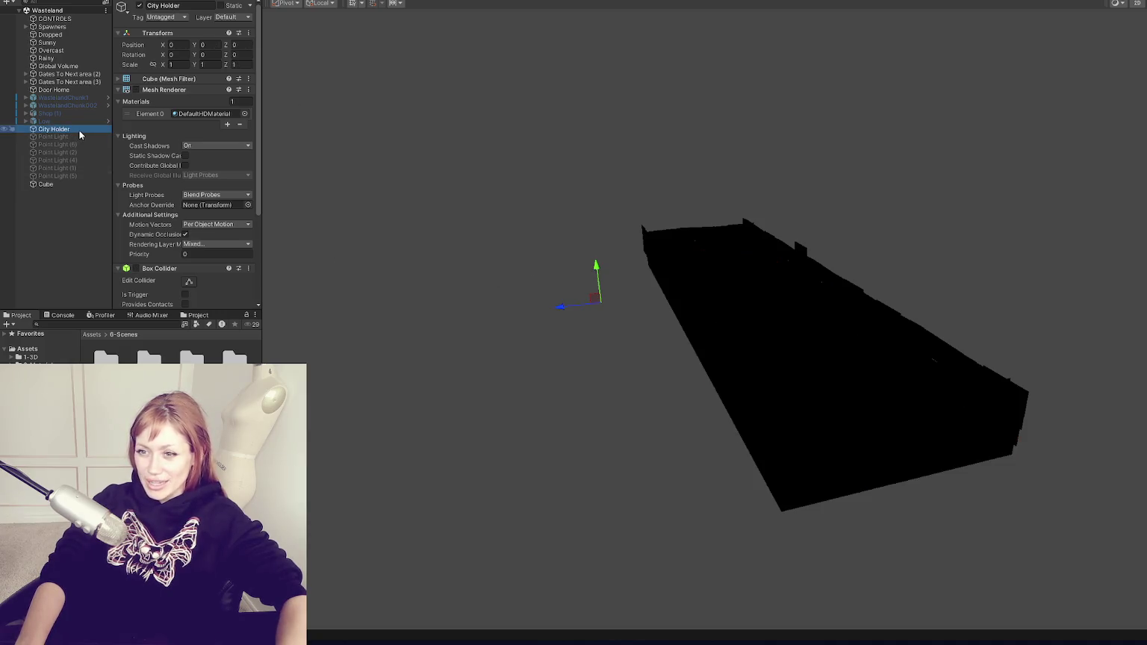
left_click(154, 89)
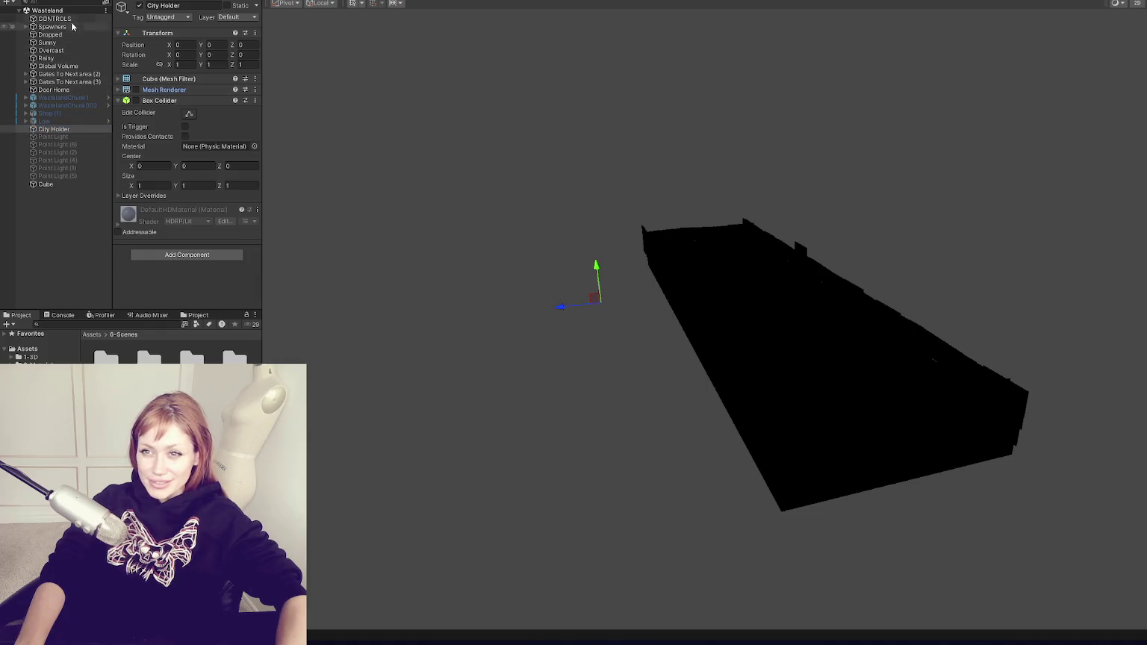
left_click(26, 34)
Expand Spawners and double-click WastelandChunk002 to centre it in the Scene view
left_click(25, 27)
left_click(25, 27)
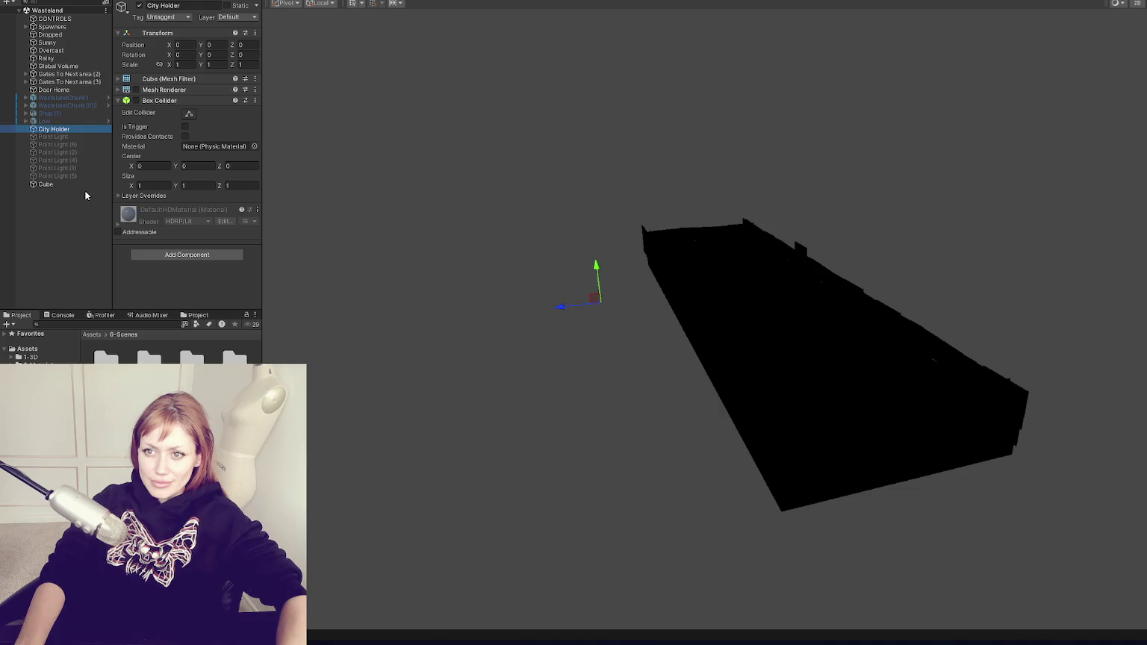
left_click(49, 27)
left_click(25, 27)
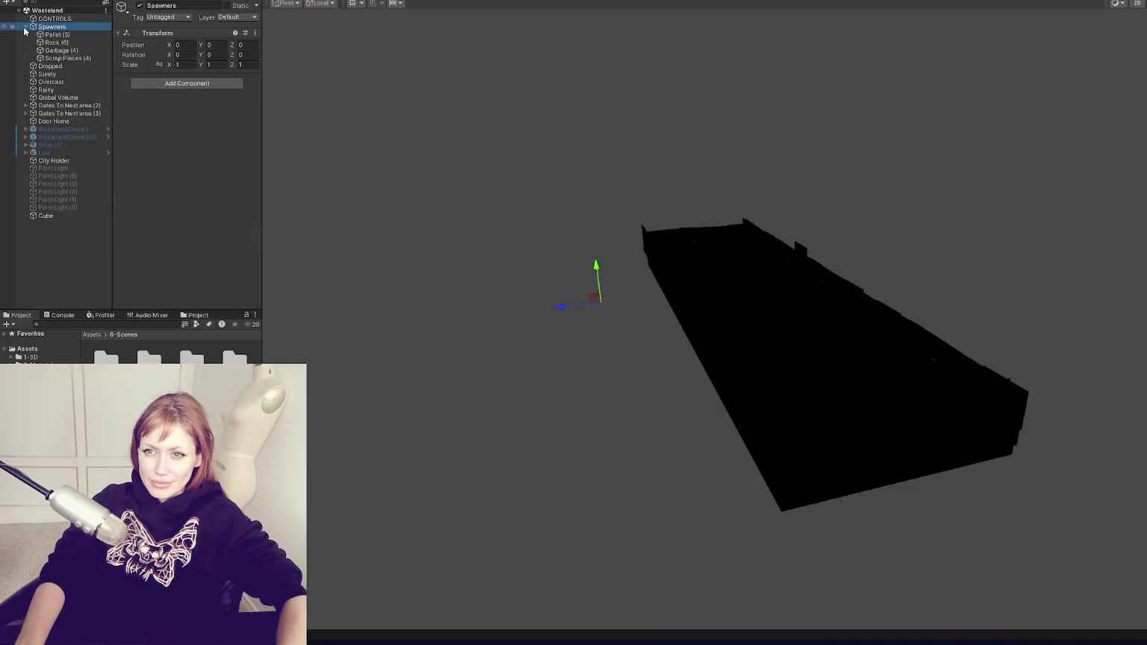
left_click(25, 27)
double_click(68, 105)
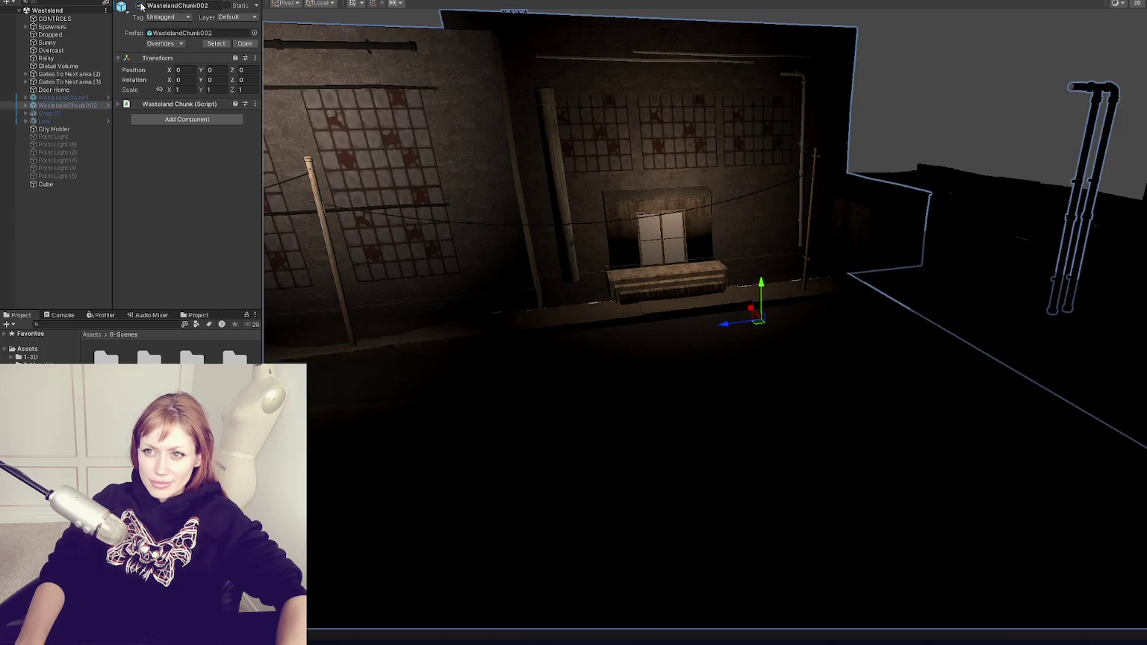
Expand WastelandChunk002 and its CharSpawner to reveal the NPC Spawner children
left_click(27, 106)
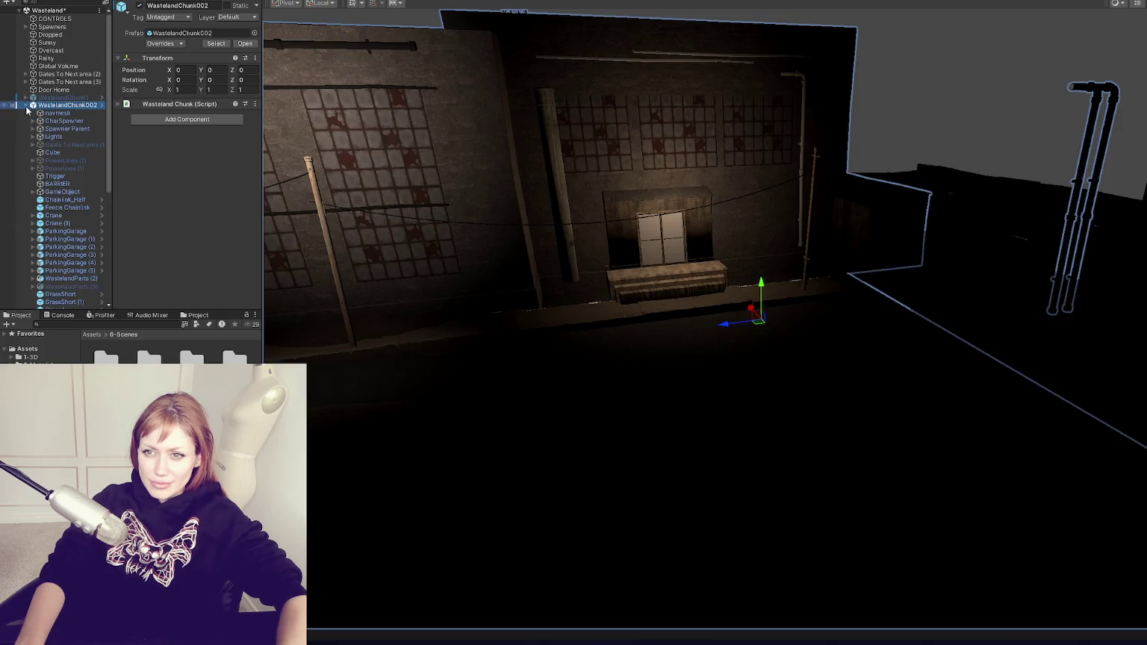
left_click(33, 121)
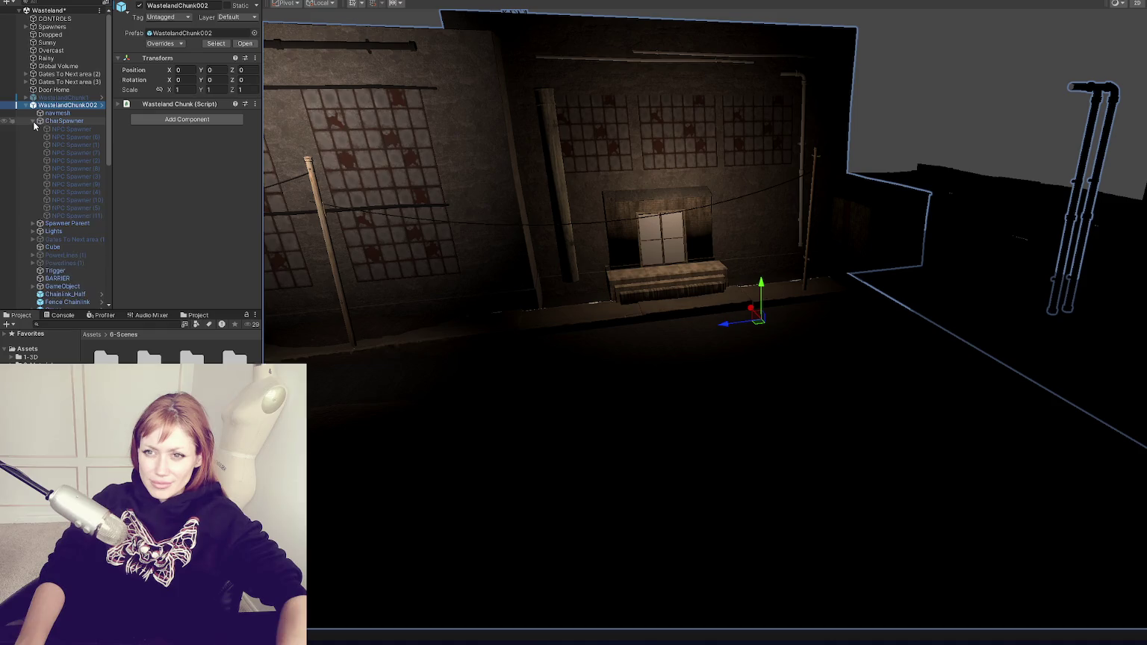
left_click(33, 121)
left_click(33, 122)
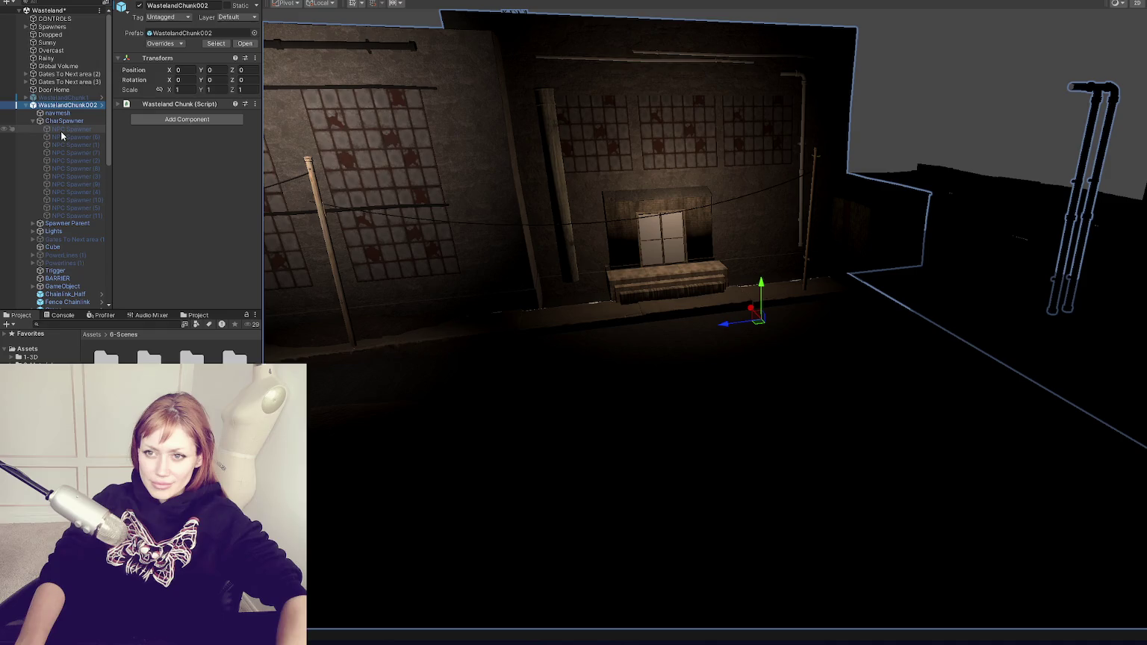
scroll(61, 131, "down", 10)
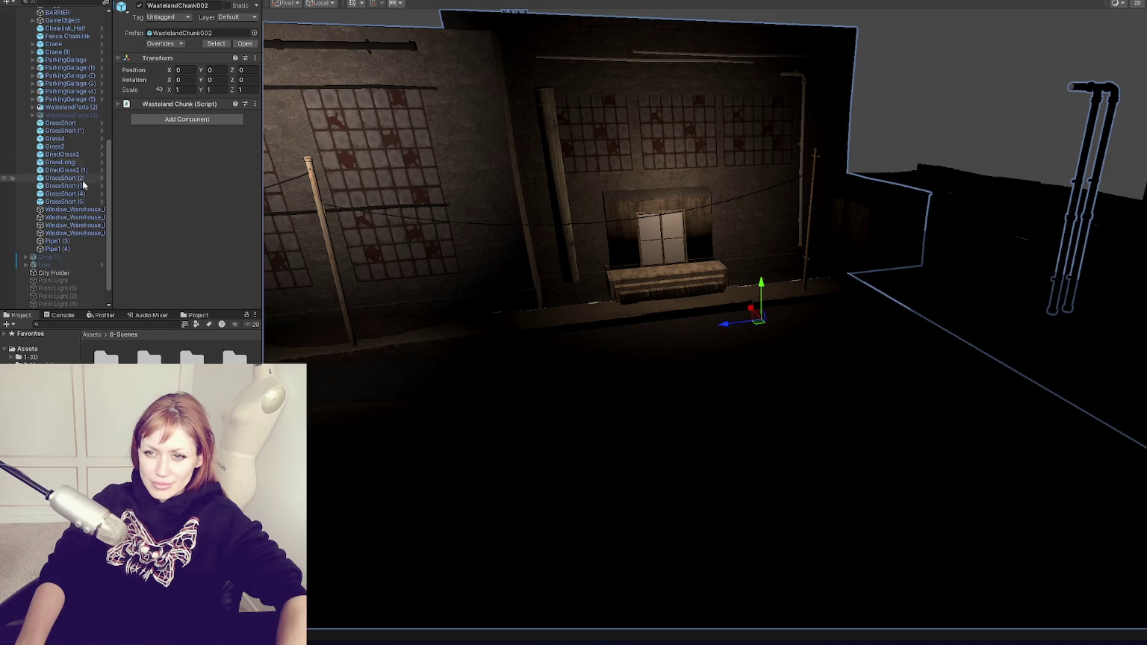
Filter the Hierarchy by 'spawner' and centre the Scene view on the Spawners object
left_click(75, 3)
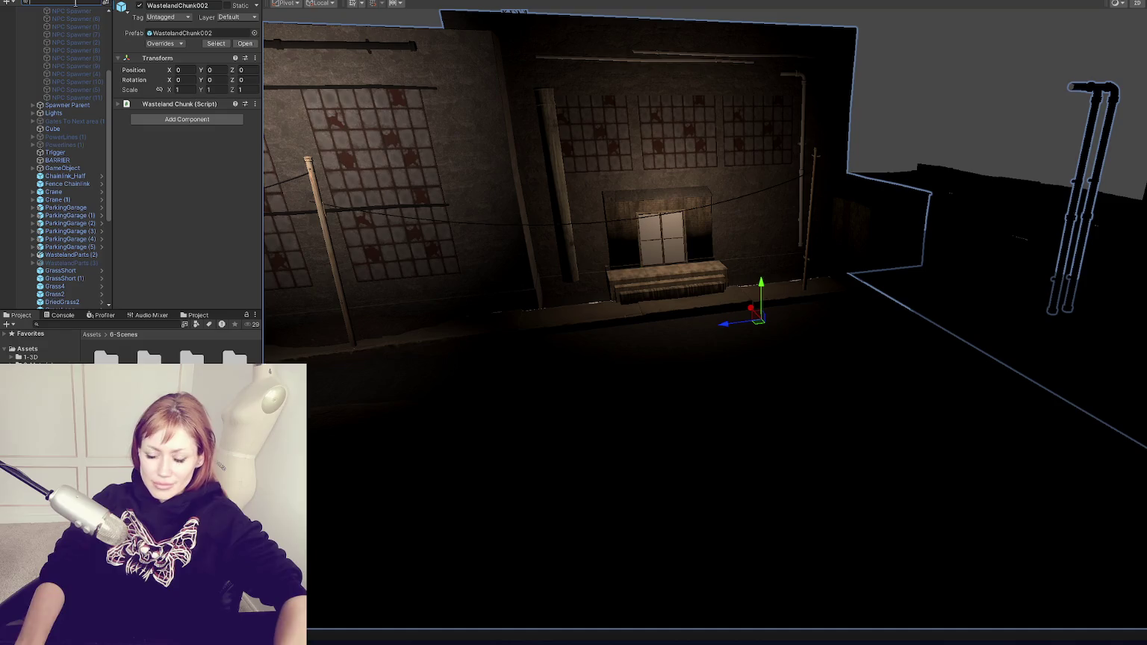
type("spawner")
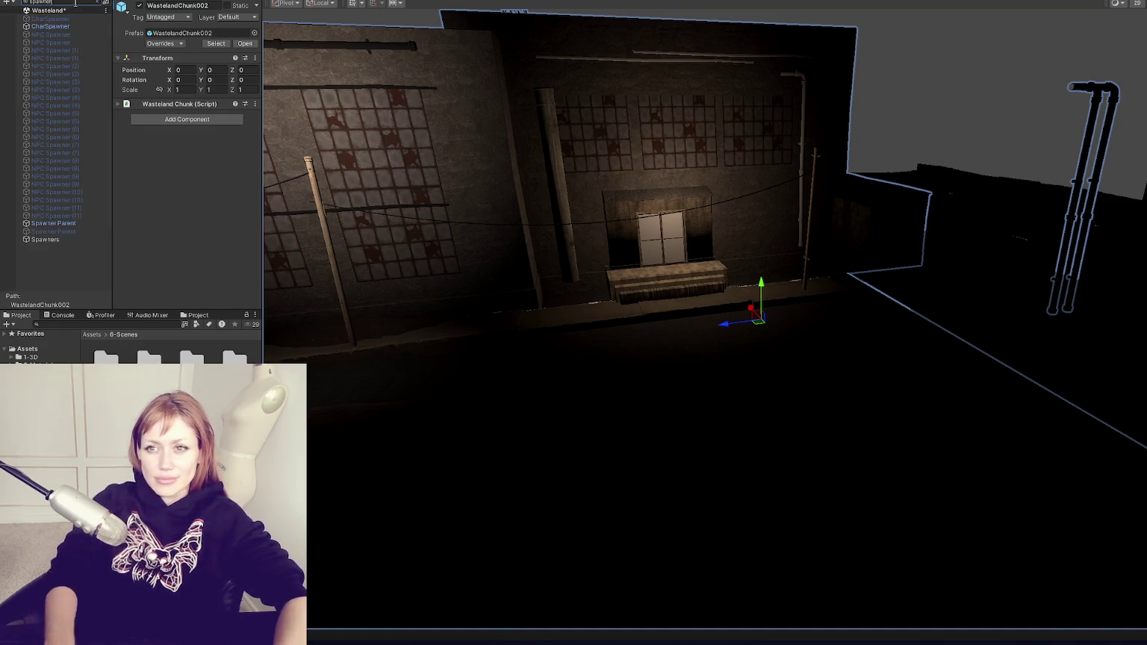
left_click(84, 221)
left_click(75, 239)
double_click(76, 240)
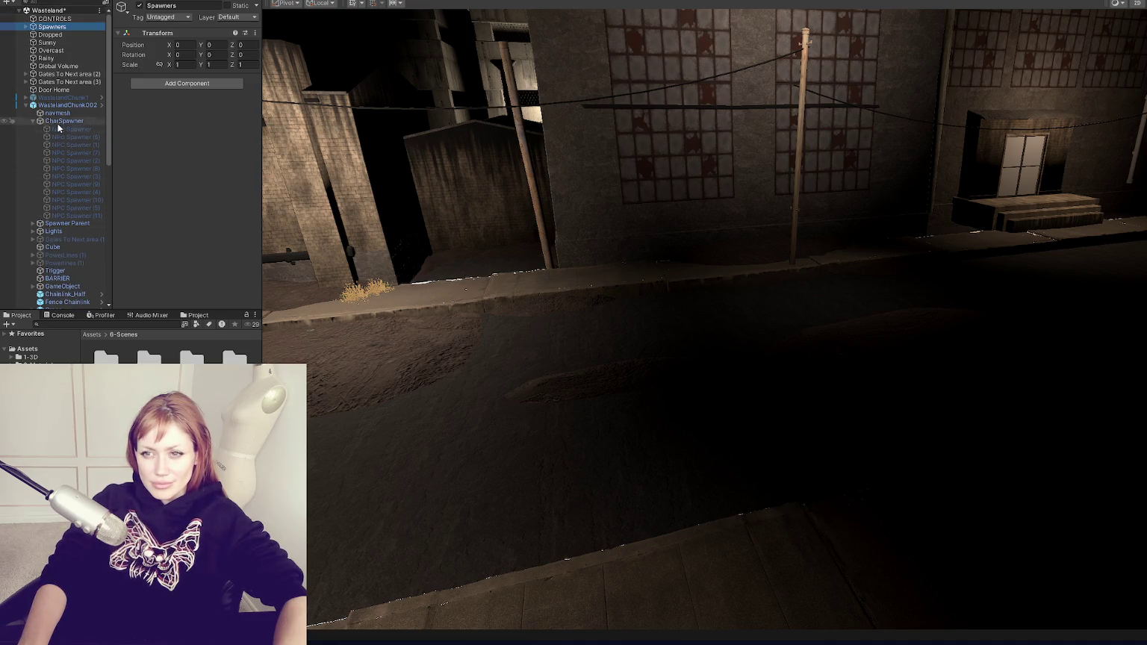
left_click(33, 121)
Set WastelandChunk002's Npc Spawners list size to 0
left_click(63, 106)
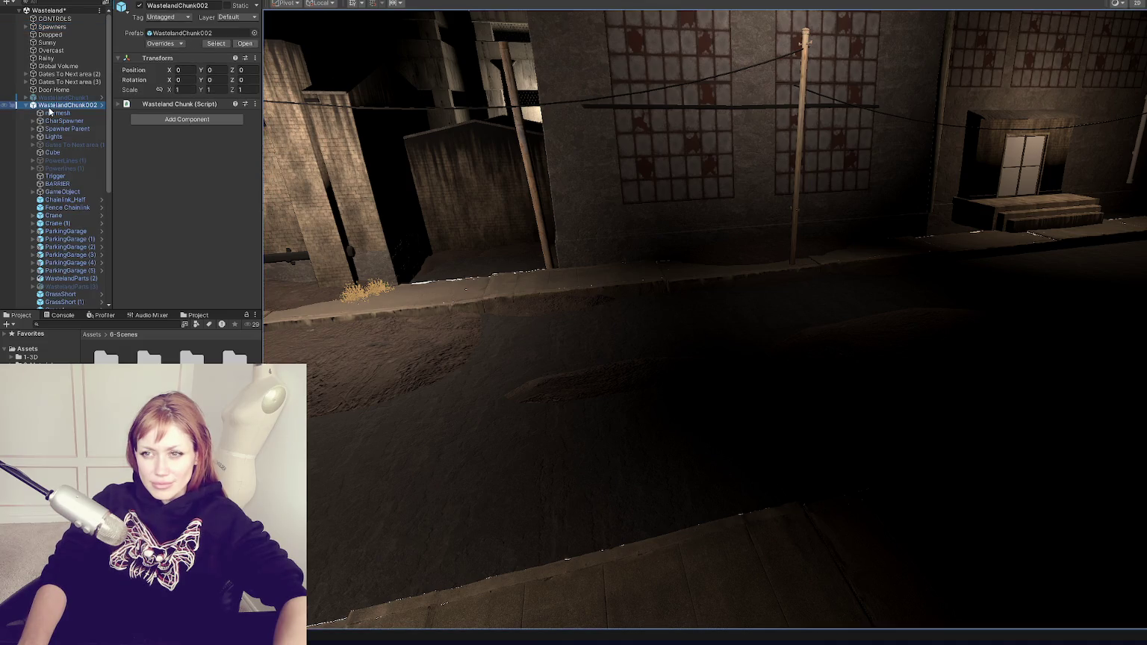
left_click(170, 103)
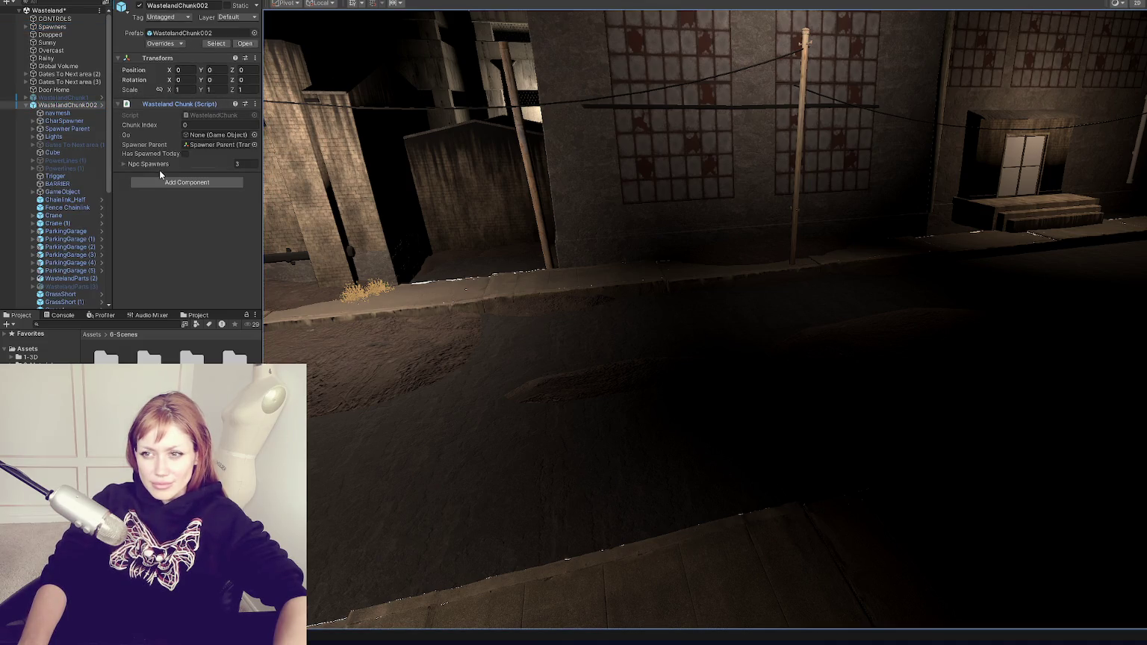
left_click(148, 164)
left_click(221, 176)
left_click(216, 196)
left_click(217, 175)
left_click(239, 164)
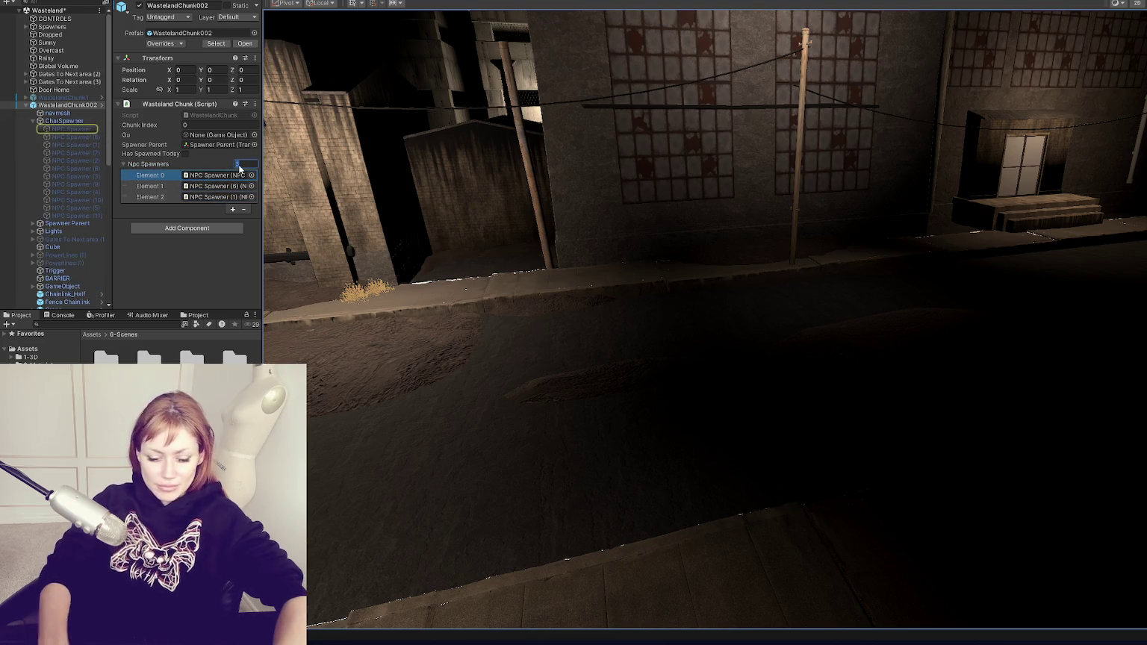
type("0")
key("Return")
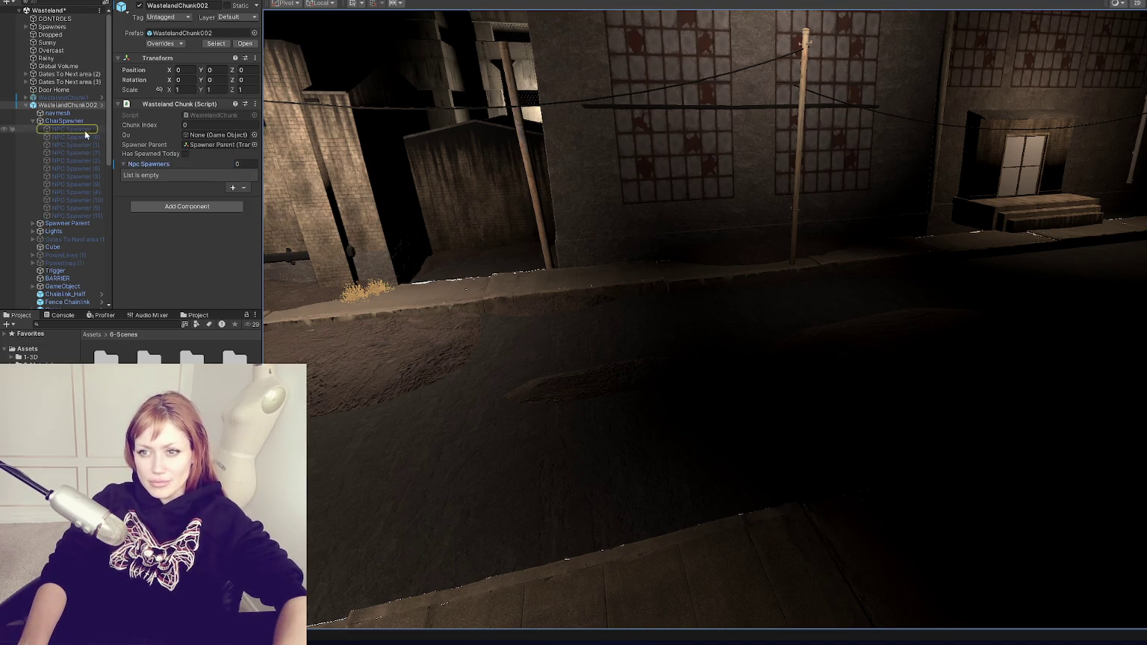
Select all twelve NPC Spawners and enable them
left_click(78, 216)
left_click(88, 129, "shift")
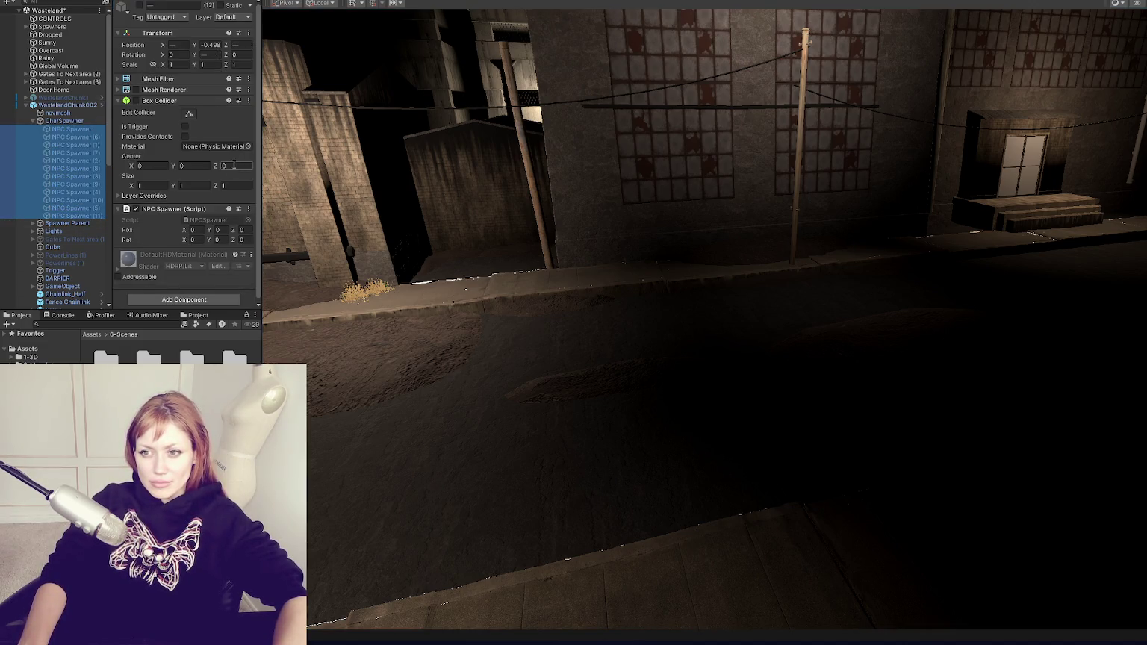
left_click(138, 5)
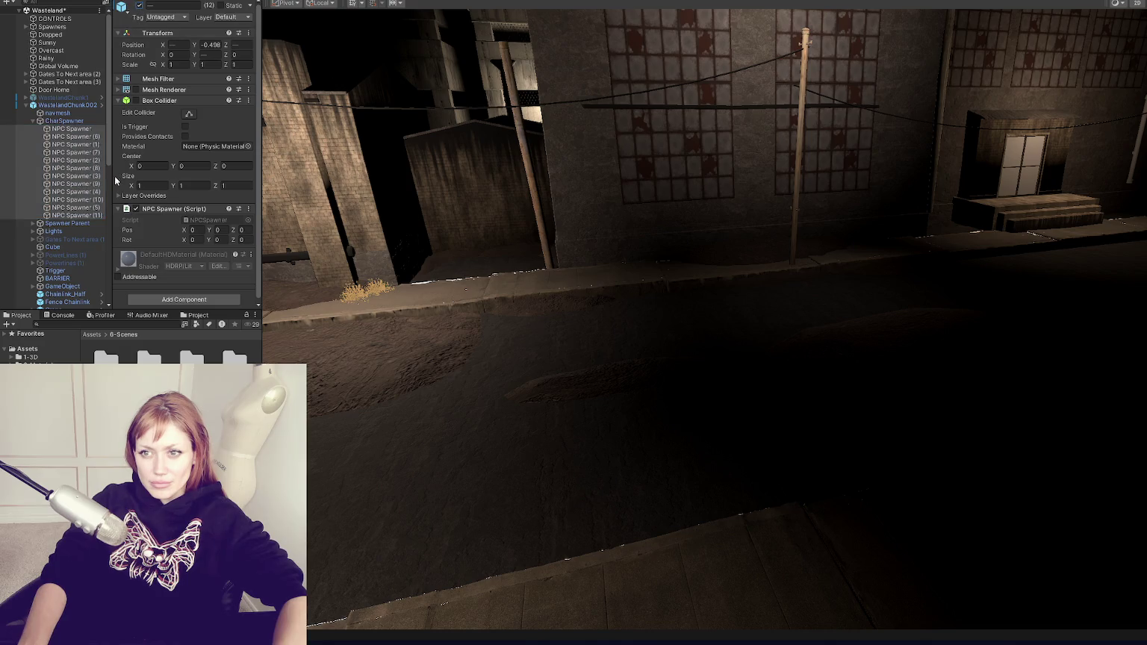
Frame WastelandChunk002 and disable its four Window_Warehouse_Flat objects
left_click(33, 120)
left_click(57, 106)
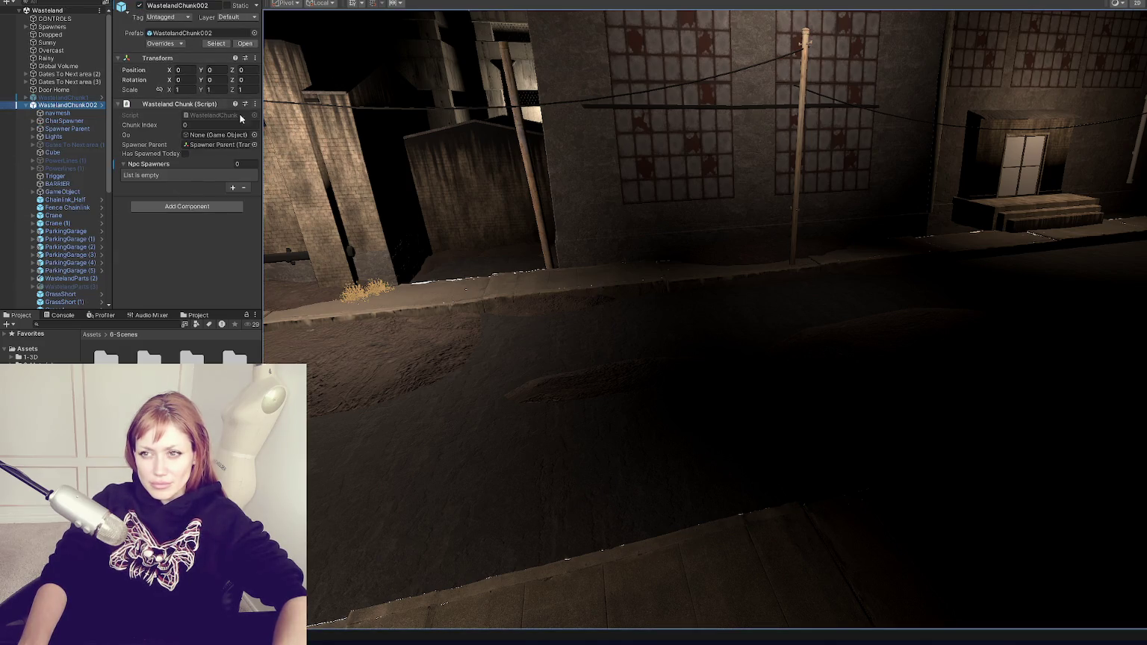
key("f")
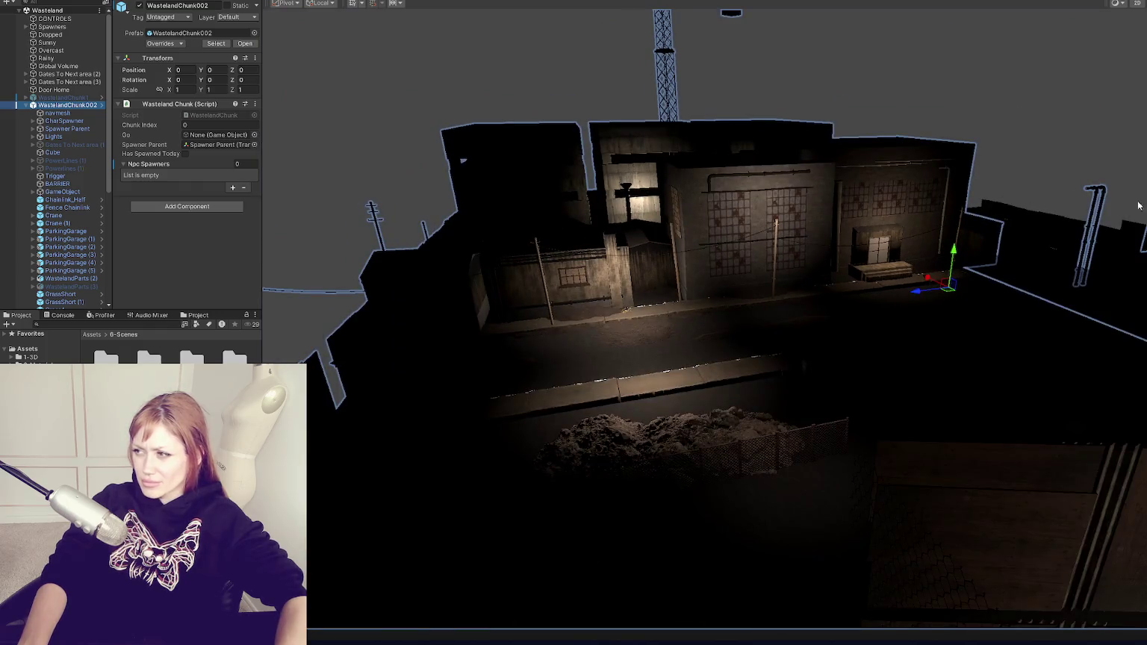
scroll(56, 149, "down", 4)
left_click(74, 286)
scroll(74, 224, "down", 3)
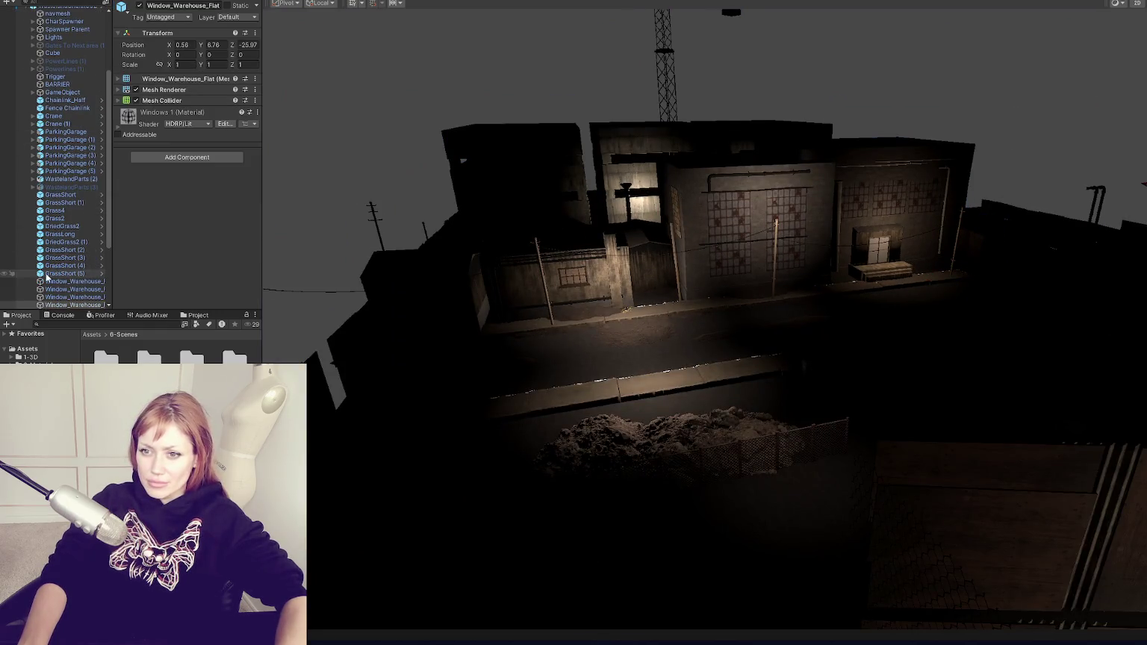
left_click(91, 209, "shift")
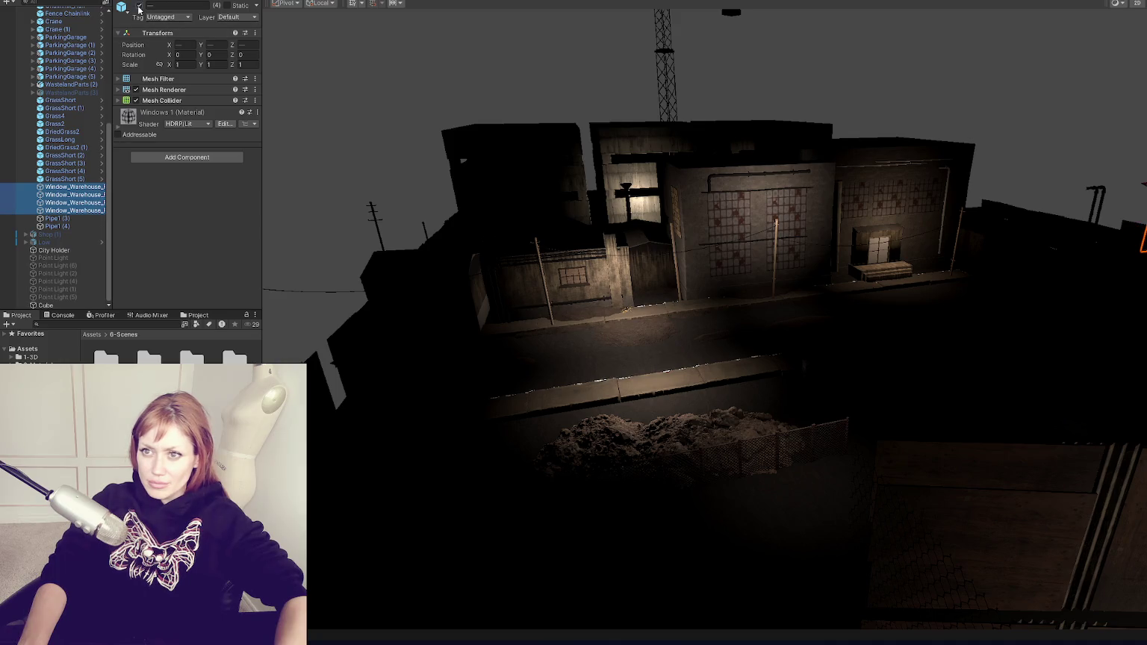
left_click(138, 6)
Disable the two pipes, Pipe1 (3) and Pipe1 (4)
scroll(920, 216, "down", 3)
left_click(429, 307)
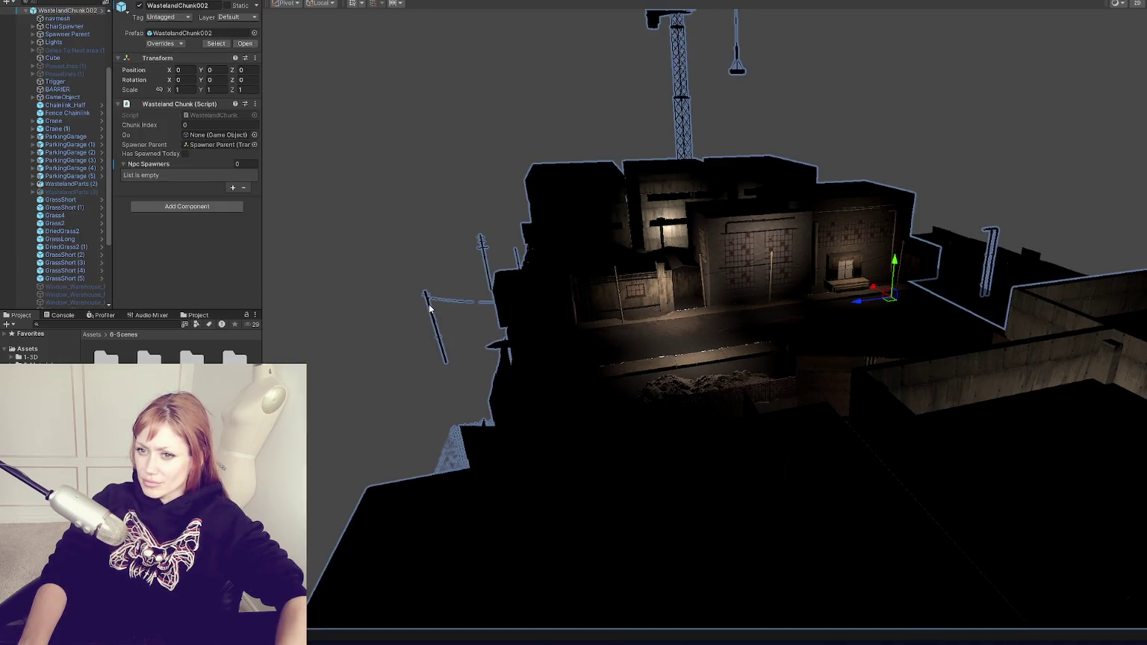
left_click_drag(430, 307, 358, 280)
left_click(889, 209)
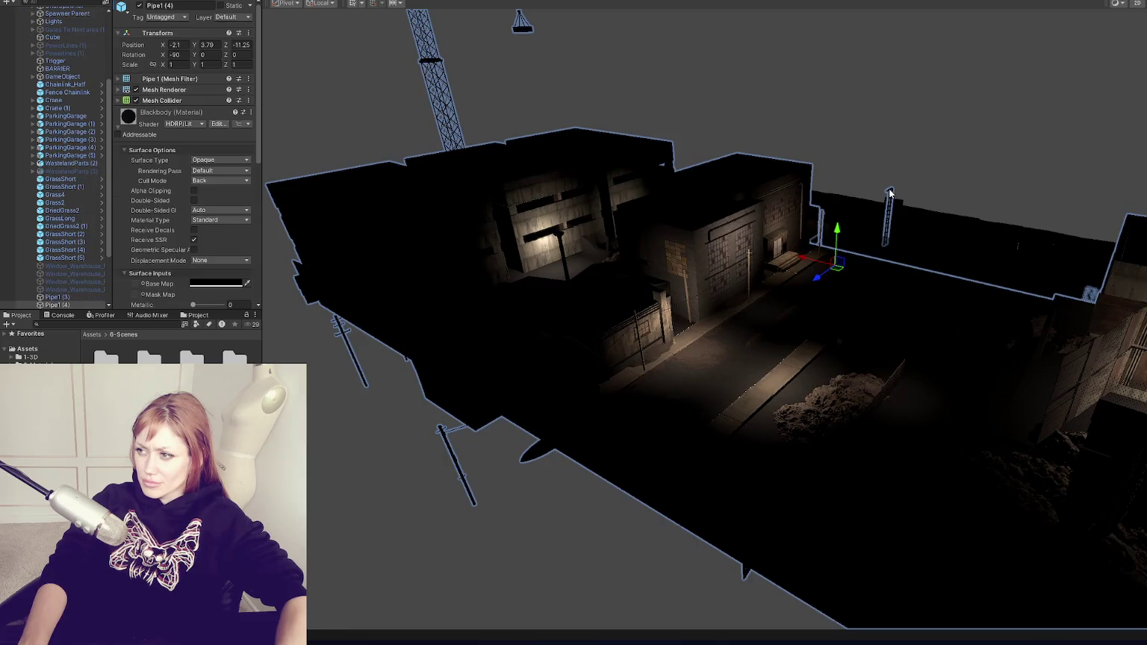
scroll(85, 216, "down", 3)
left_click(84, 217, "ctrl")
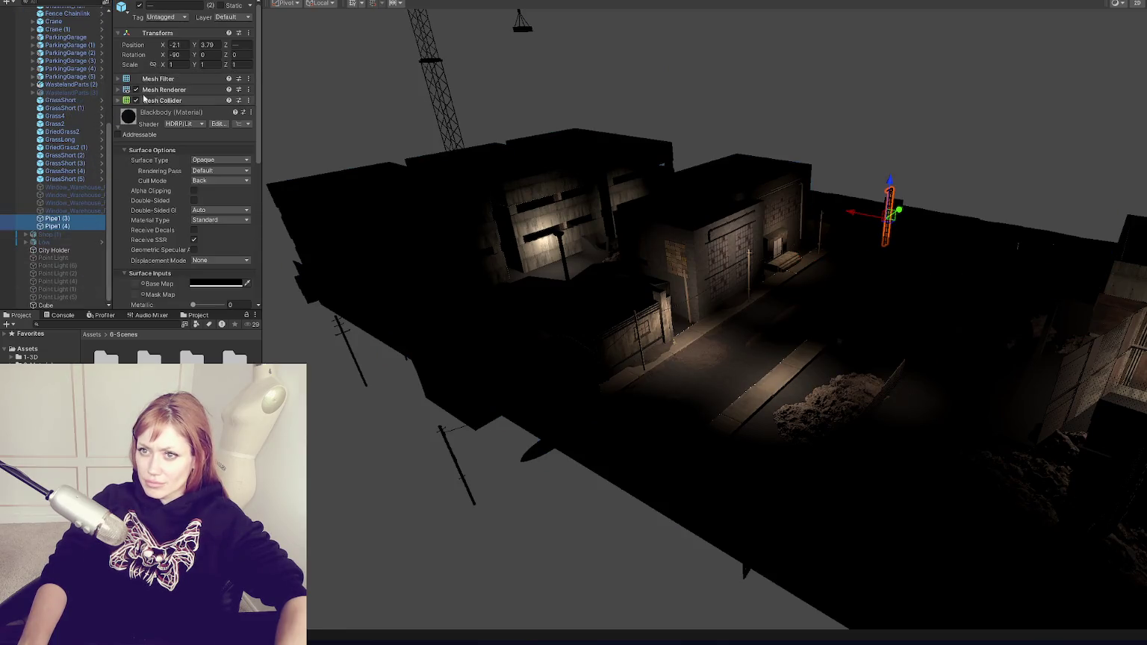
left_click(140, 6)
Check WastelandChunk002's prefab overrides, then deactivate the whole chunk
left_click_drag(732, 194, 762, 160)
scroll(60, 187, "up", 5)
left_click(68, 104)
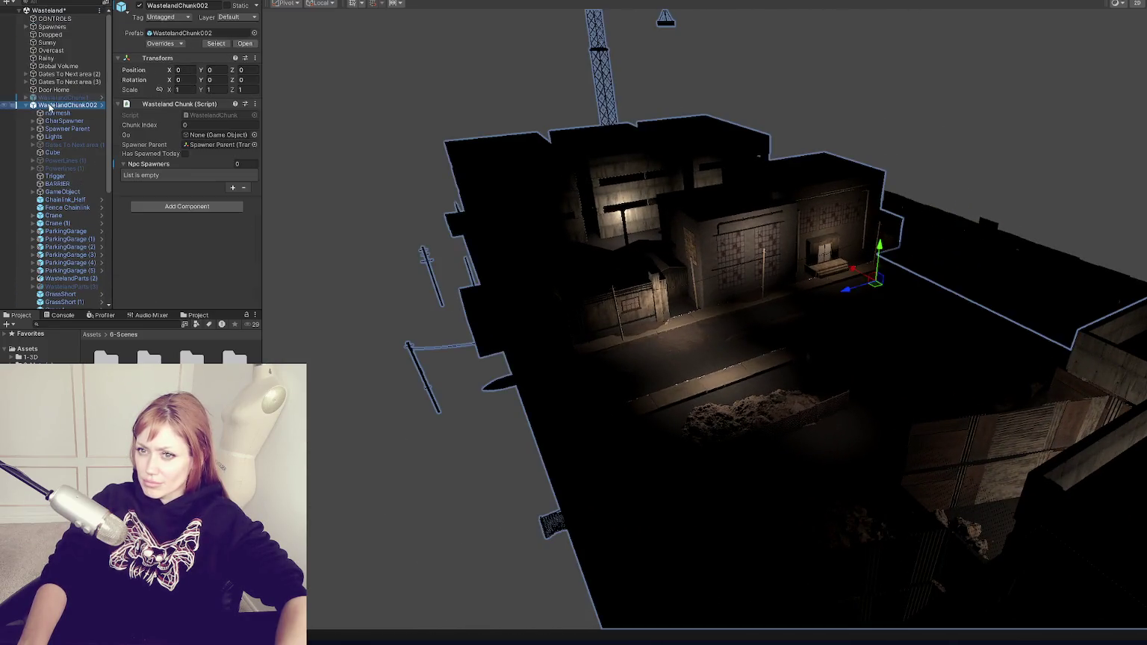
left_click(183, 44)
left_click(148, 23)
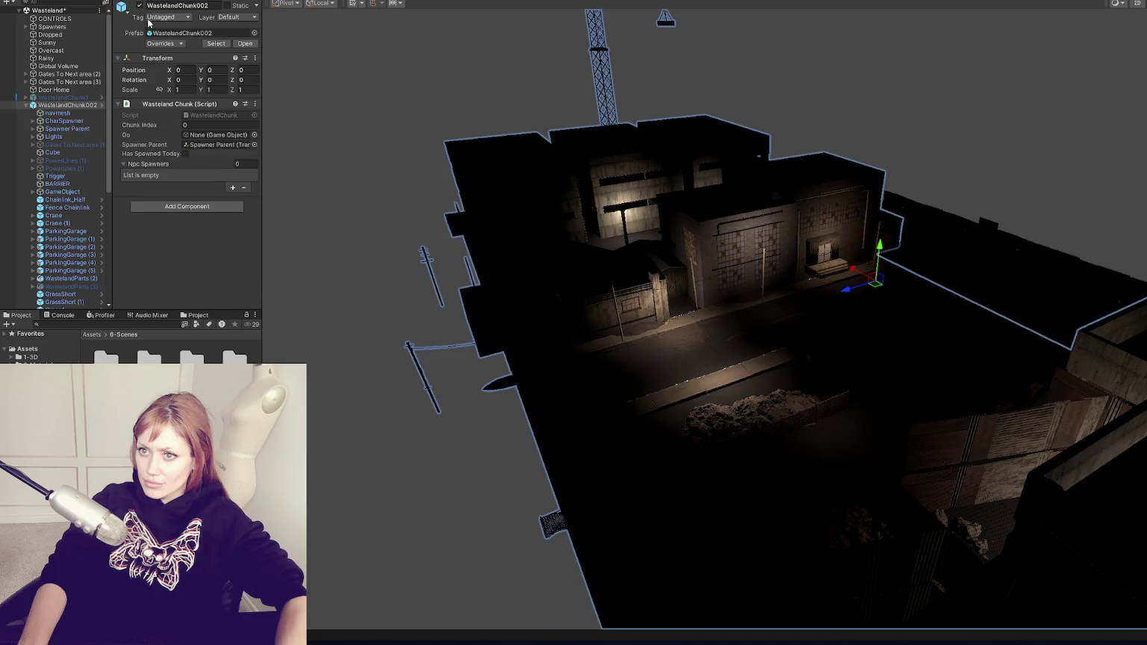
left_click(139, 6)
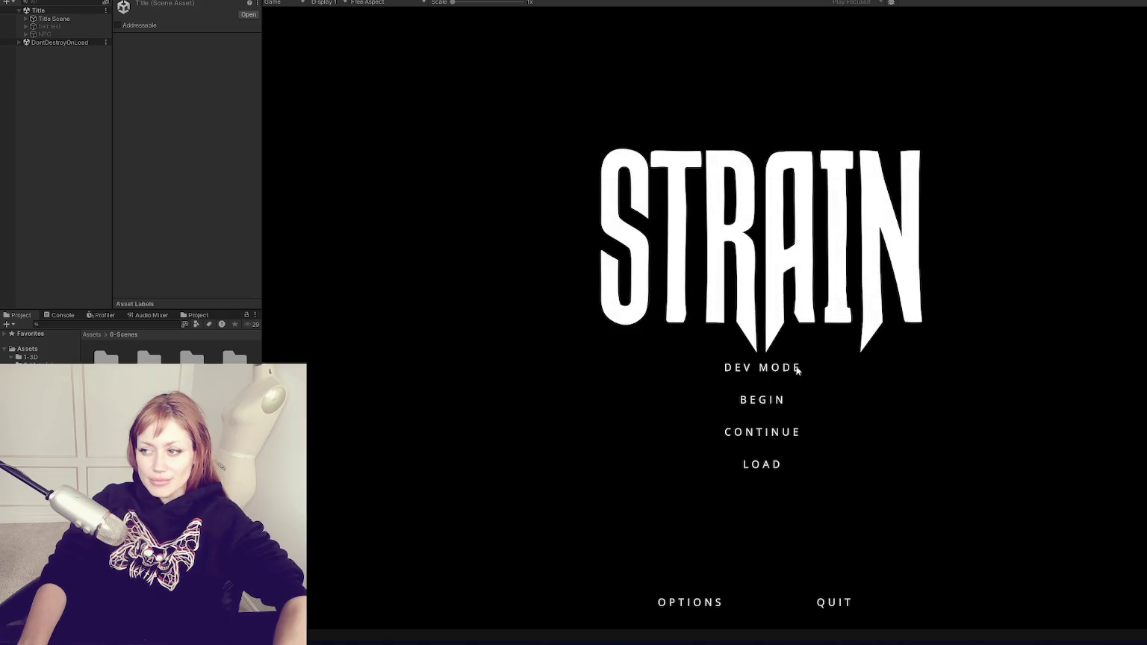
Start the game in DEV MODE from the title screen
left_click(797, 369)
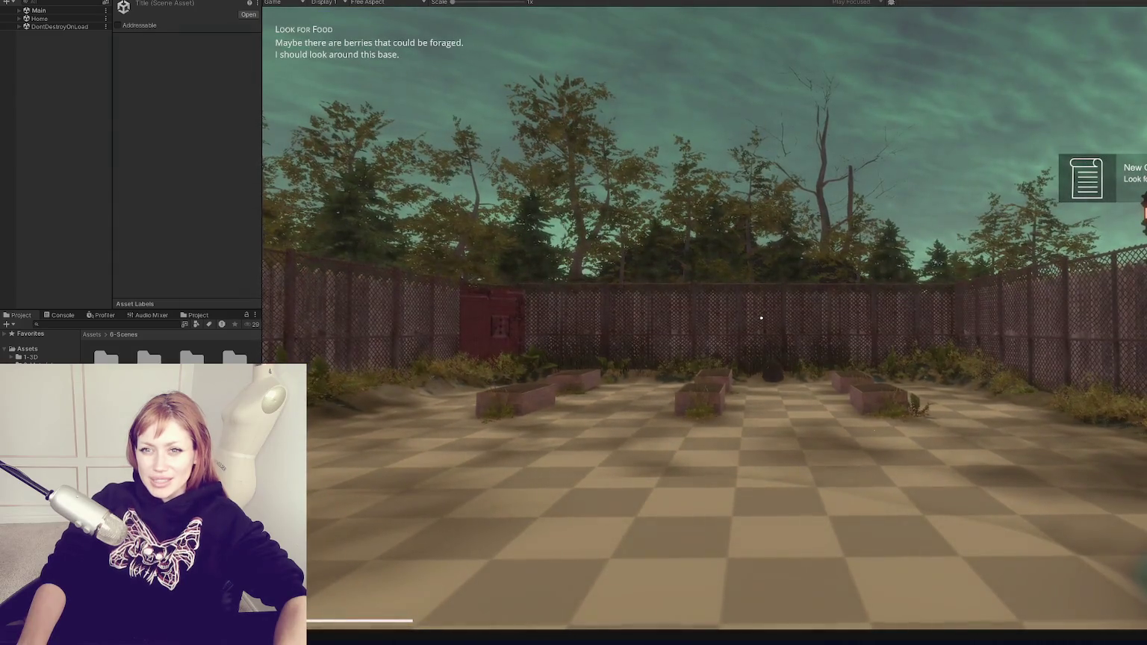
Walk the player past the planters to the base's red door and go through it
key("w")
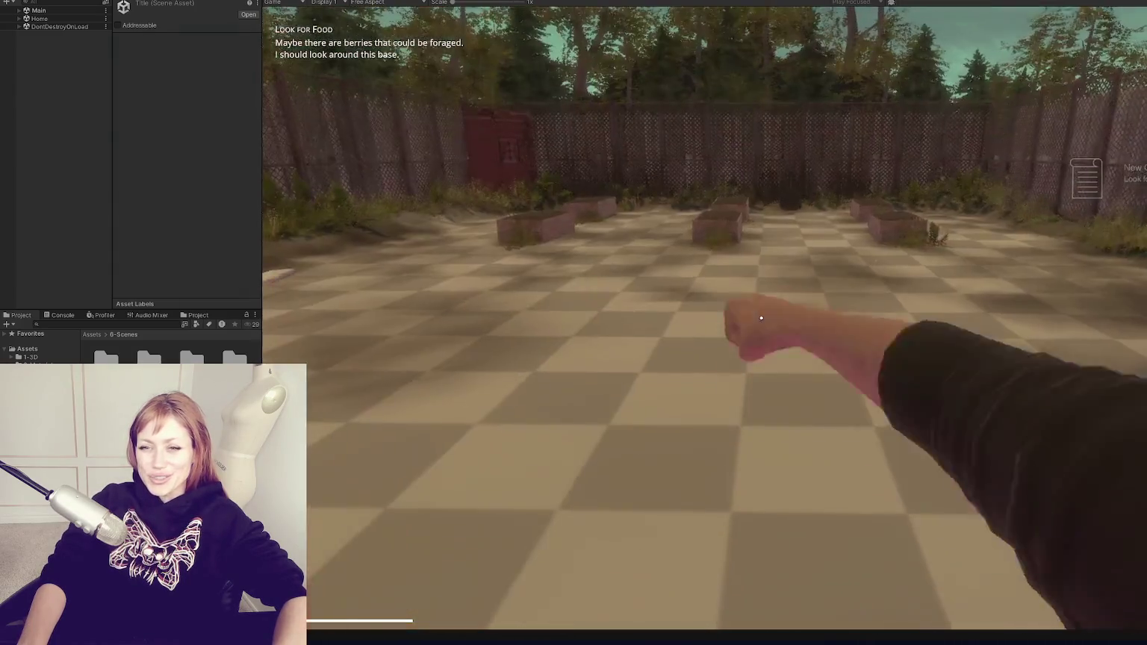
key("w")
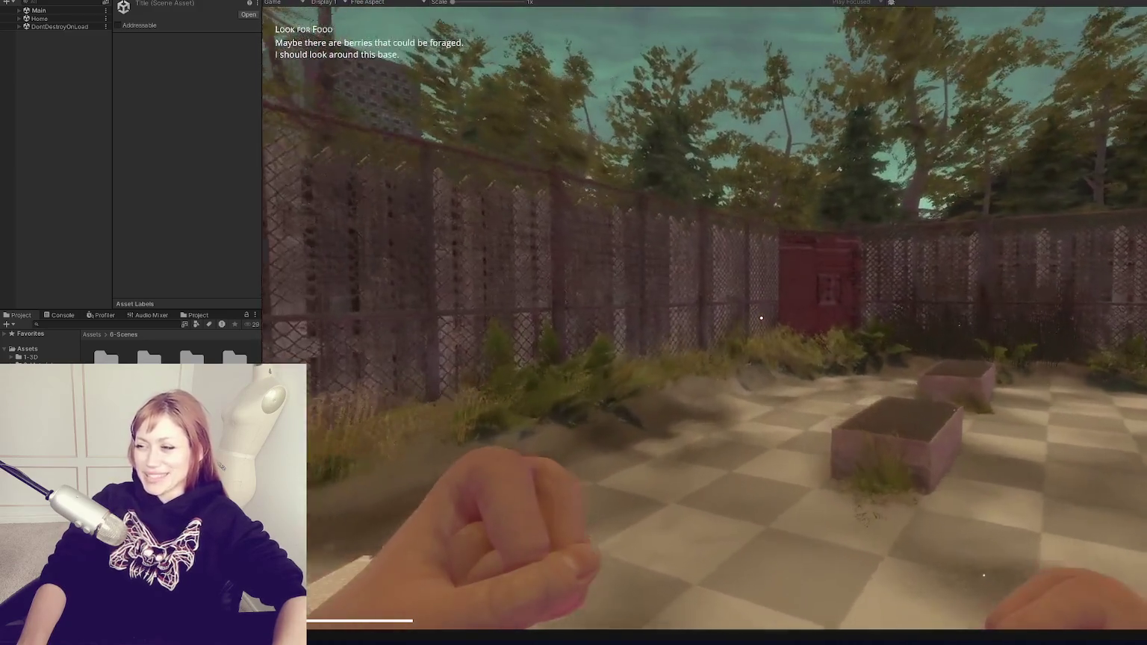
key("w")
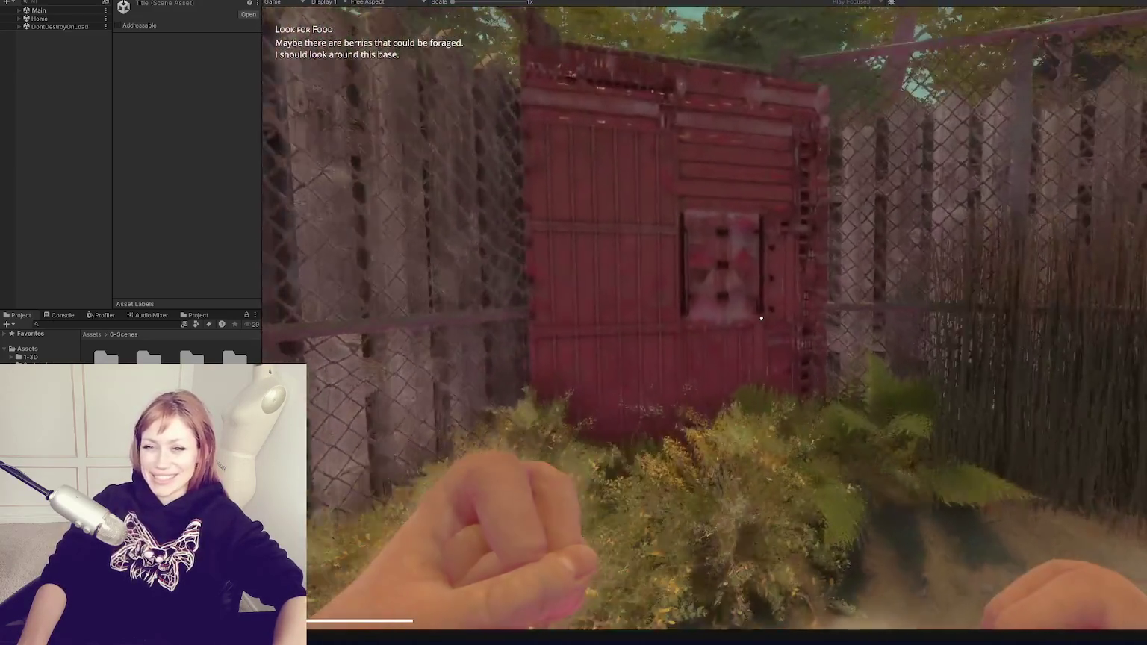
key("e")
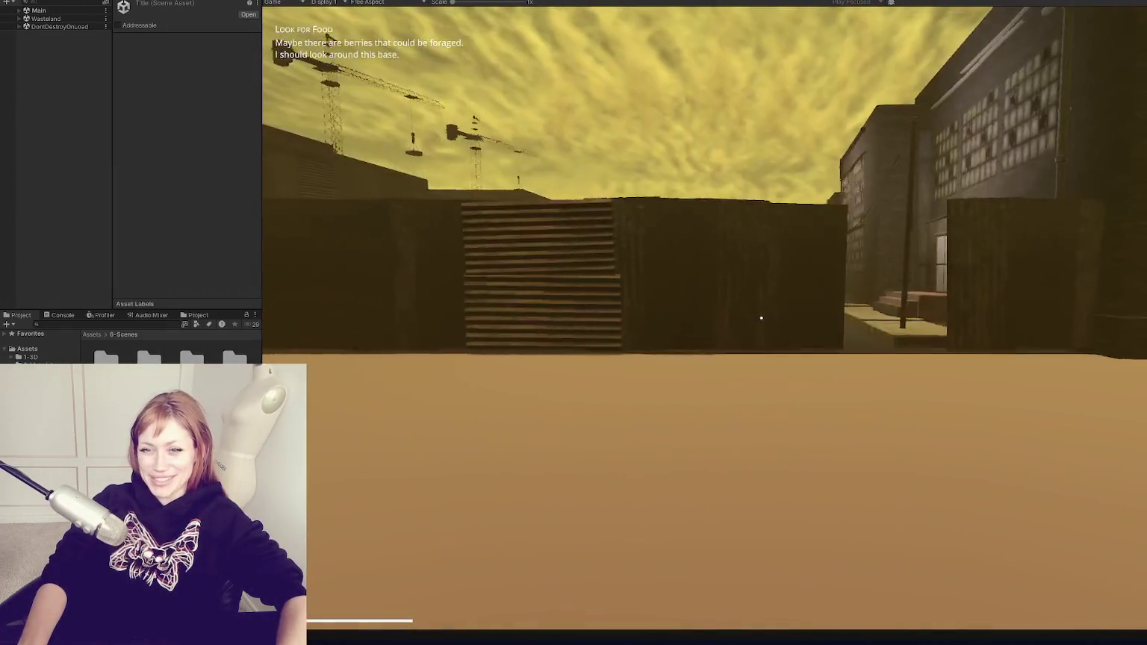
Walk between the containers into the alley and look around the building fronts
key("w")
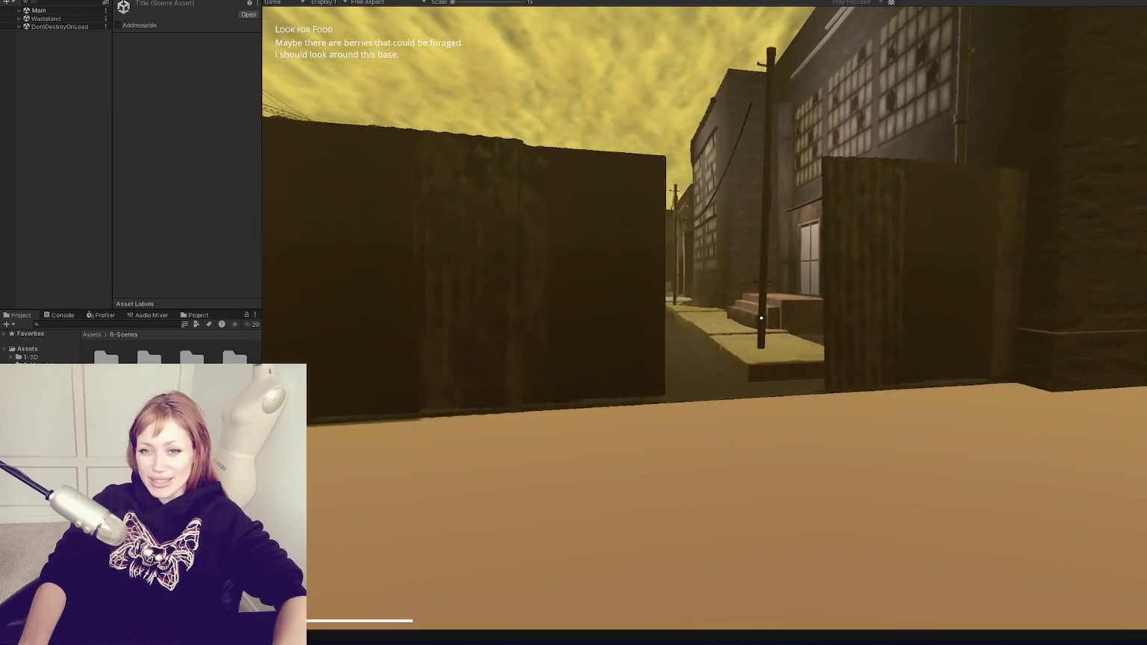
key("w")
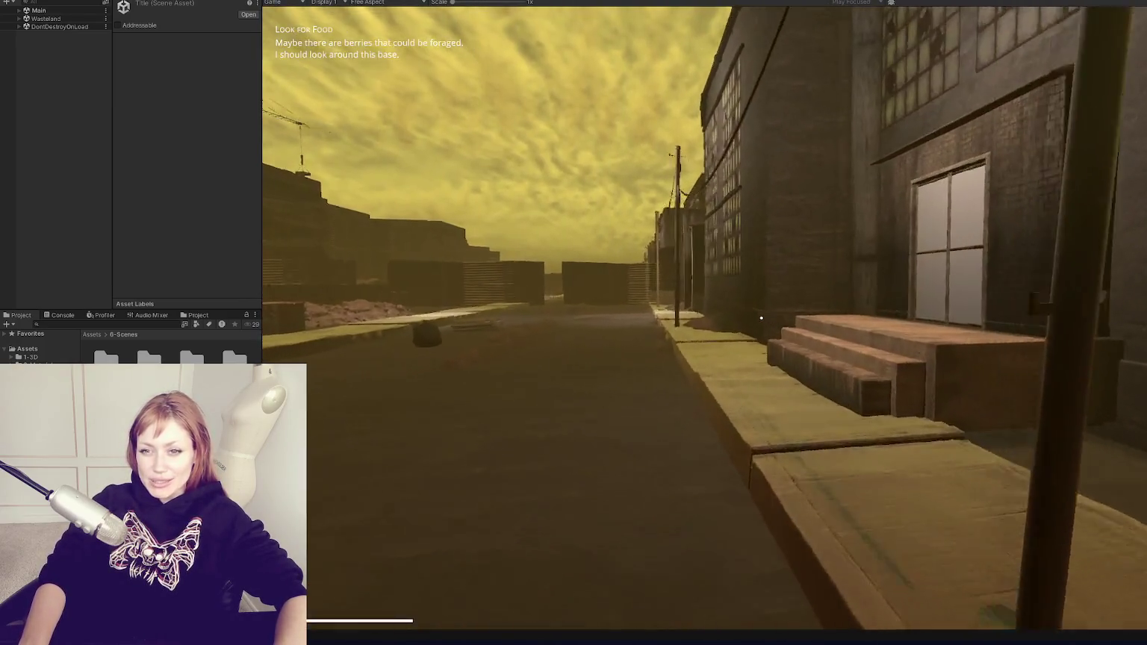
key("a")
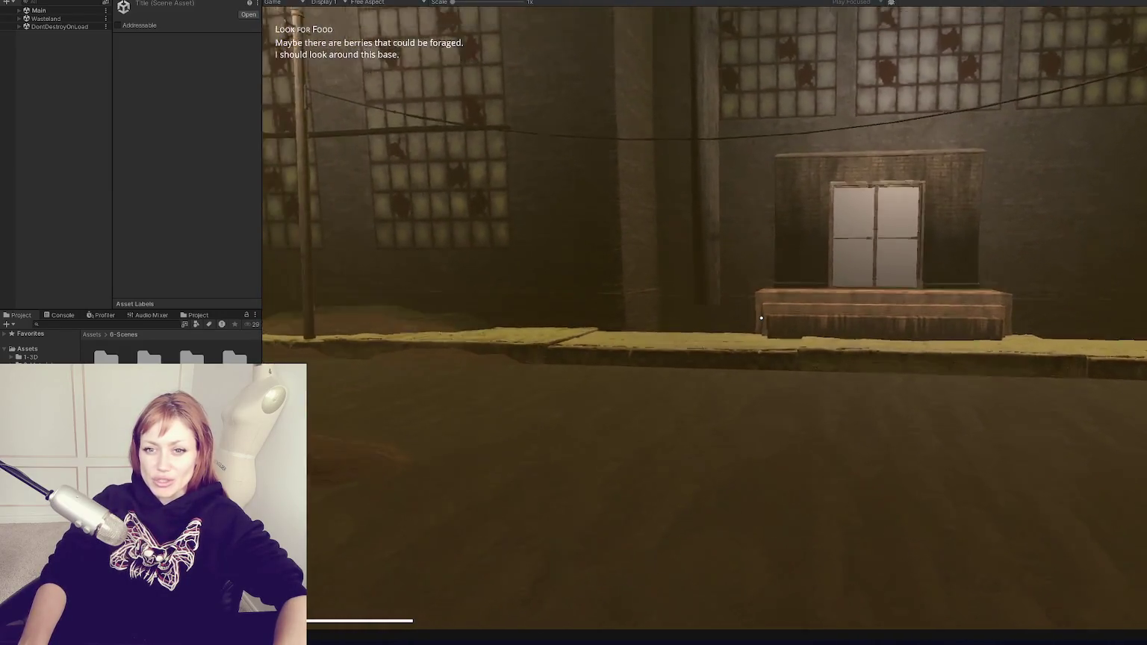
key("s")
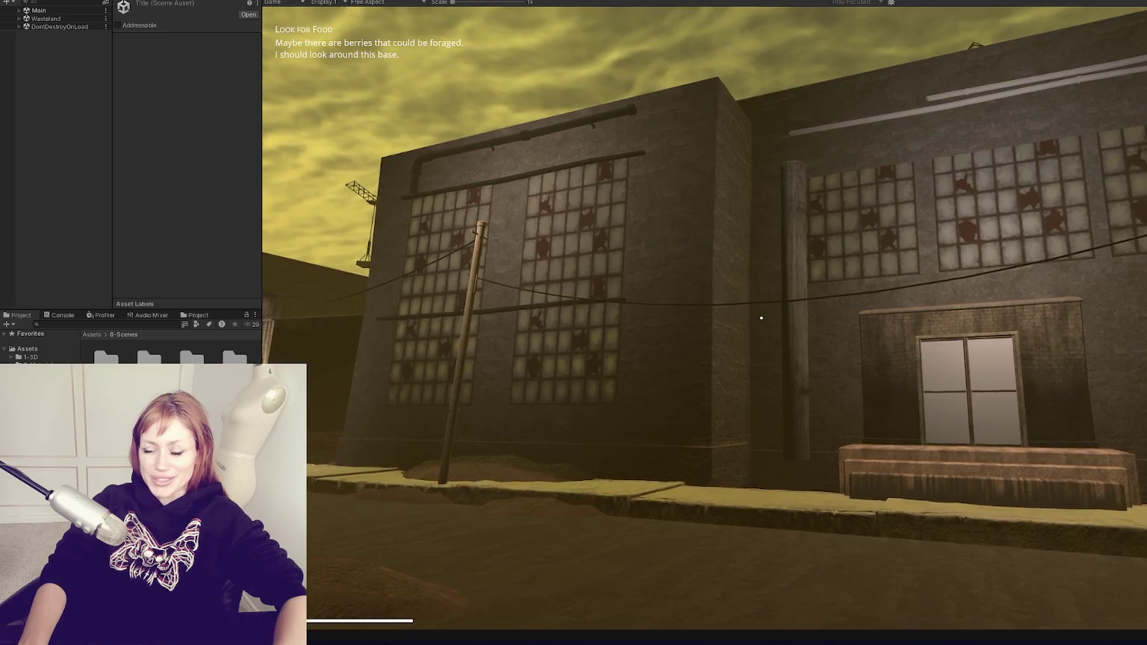
key("d")
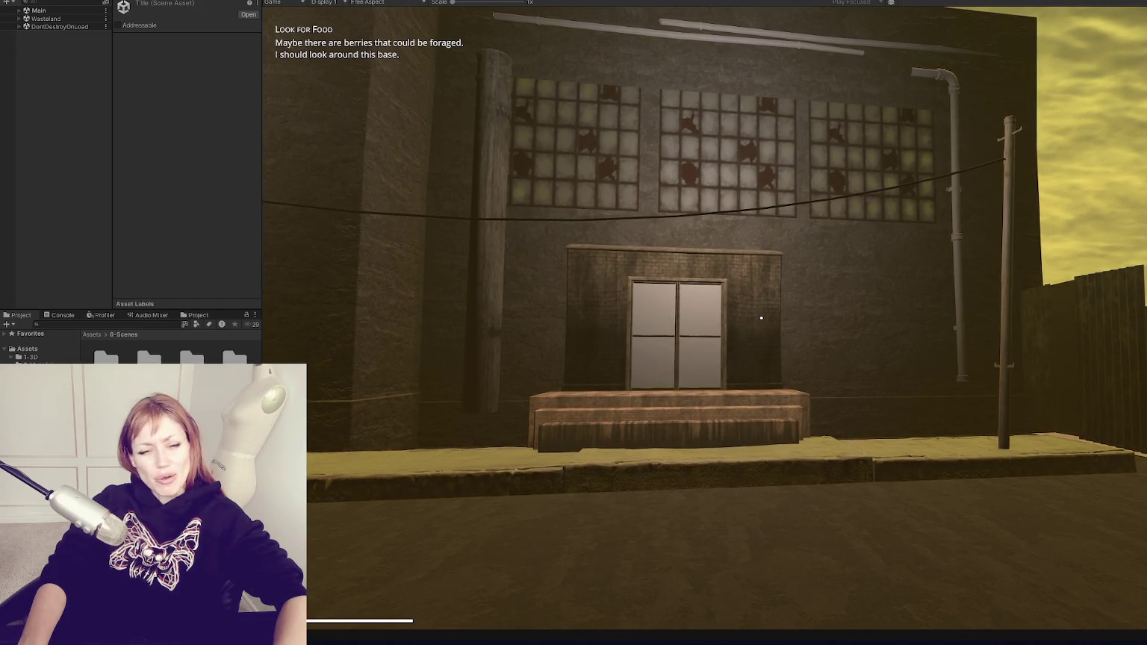
key("a")
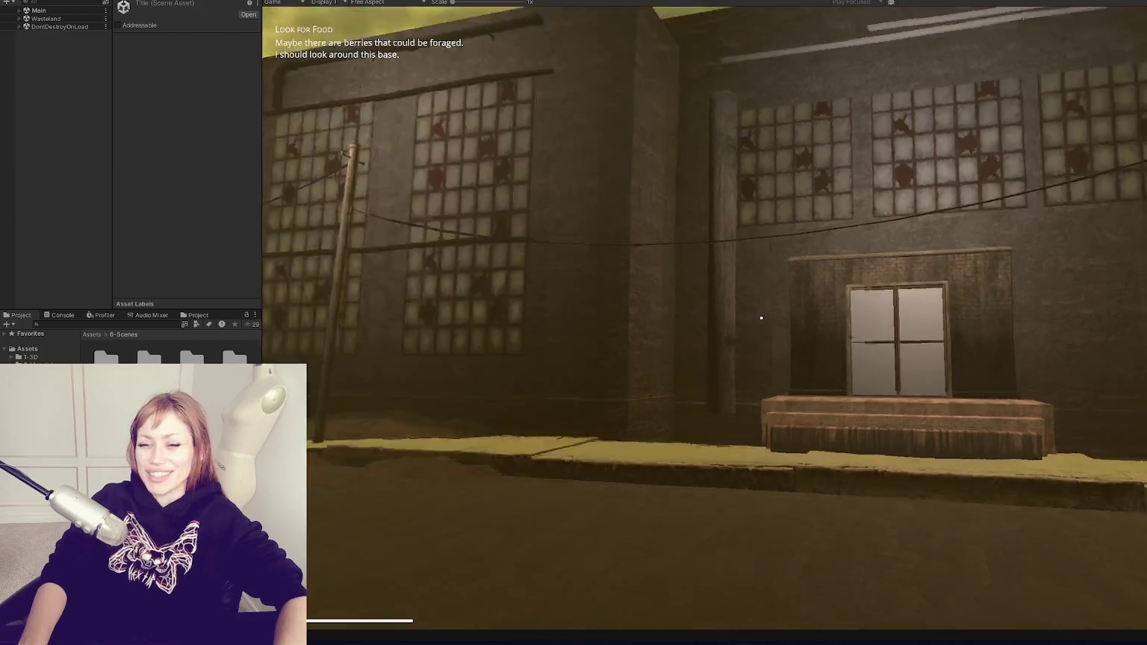
key("a")
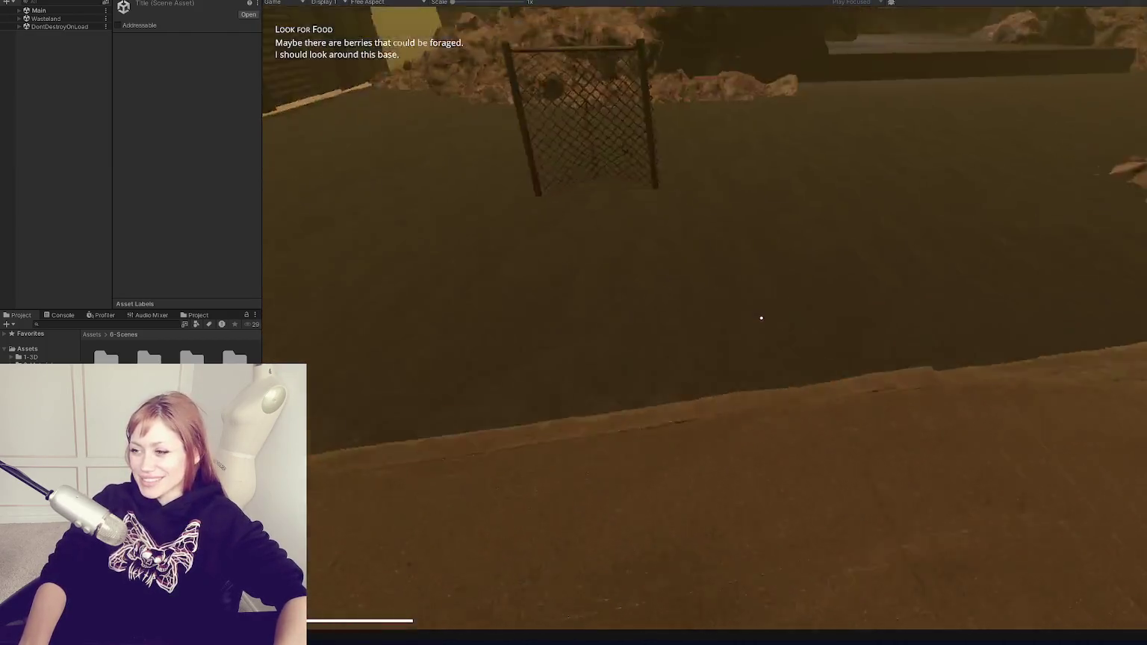
key("a")
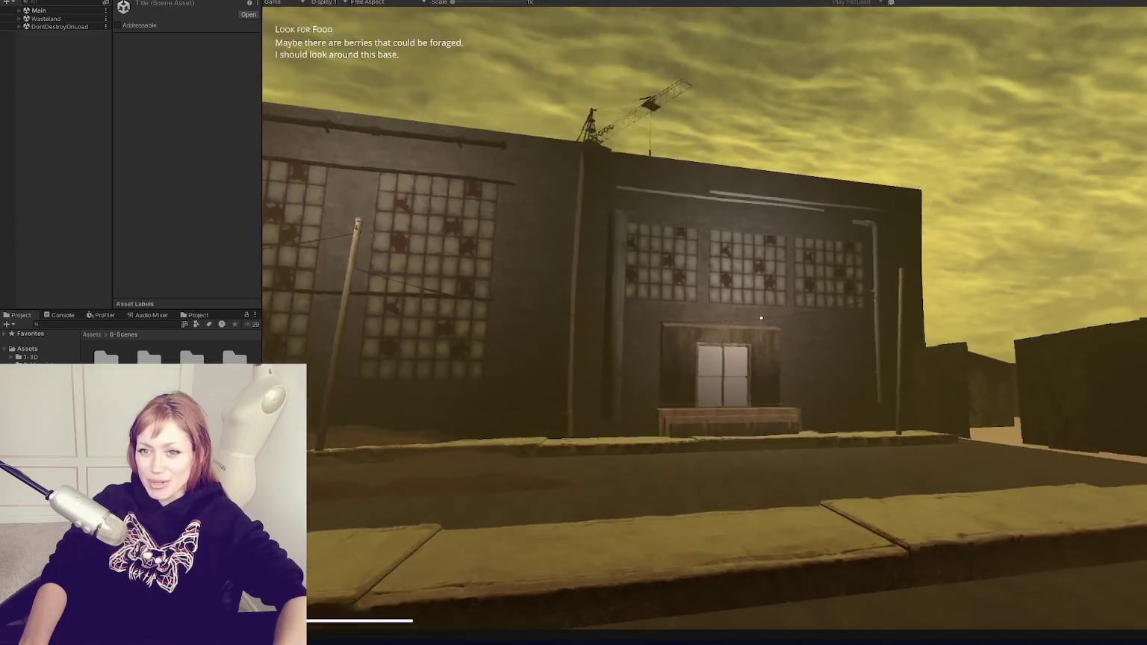
Cross the street to the warehouse front, then open the pause menu
key("w")
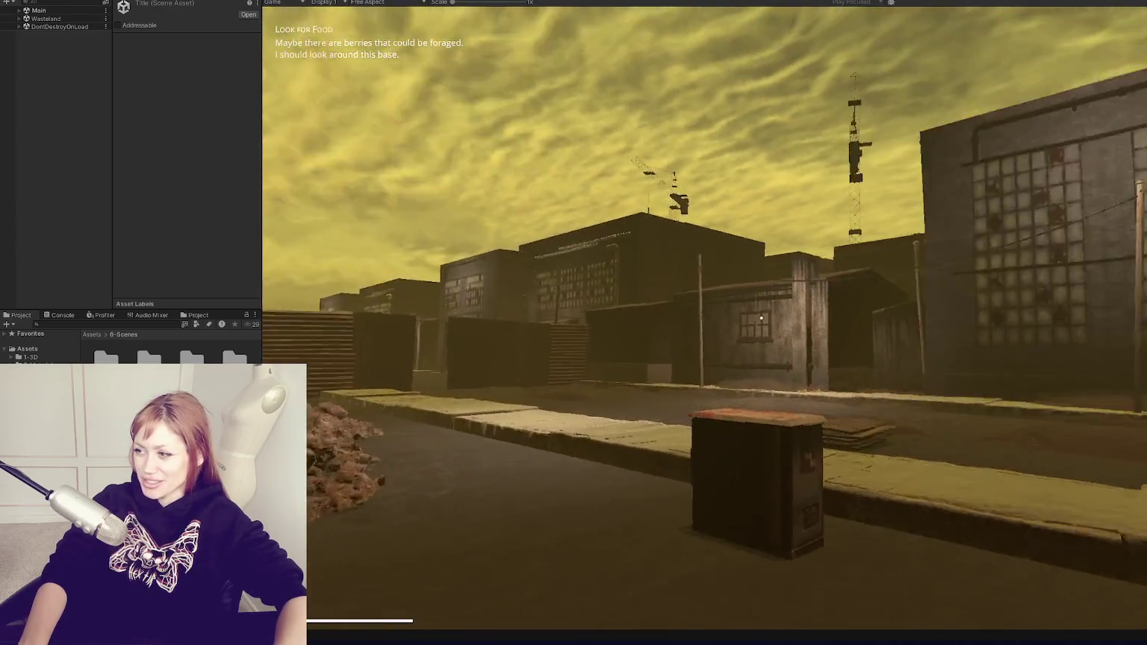
key("w")
key("d")
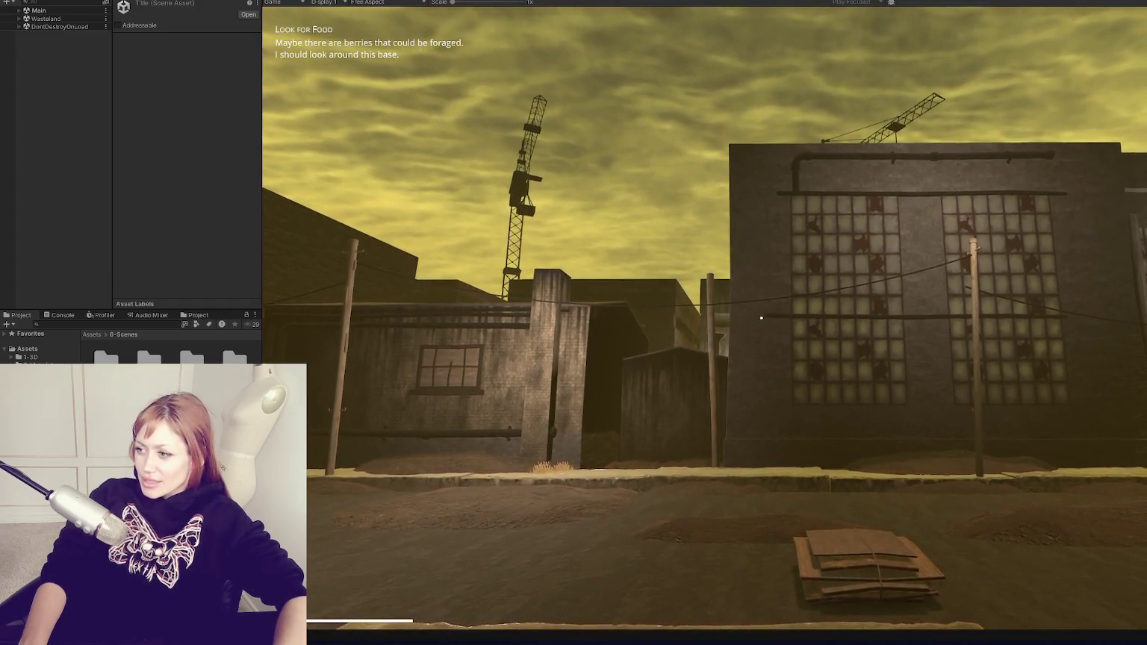
key("w")
key("d")
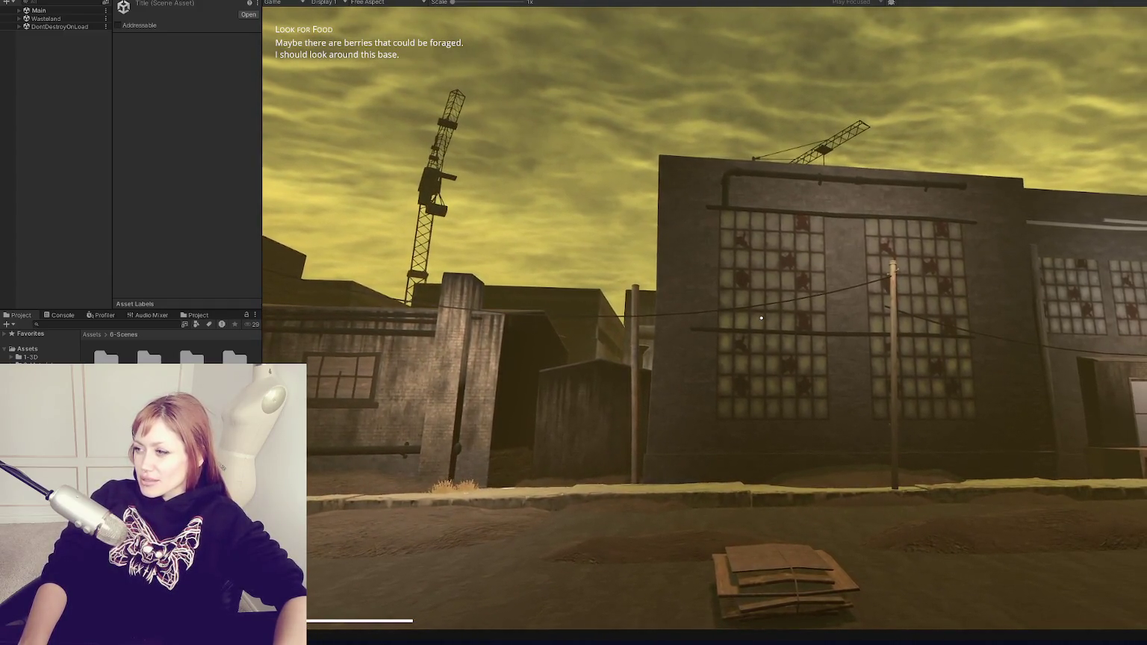
key("d")
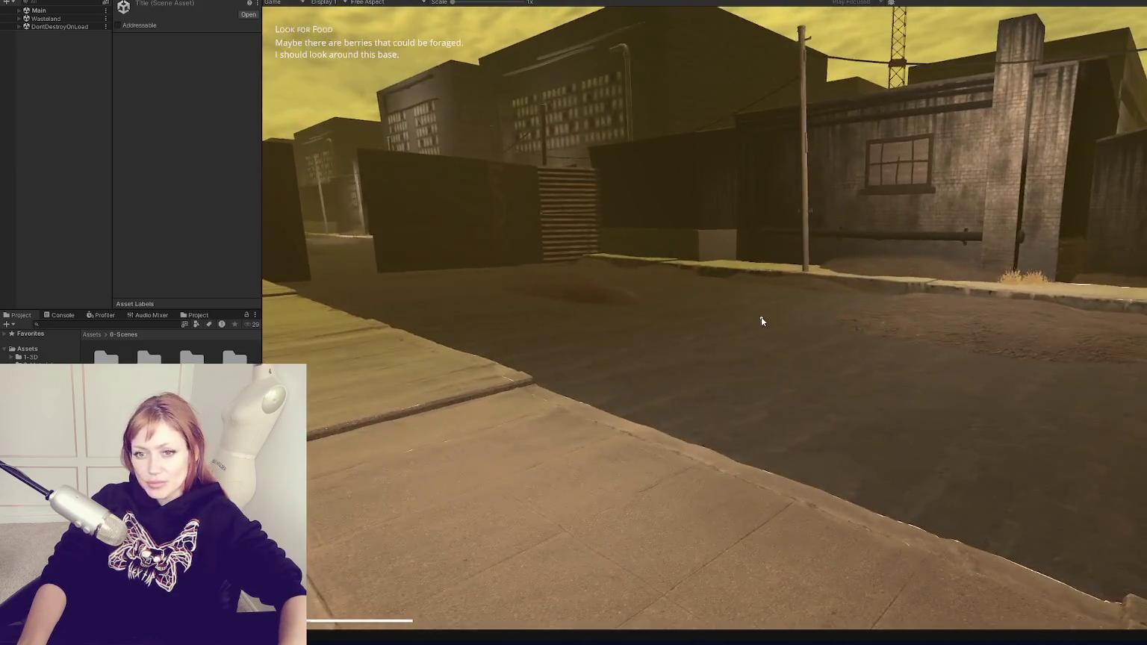
key("Escape")
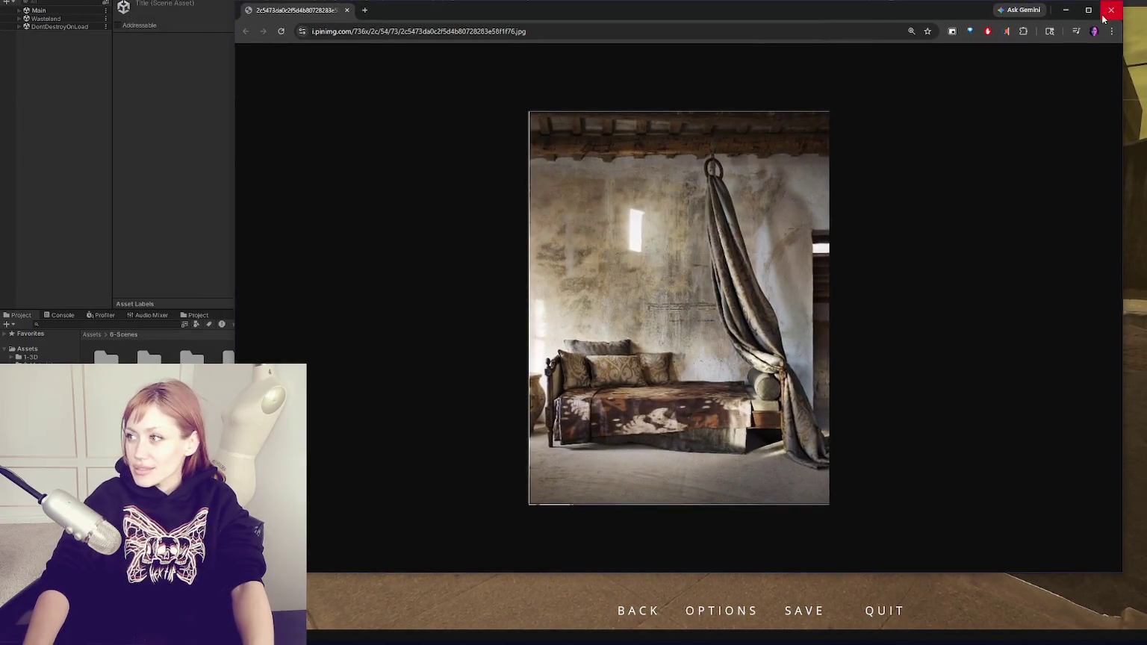
Zoom in on the reference photo in the browser page
key("ctrl+plus")
key("ctrl+plus")
key("ctrl+plus")
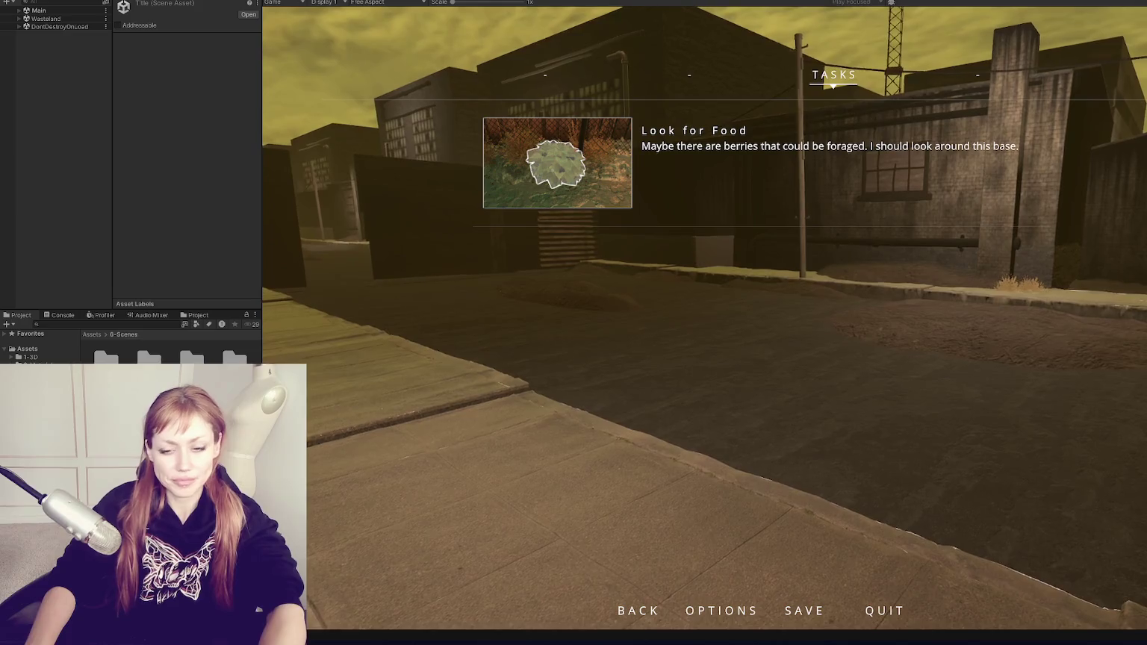
key("Escape")
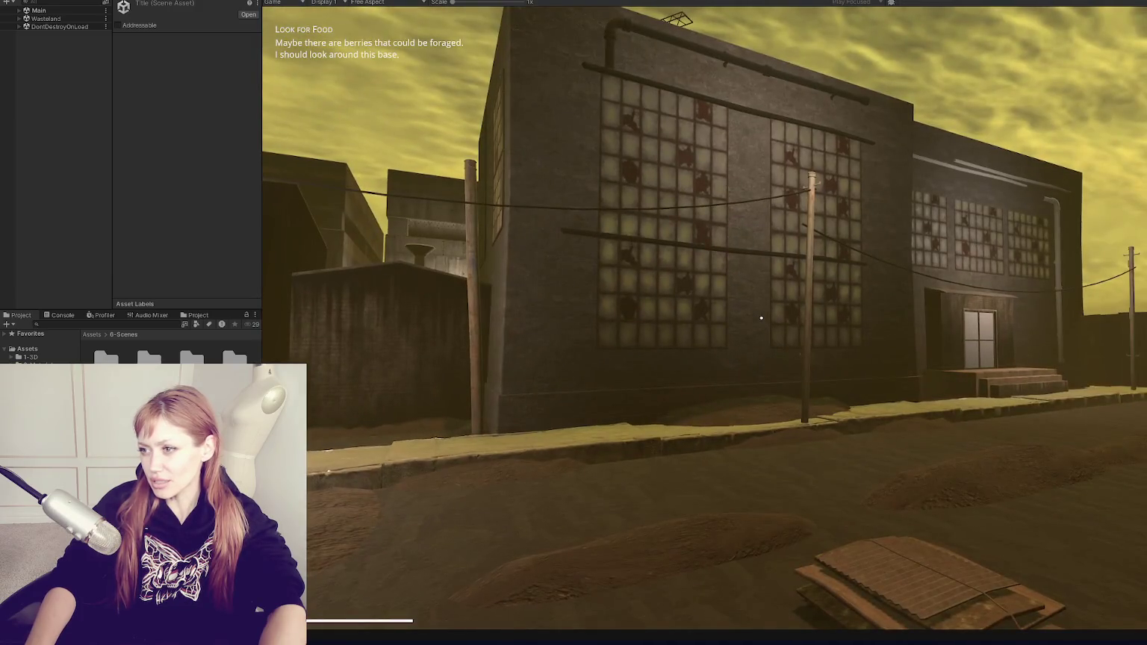
key("Escape")
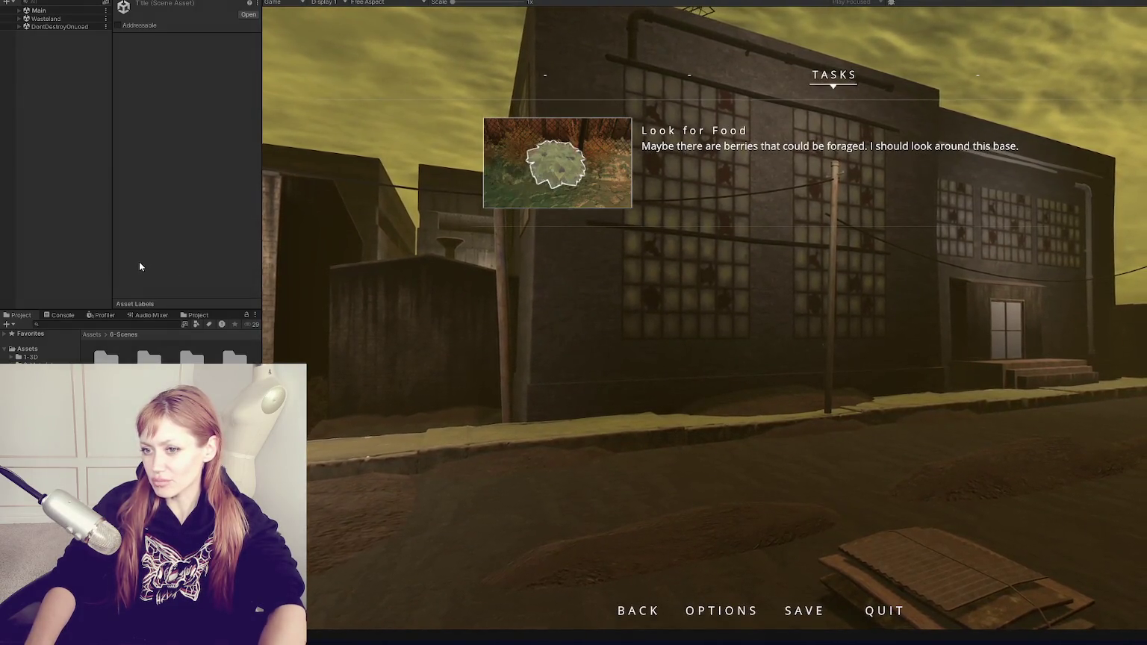
left_click_drag(262, 251, 112, 251)
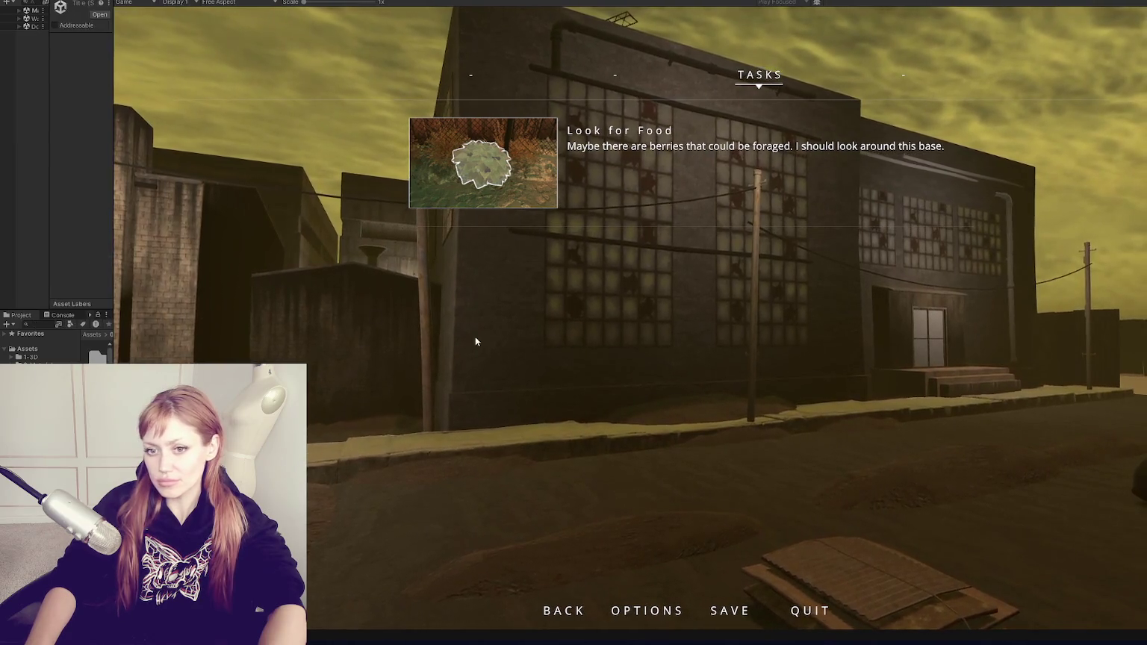
key("Escape")
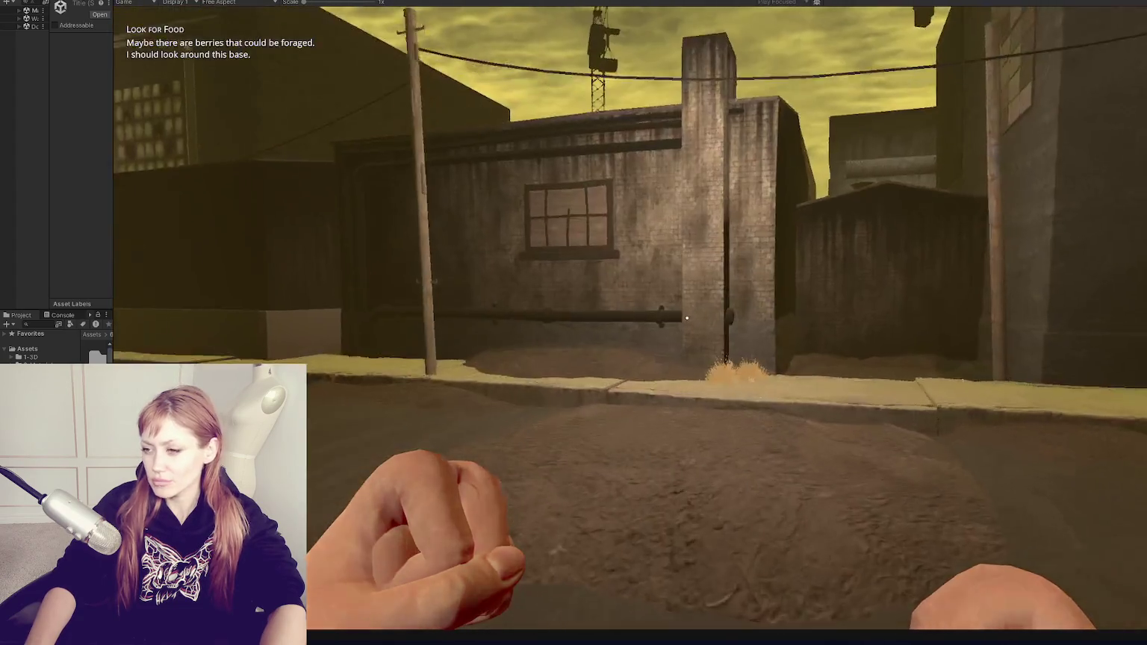
key("w")
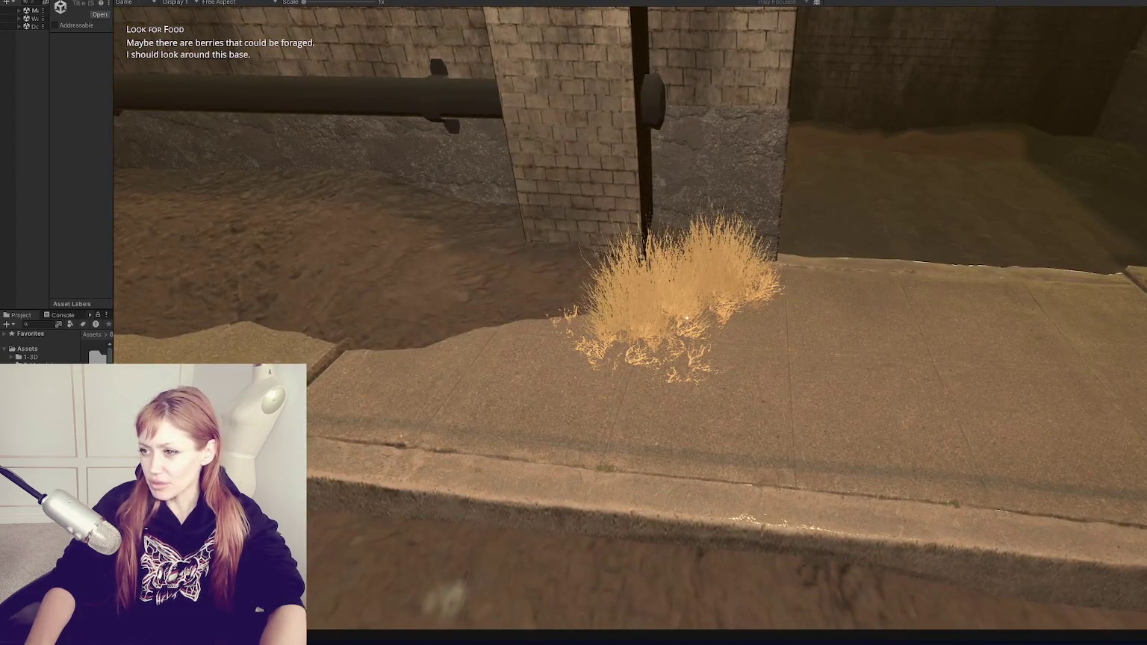
key("w")
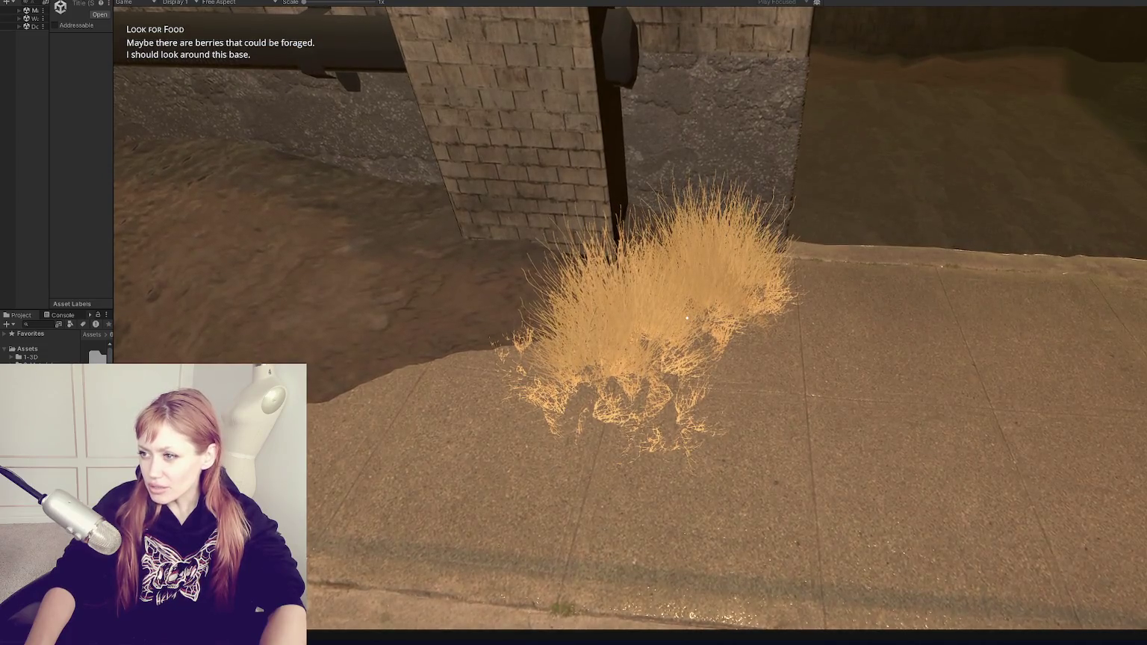
key("s")
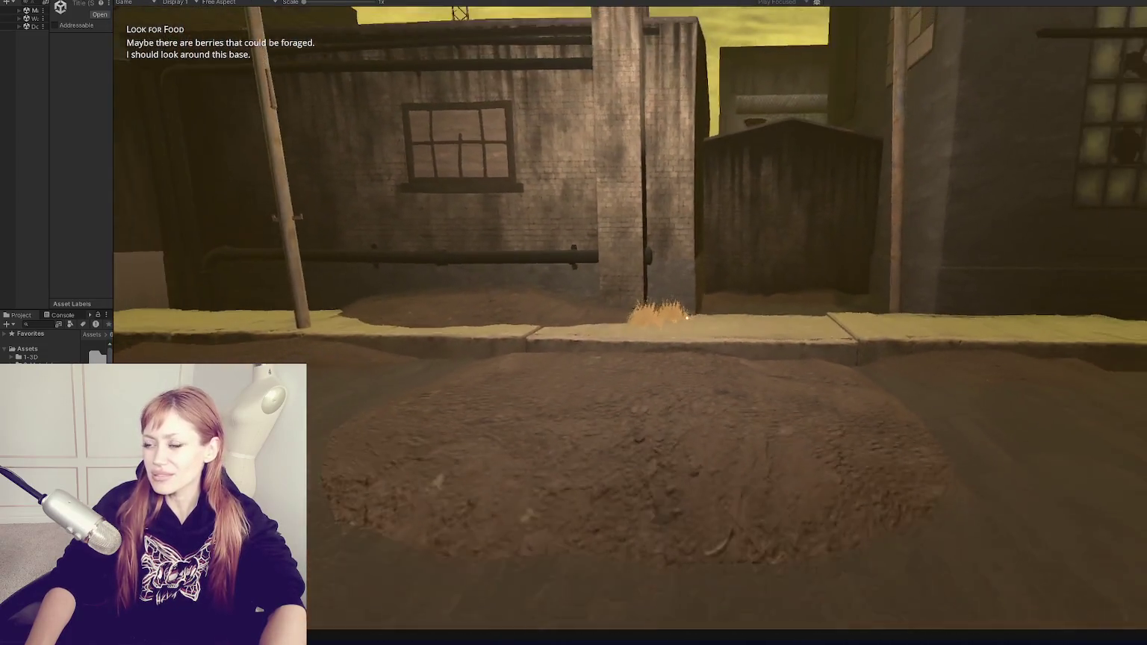
key("s")
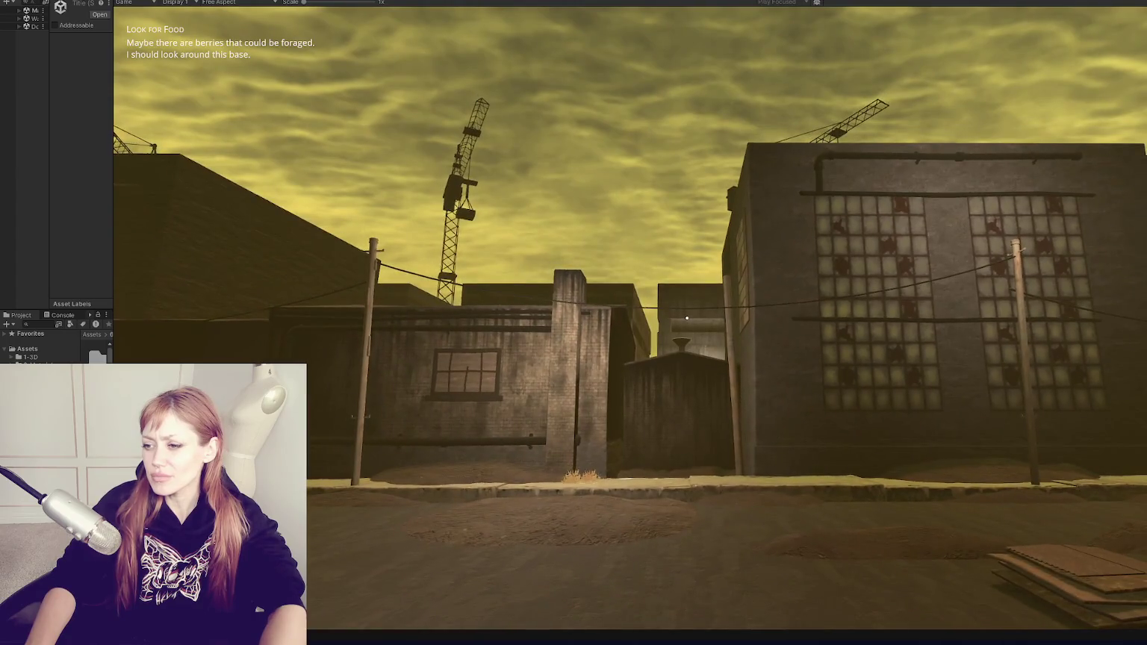
key("w")
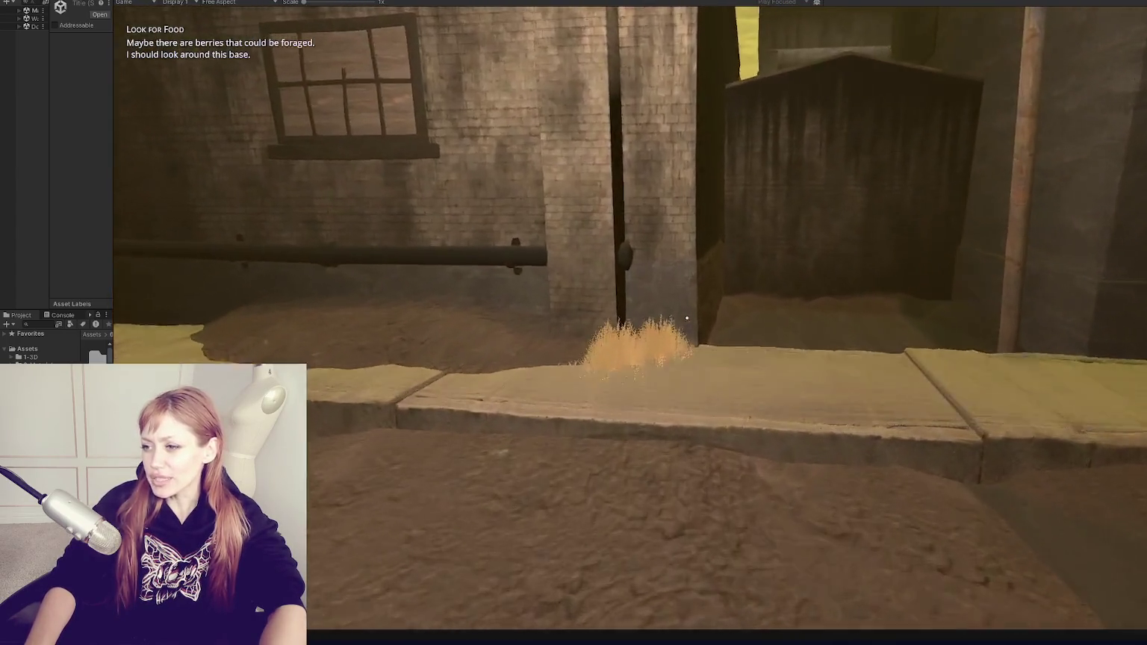
key("w")
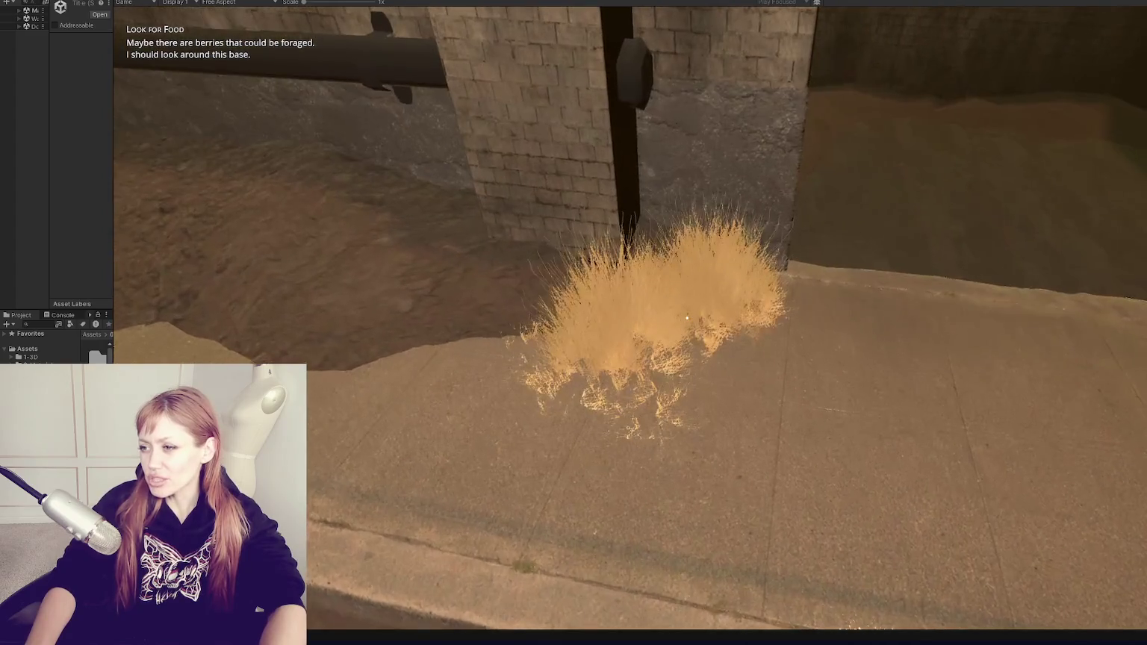
key("s")
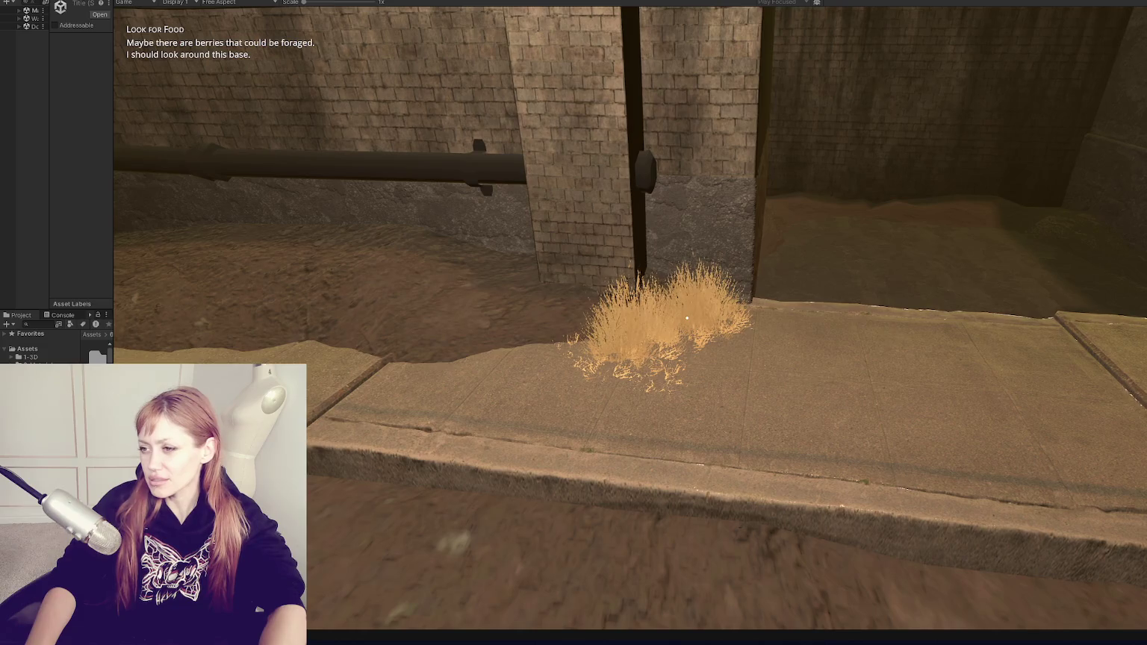
mouse_move(687, 318)
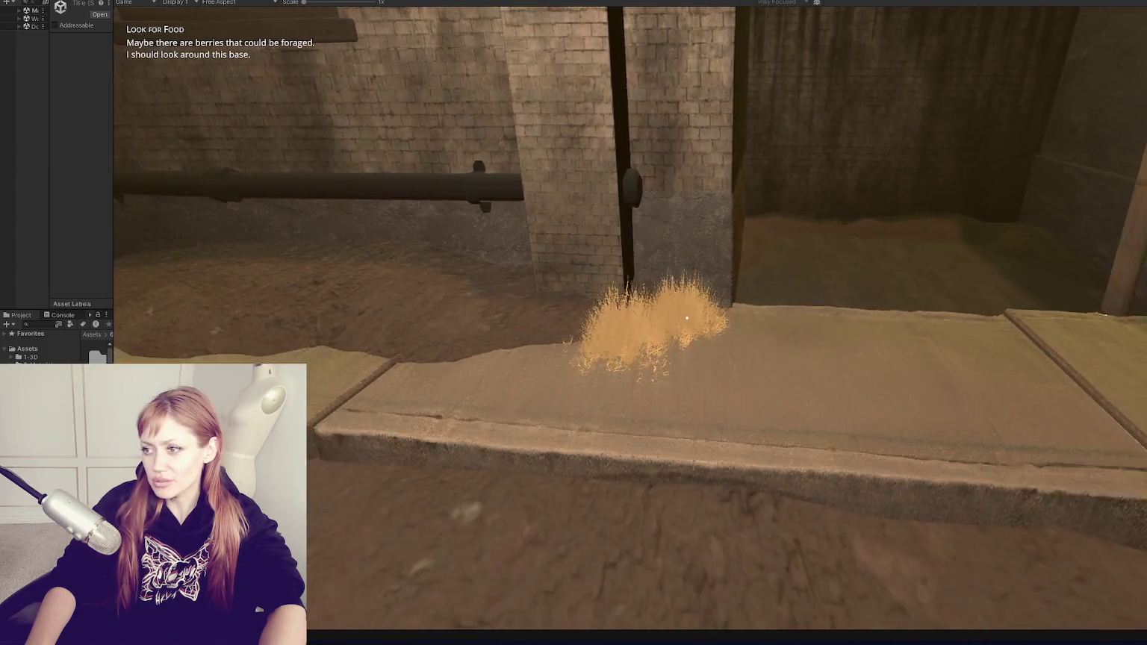
key("s")
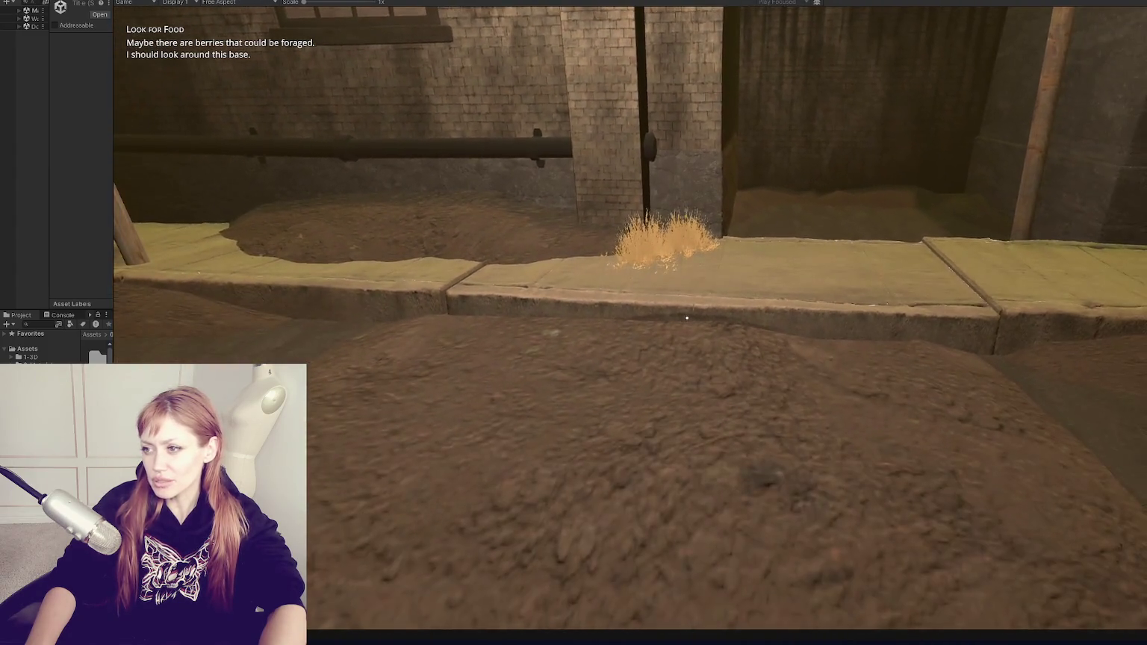
key("s")
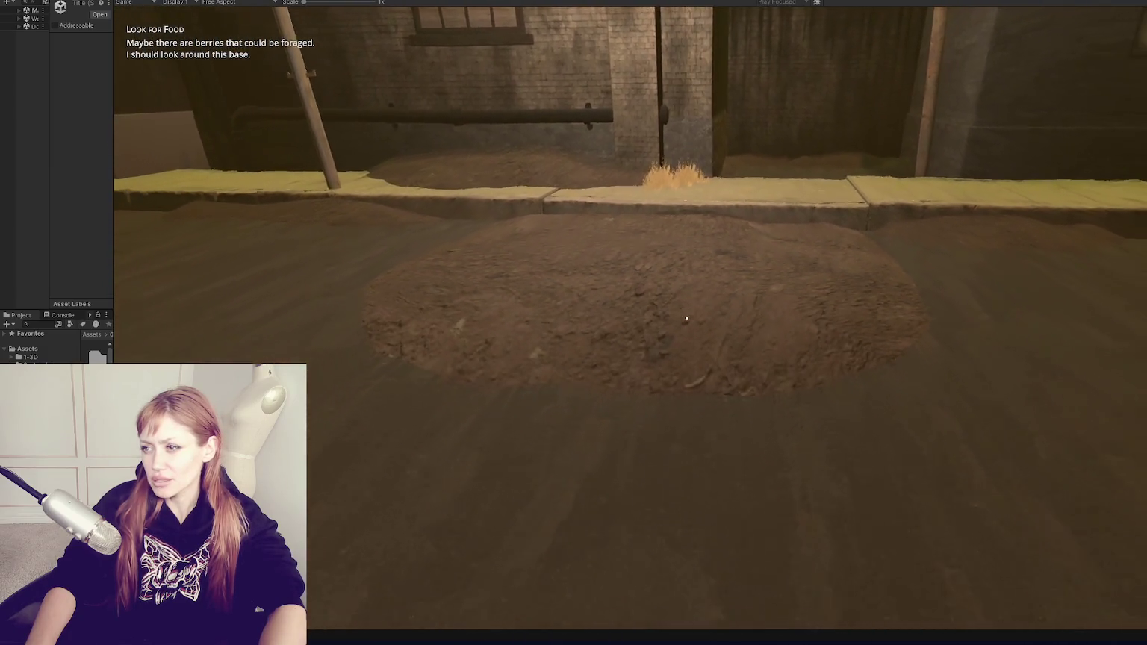
key("w")
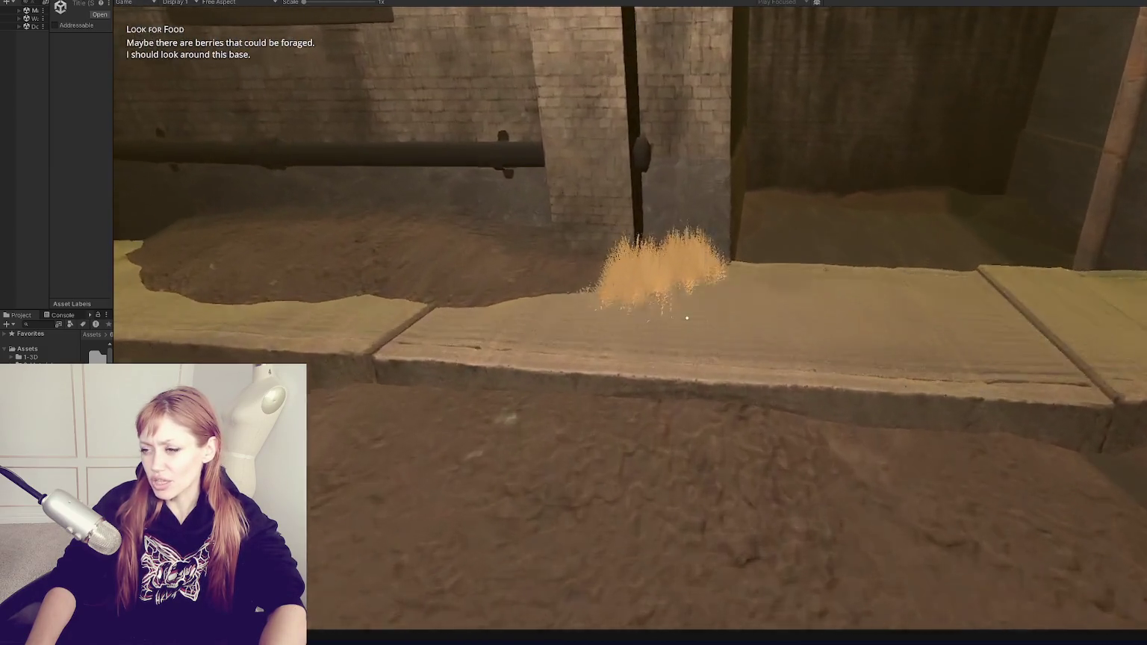
key("s")
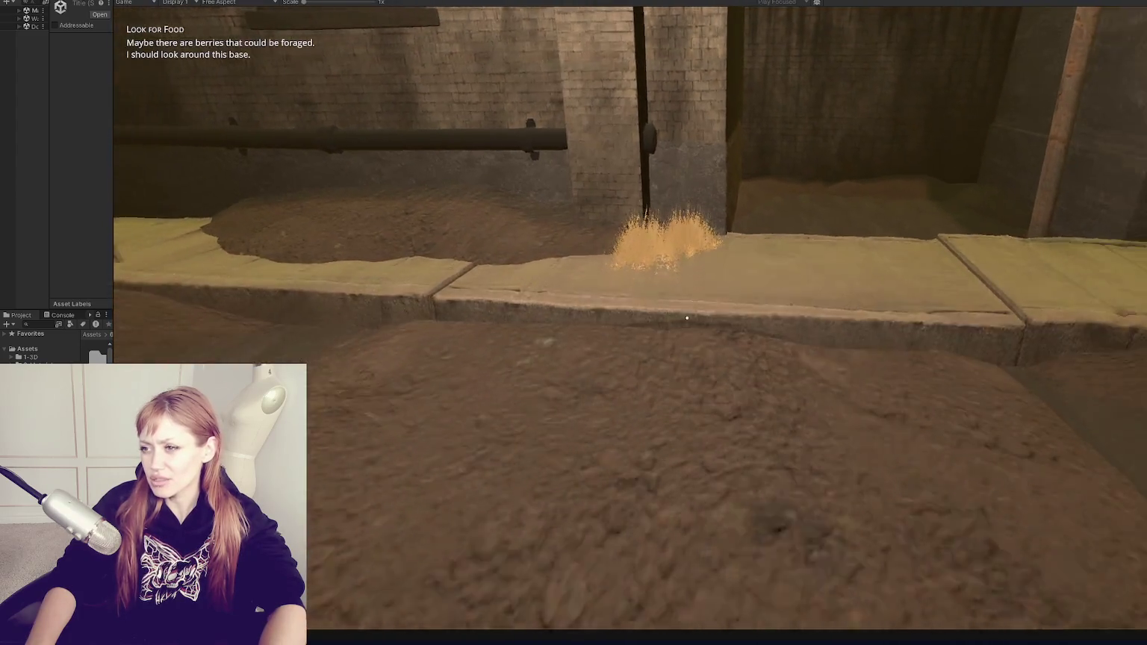
key("s")
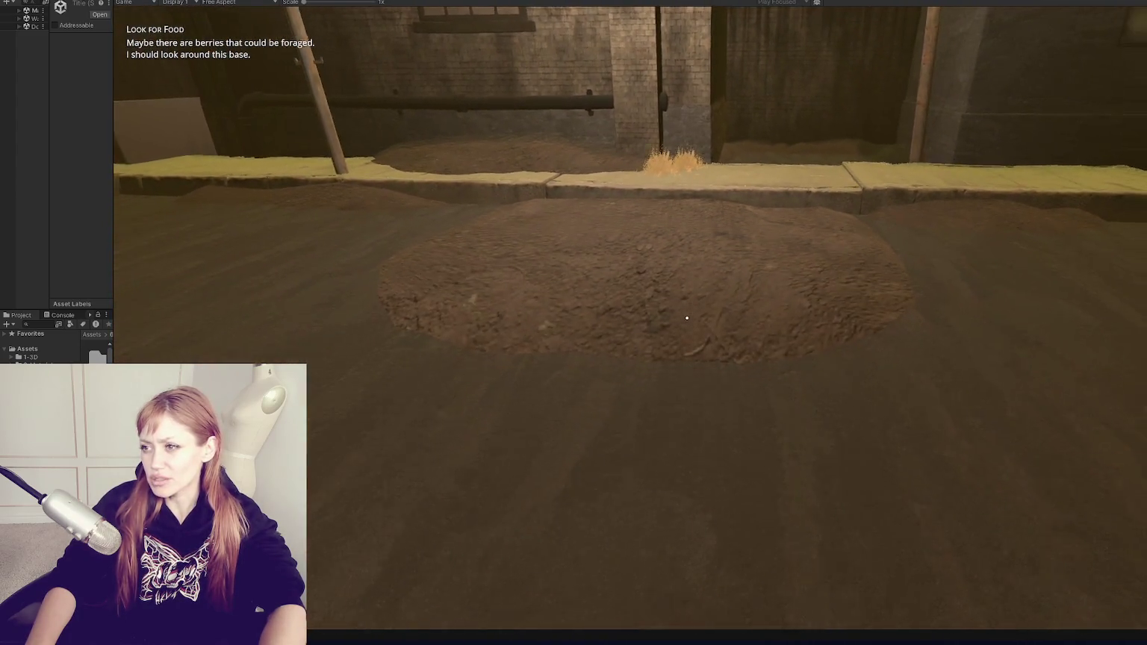
key("w")
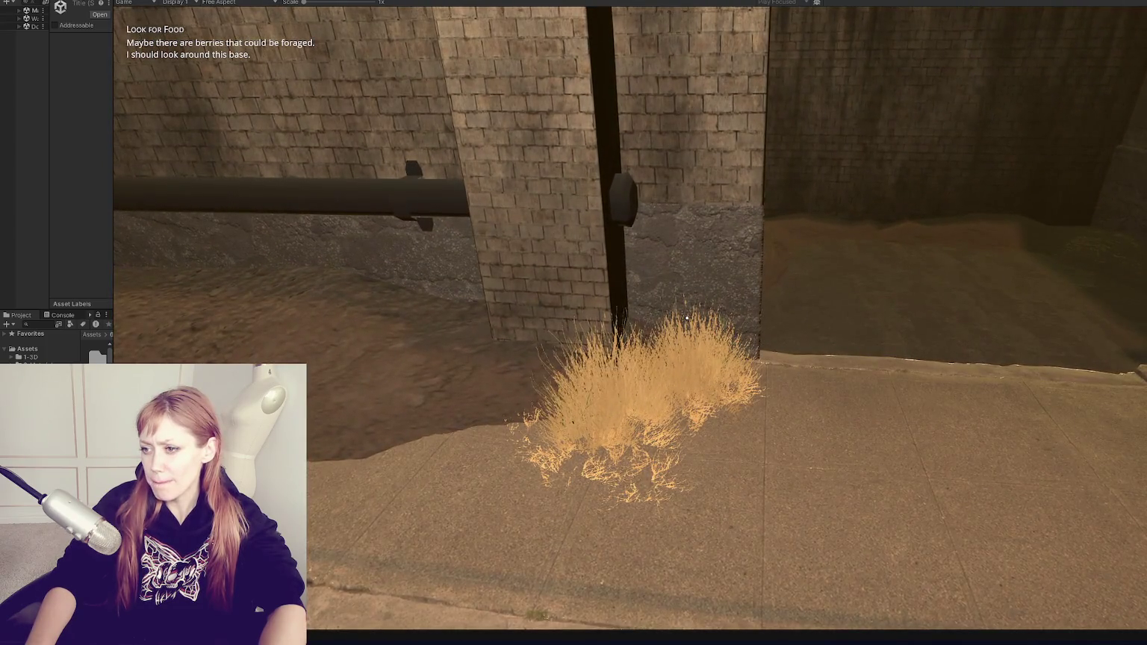
key("s")
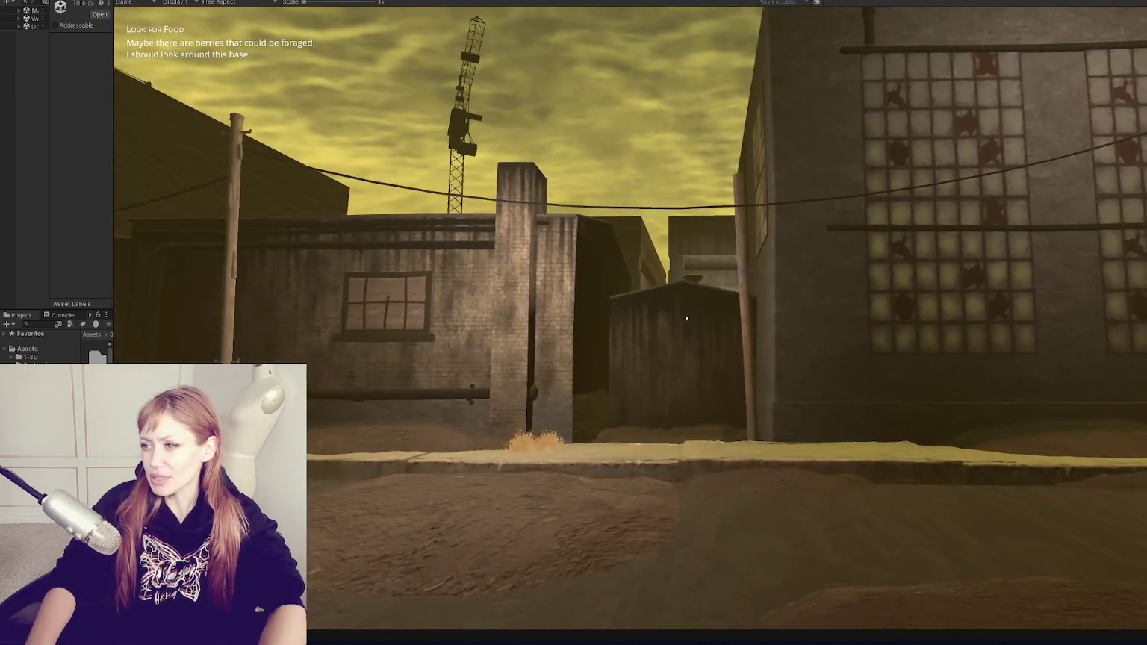
key("s")
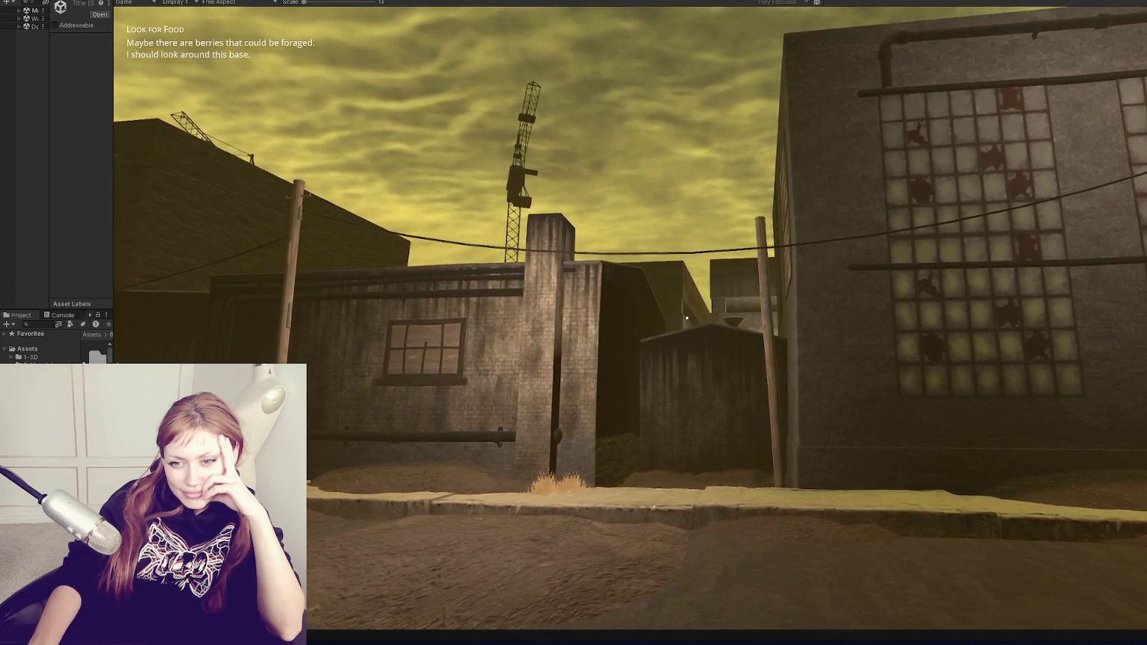
Narrow the Game view, play the running game, and open its pause menu on the Tasks page
left_click_drag(114, 271, 135, 268)
left_click(372, 494)
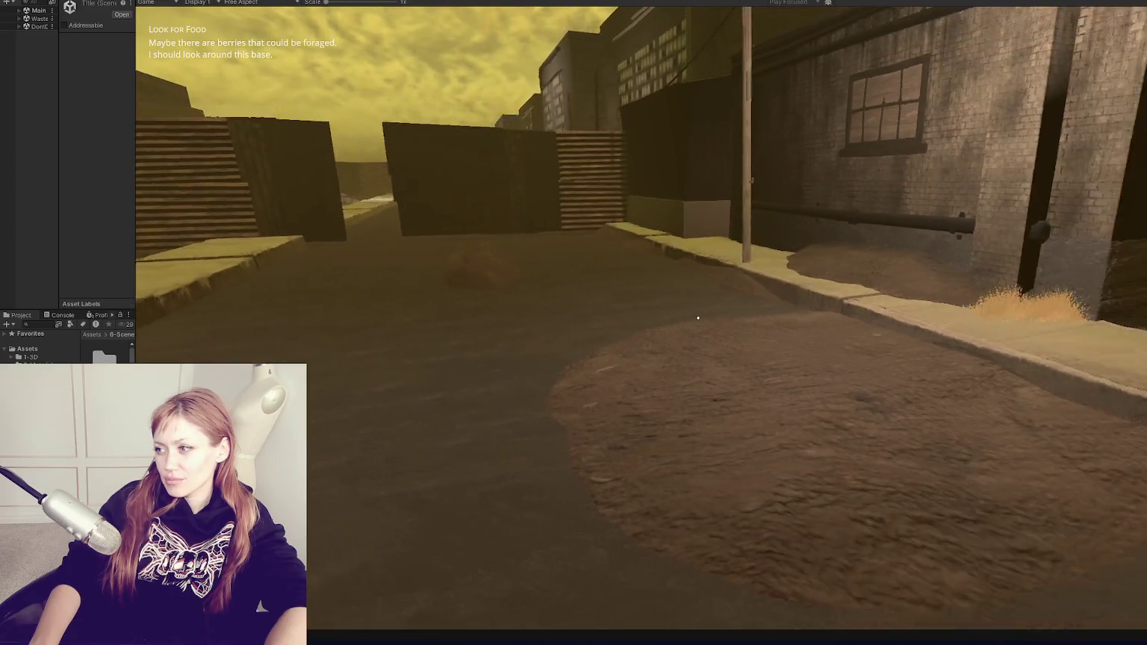
key("Escape")
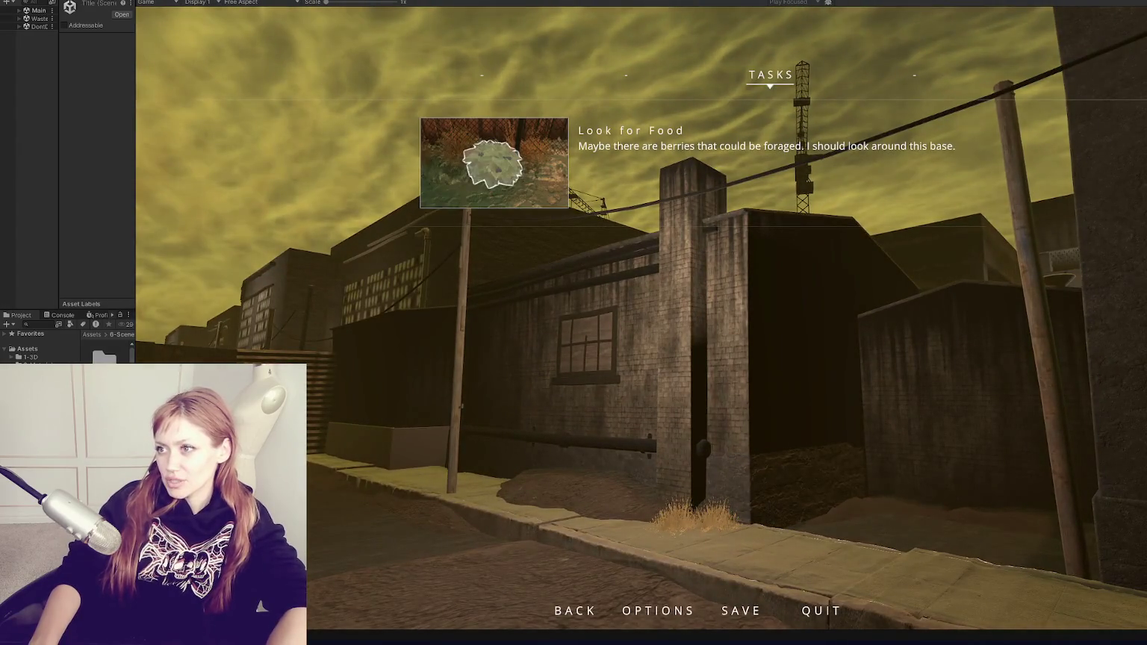
Exit play mode, widen the inspector panel, and open the Main scene from 6-Scenes
key("ctrl+p")
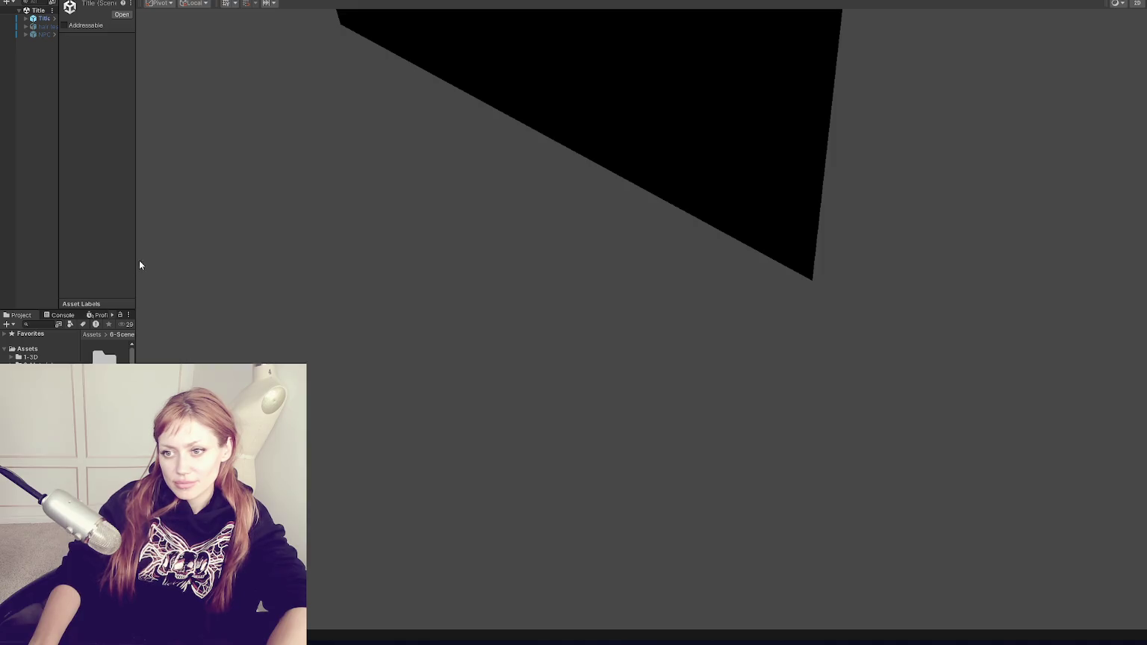
left_click_drag(134, 256, 263, 287)
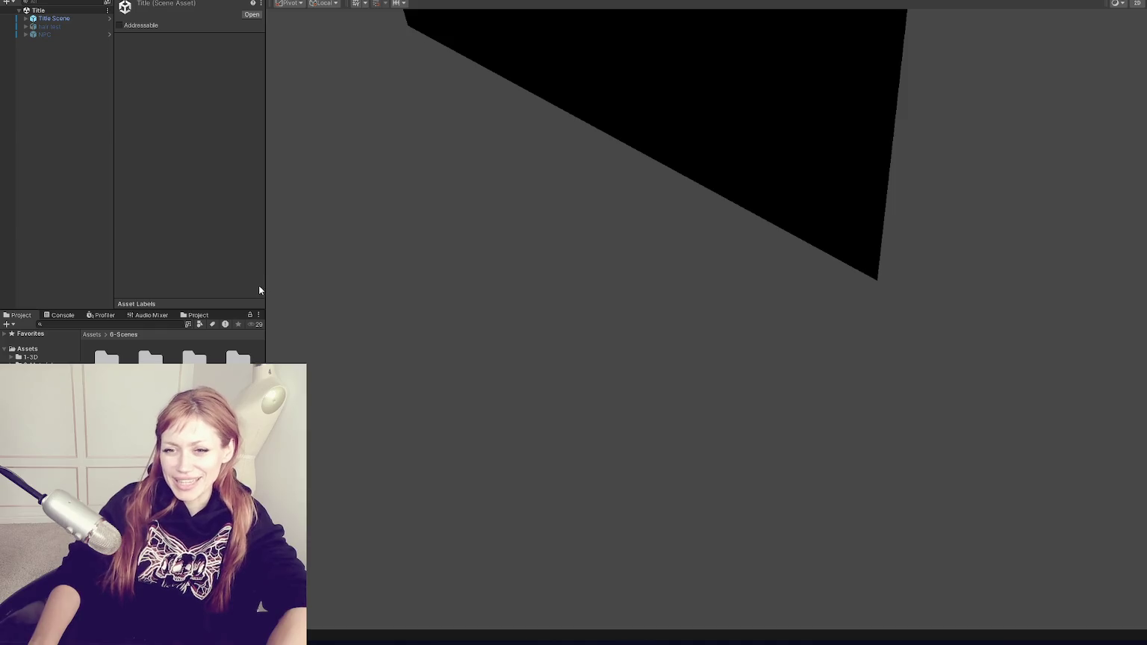
left_click(33, 390)
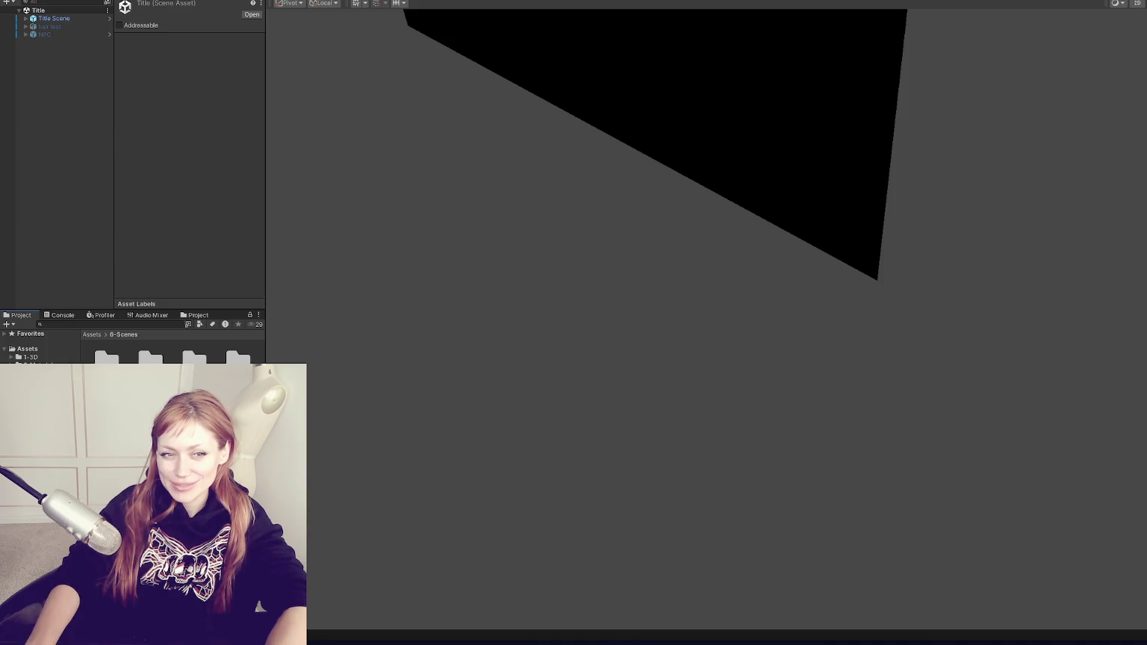
mouse_move(265, 150)
left_mouse_down()
mouse_move(340, 149)
mouse_move(246, 149)
mouse_move(274, 149)
left_mouse_up()
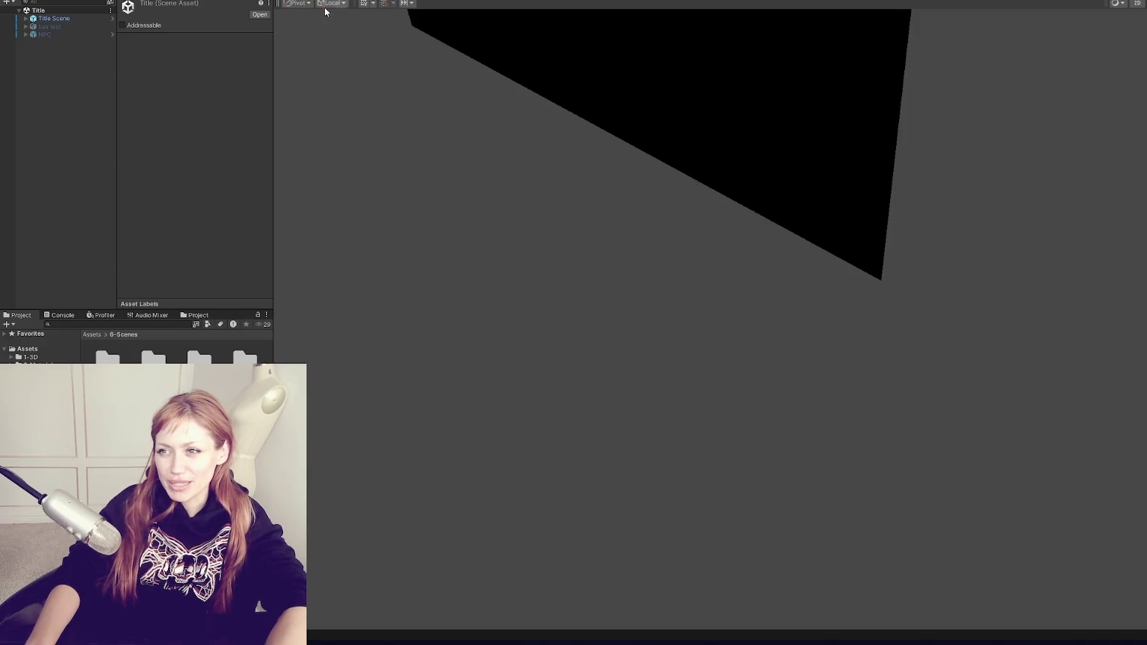
key("Left")
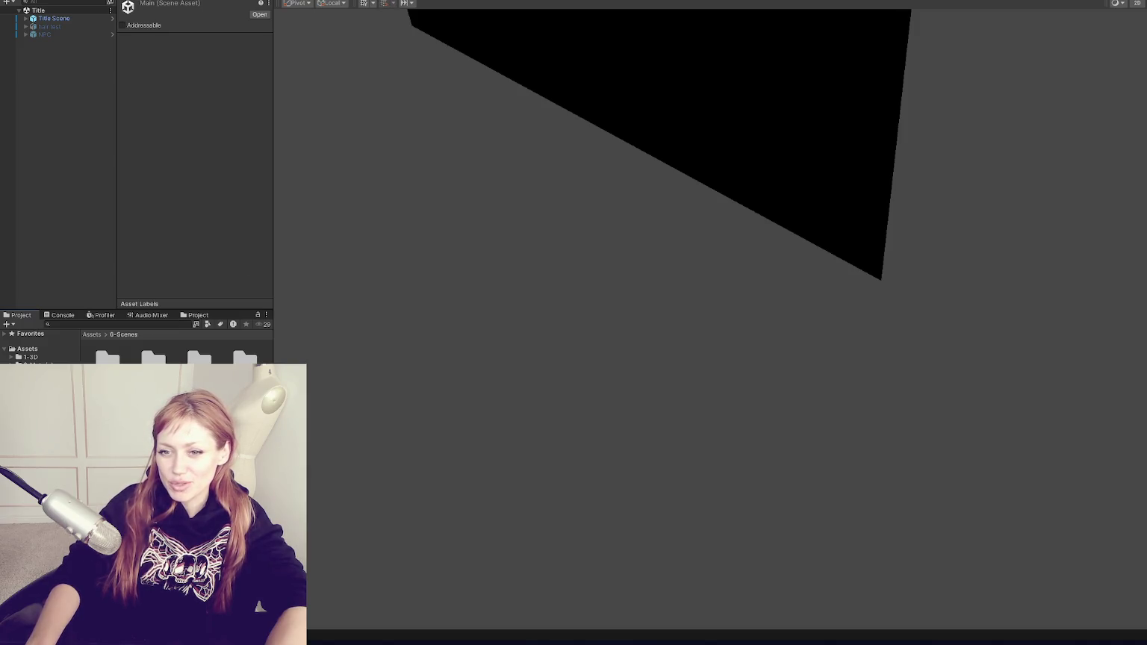
key("Return")
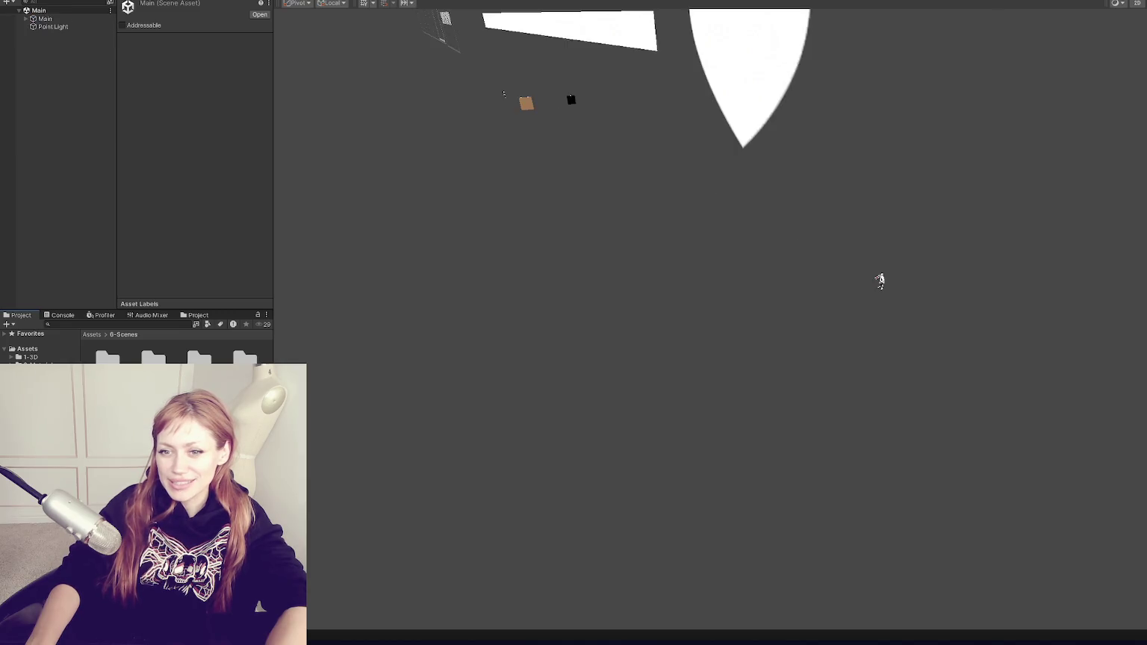
Load the Wasteland scene additively and frame WastelandChunk002 at street level
right_click(203, 504)
left_click(298, 284)
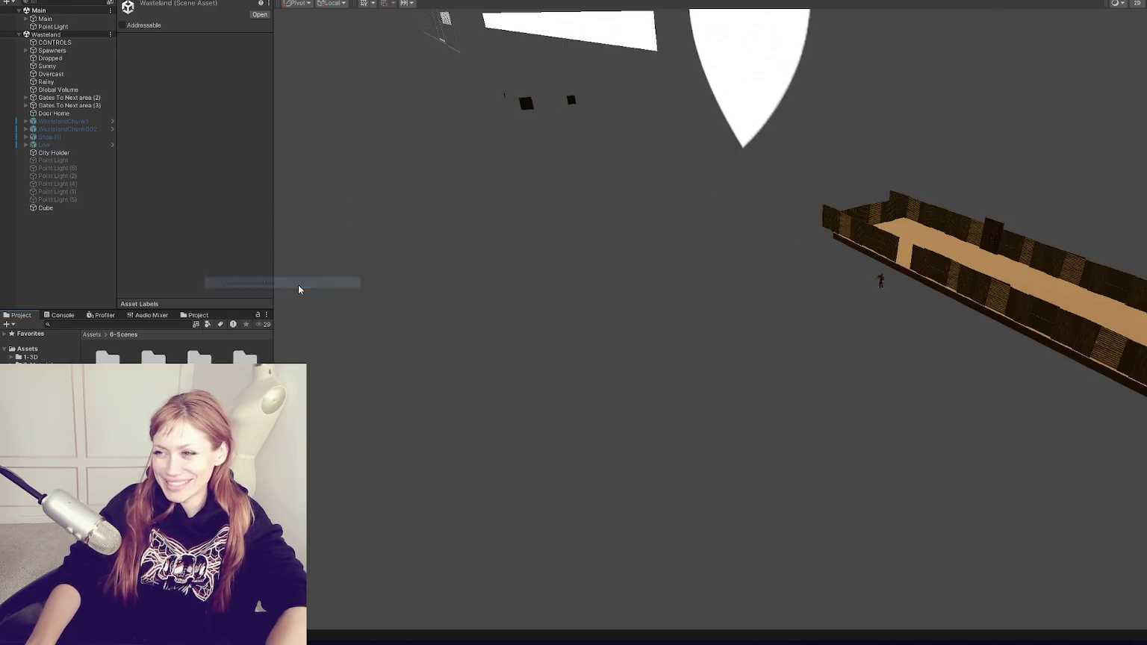
left_click(90, 208)
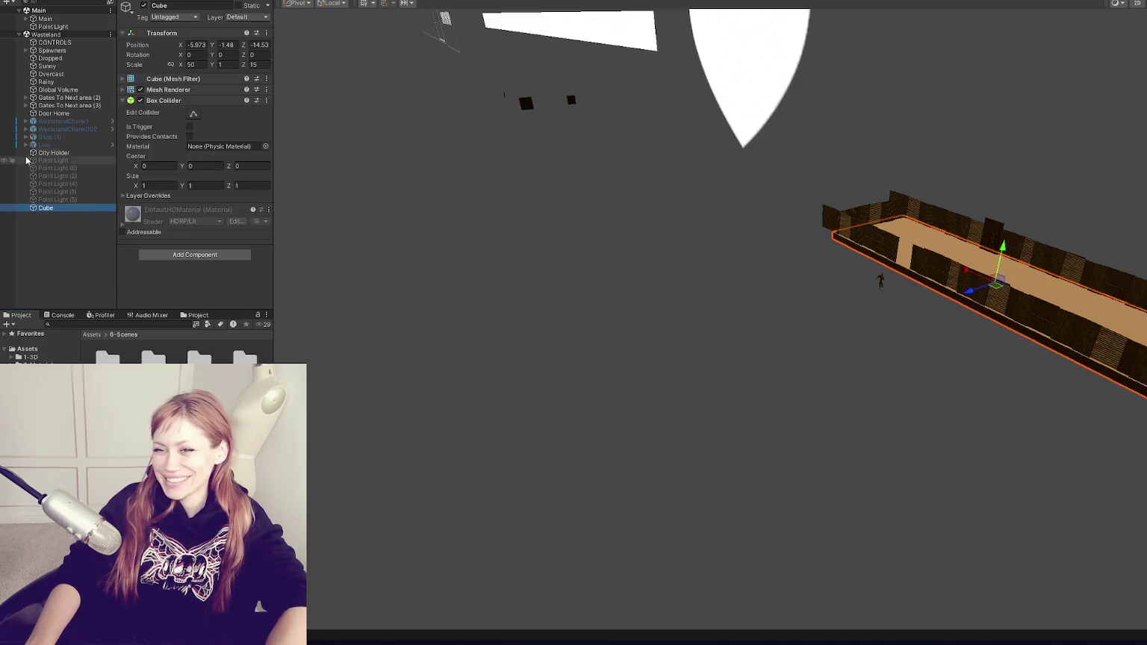
double_click(67, 129)
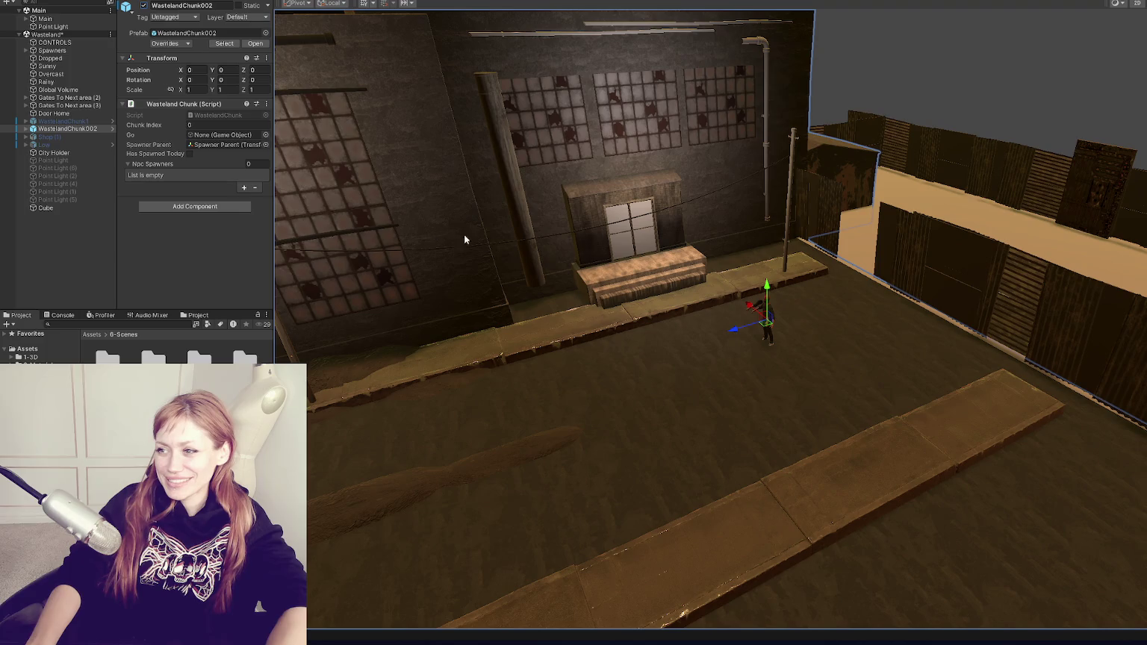
mouse_move(463, 238)
left_mouse_down()
mouse_move(522, 231)
mouse_move(475, 375)
left_mouse_up()
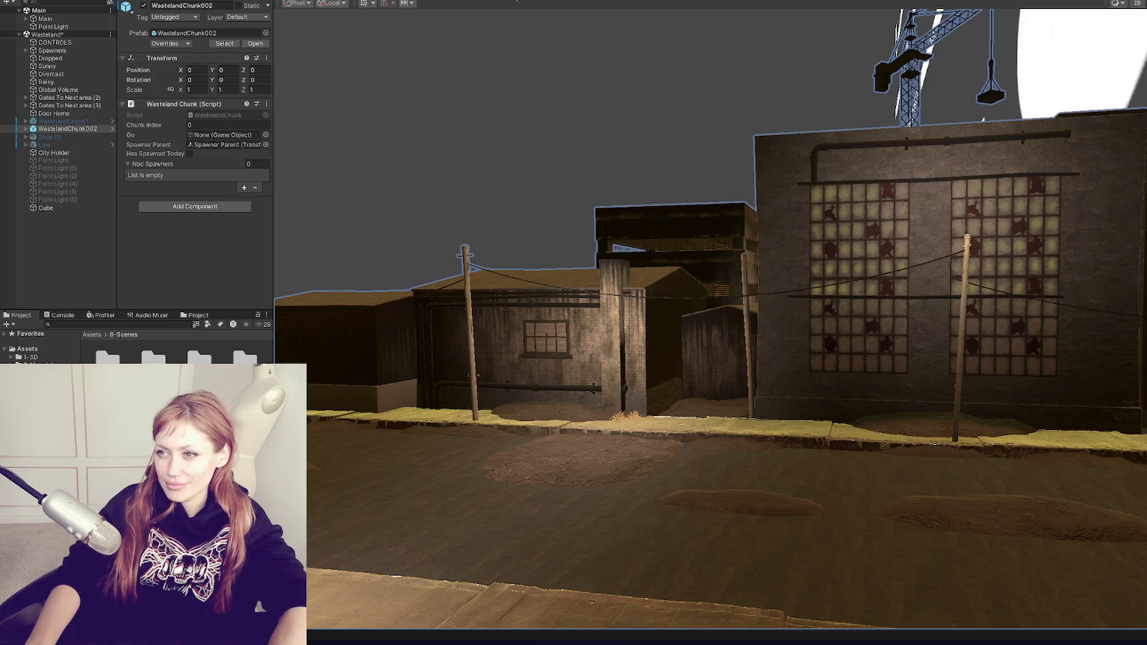
Search the project for 'alphablend' and select the Alpha Blend Edge Fade shader graph
right_click(516, 1)
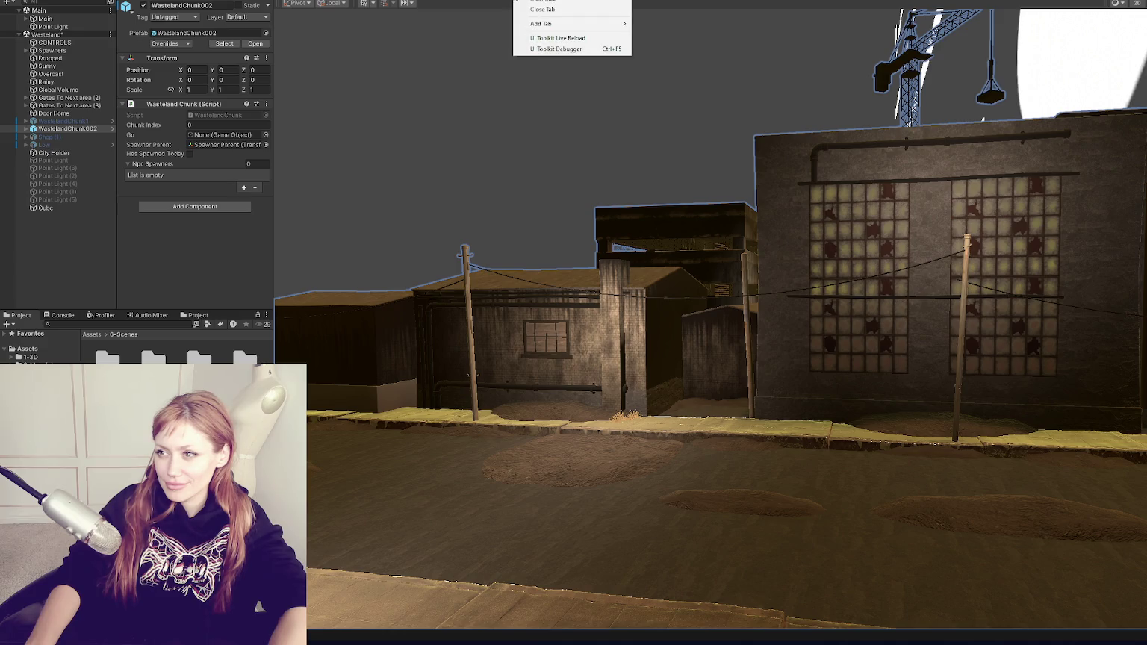
left_click(164, 324)
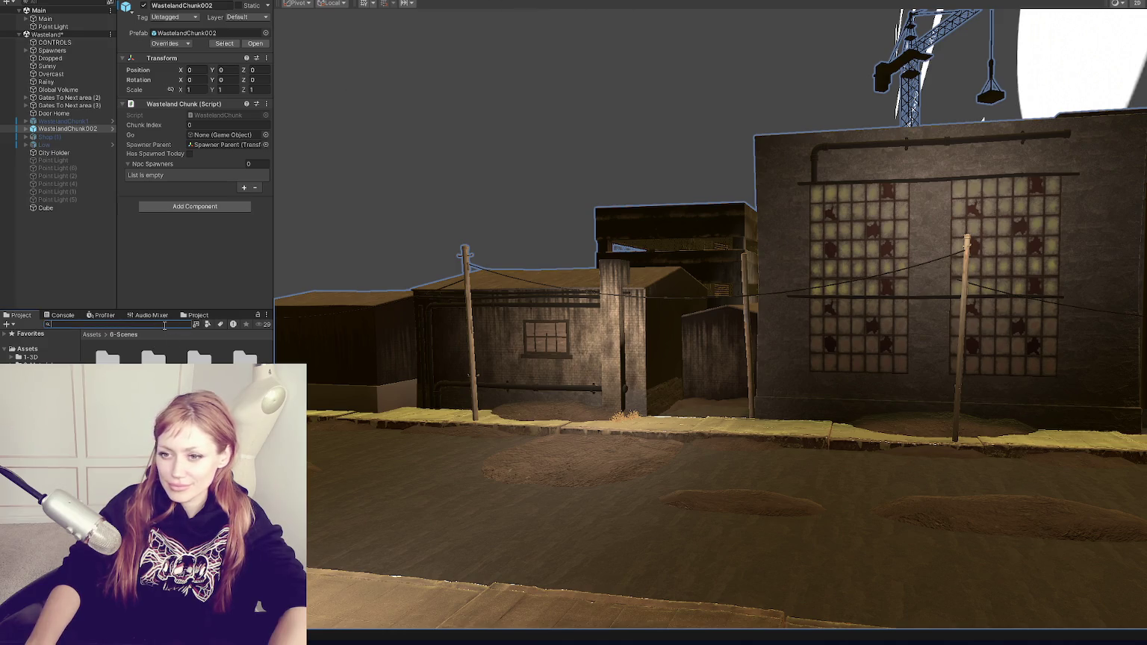
type("alphablend")
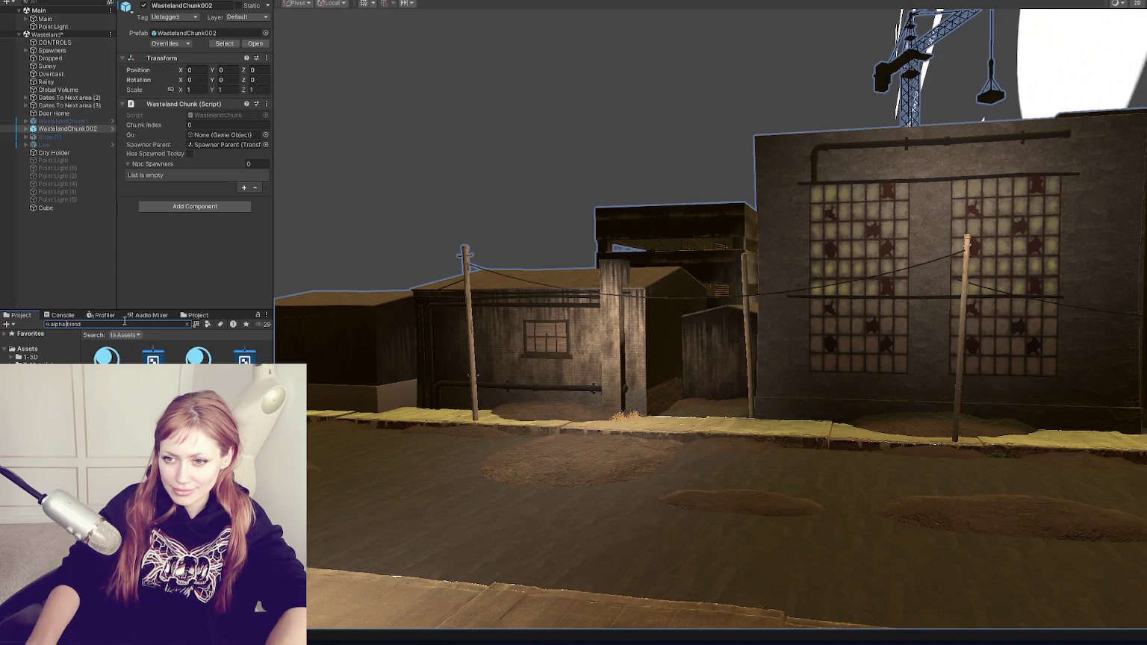
left_click(153, 357)
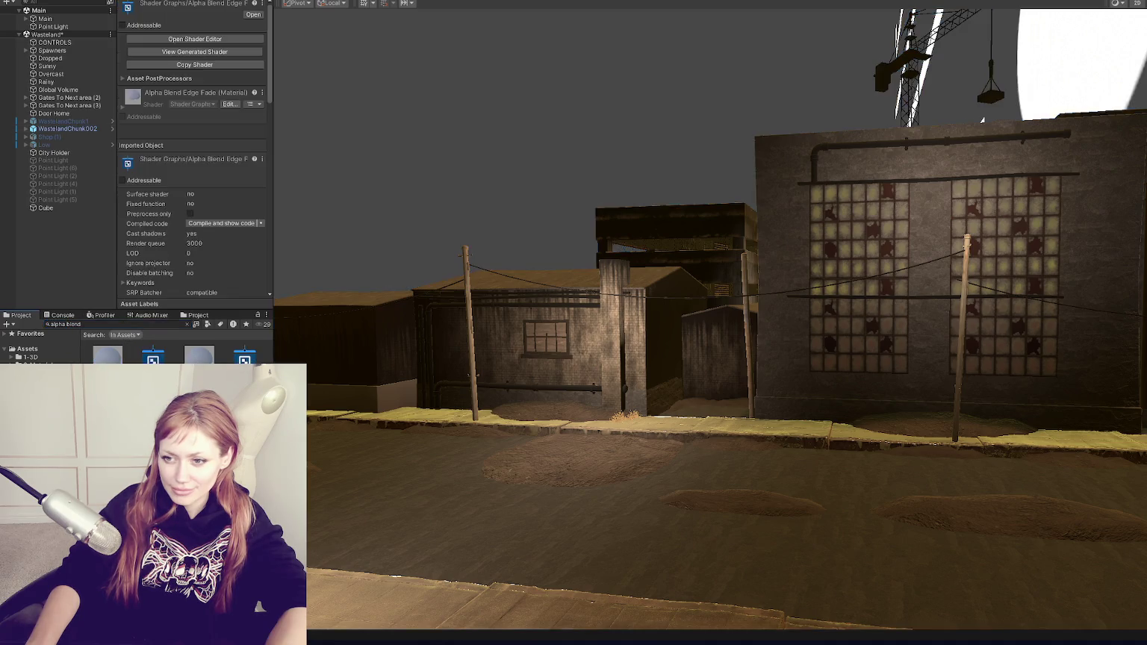
Open the Alpha Blend Edge Fade shader graph in the Shader Graph window
double_click(146, 358)
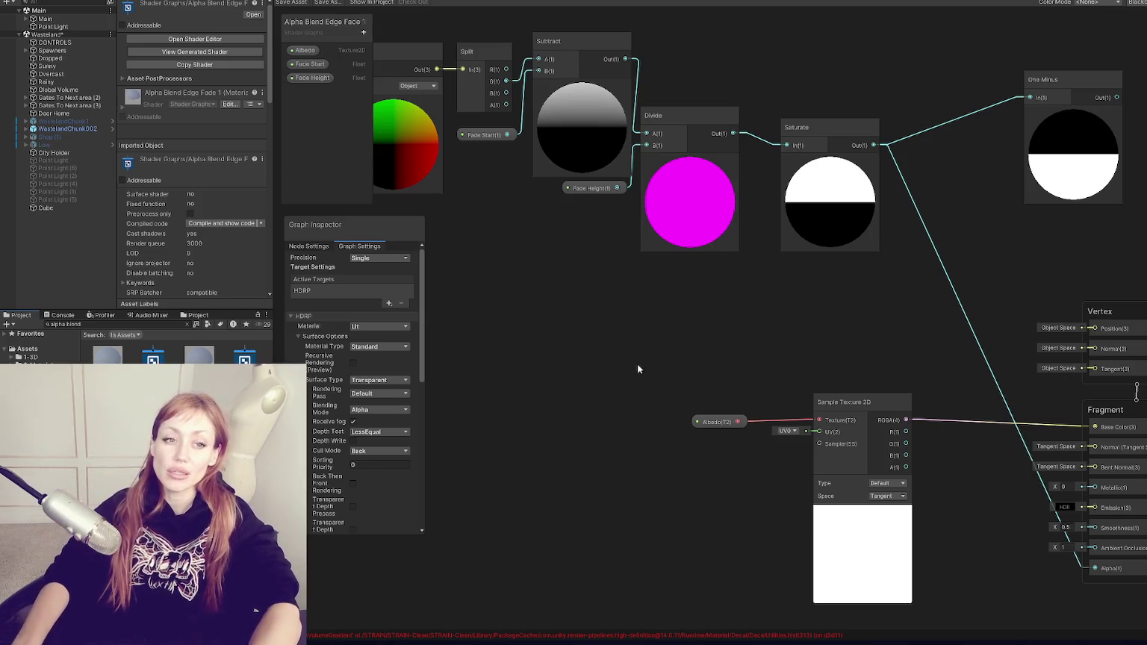
Move the position and fade nodes below the Sample Texture 2D node in the graph
scroll(635, 314, "down", 5)
scroll(635, 317, "up", 5)
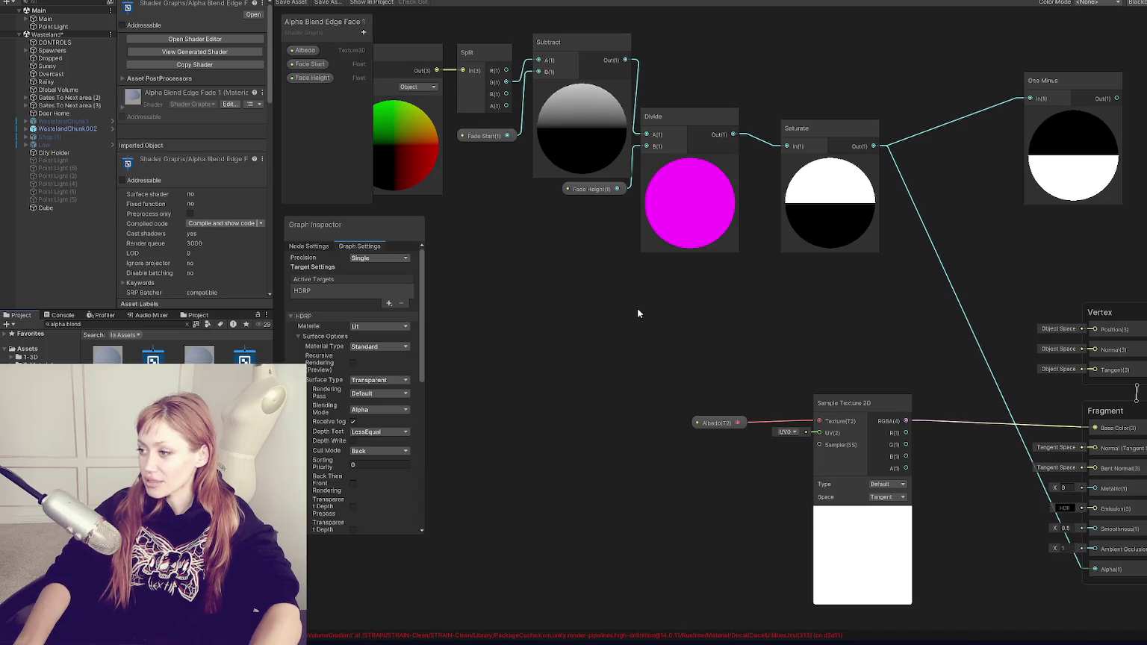
scroll(632, 280, "down", 2)
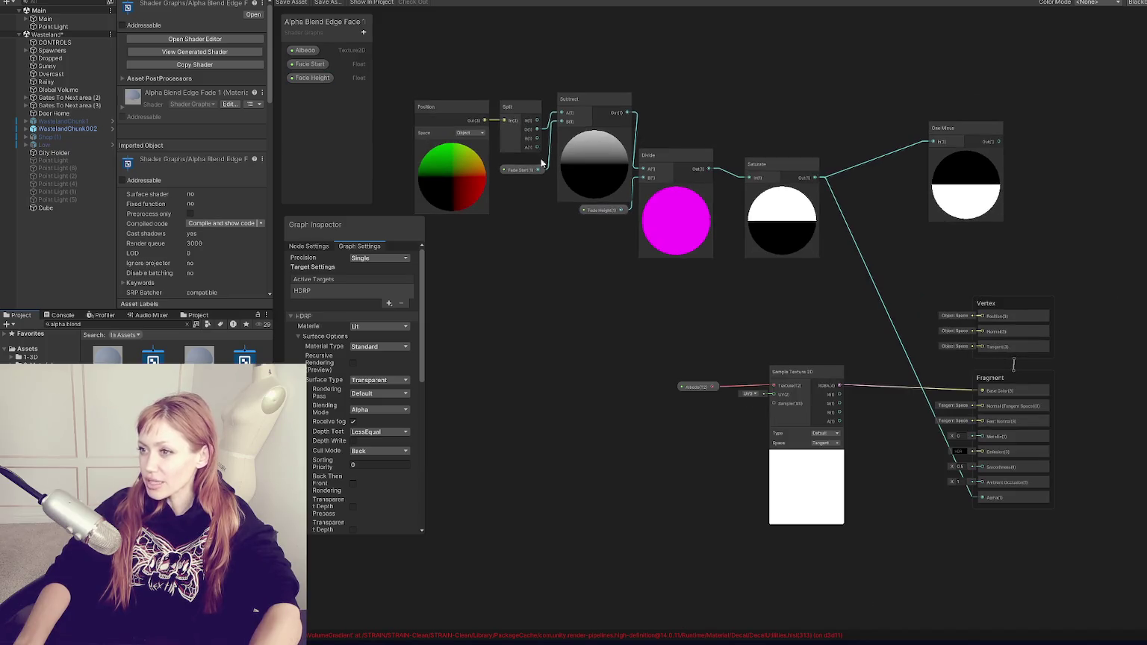
left_click_drag(437, 36, 999, 264)
mouse_move(971, 216)
left_mouse_down()
mouse_move(915, 301)
mouse_move(928, 302)
left_mouse_up()
mouse_move(814, 379)
left_mouse_down()
mouse_move(928, 601)
mouse_move(928, 493)
mouse_move(831, 407)
mouse_move(786, 388)
mouse_move(802, 351)
left_mouse_up()
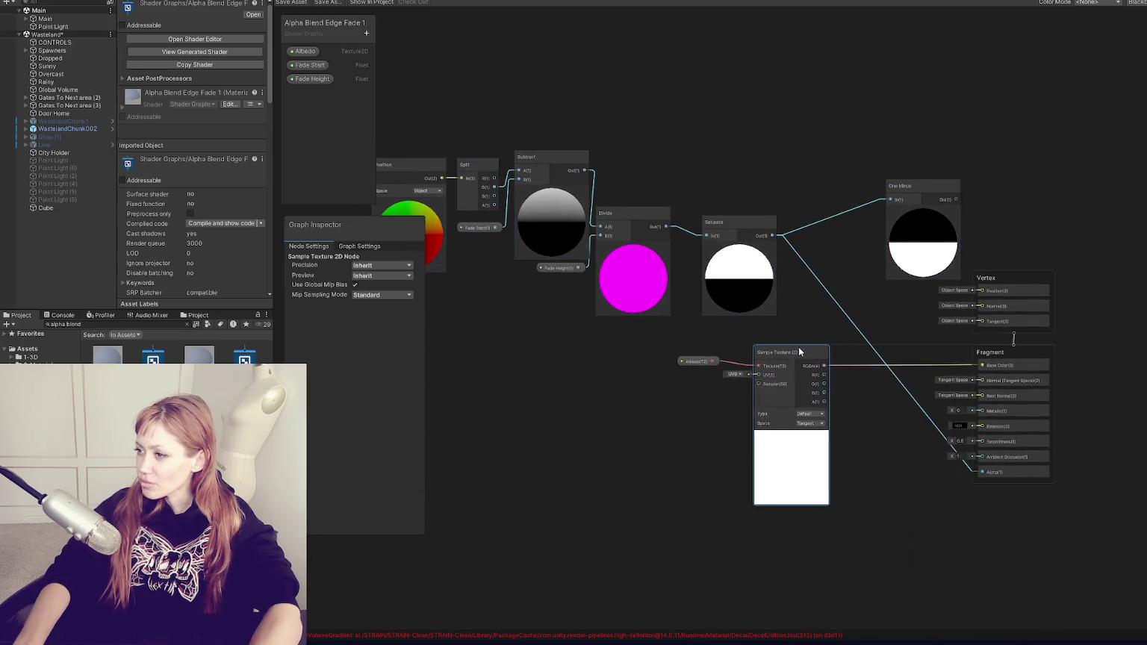
scroll(814, 287, "down", 3)
left_click_drag(587, 174, 855, 292)
mouse_move(865, 271)
left_mouse_down()
mouse_move(838, 334)
mouse_move(909, 520)
left_mouse_up()
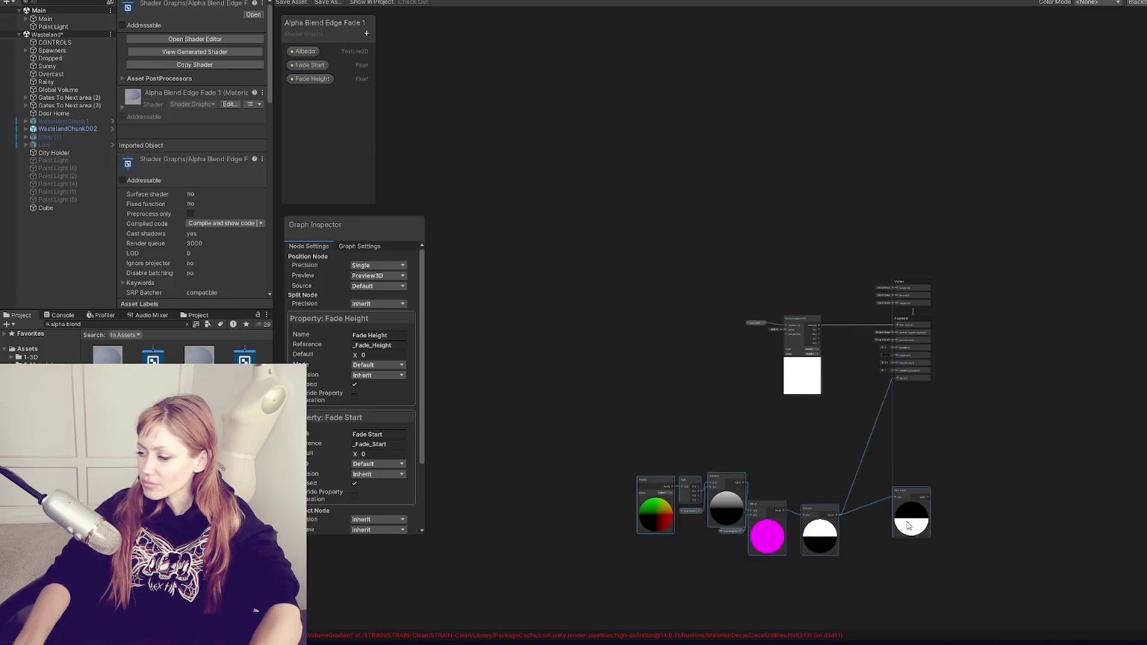
scroll(794, 395, "up", 10)
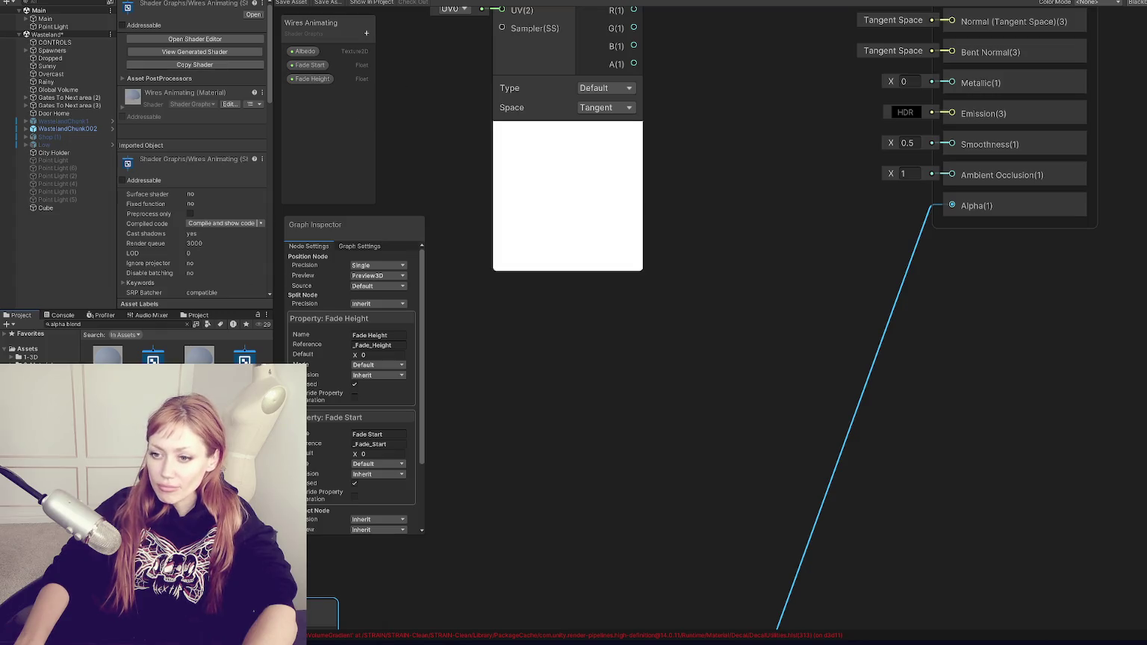
Search the project for 'wires', then clear the search
left_click(168, 325)
type("wirew")
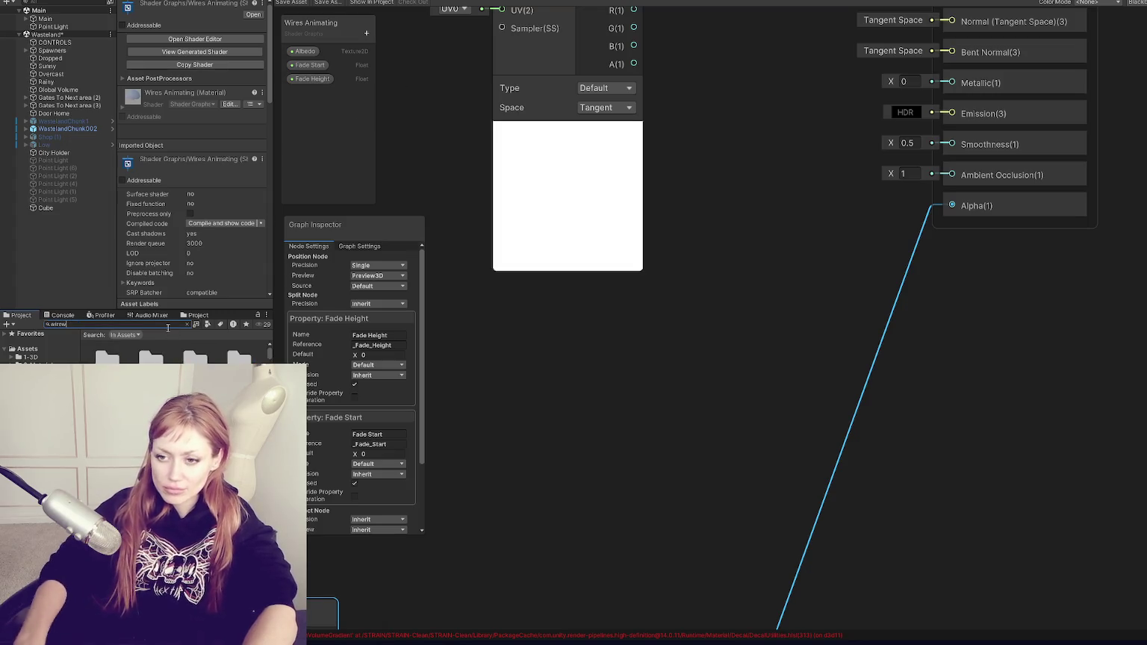
key("BackSpace")
type("s")
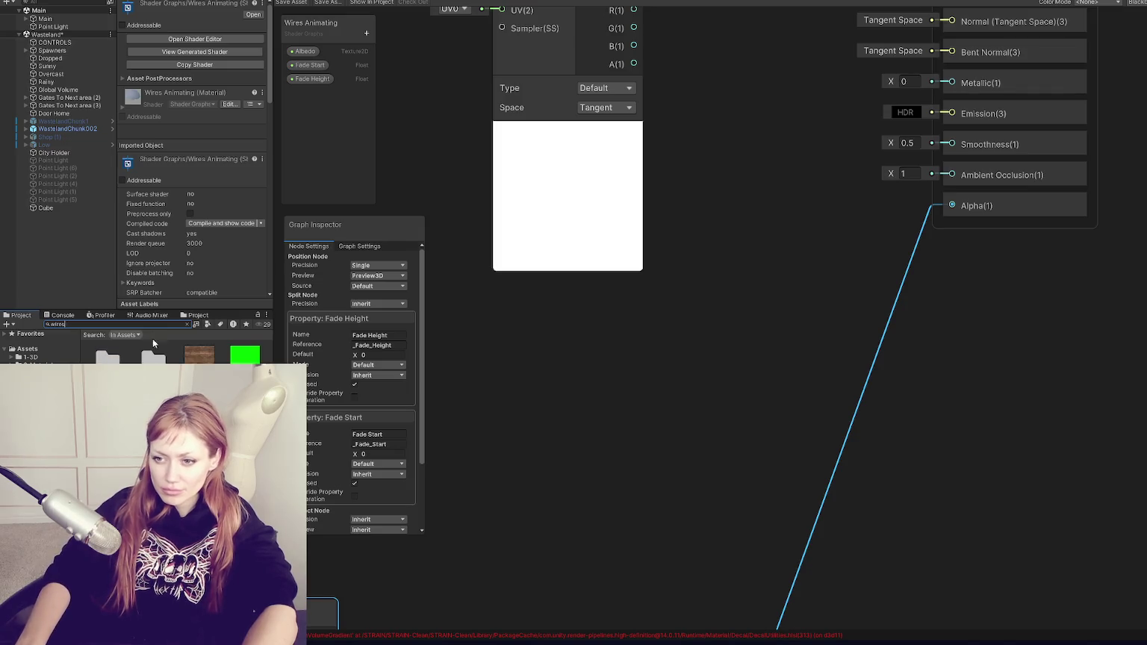
key("Escape")
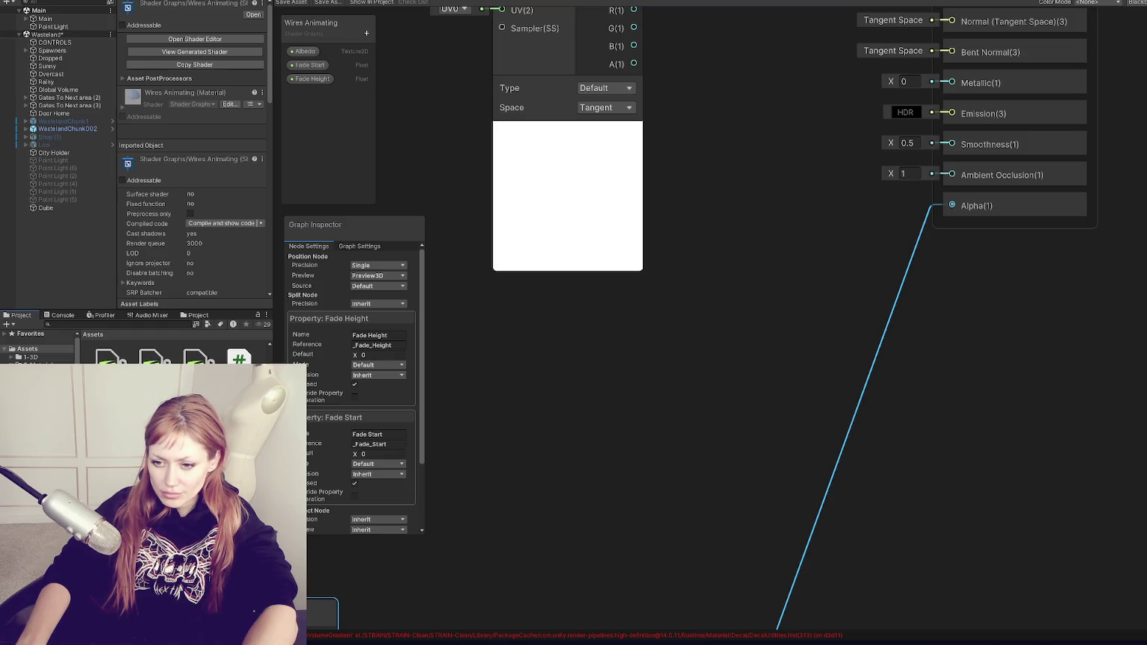
Create a folder named Wires inside Assets/2-Materials/Shaders
left_click(37, 374)
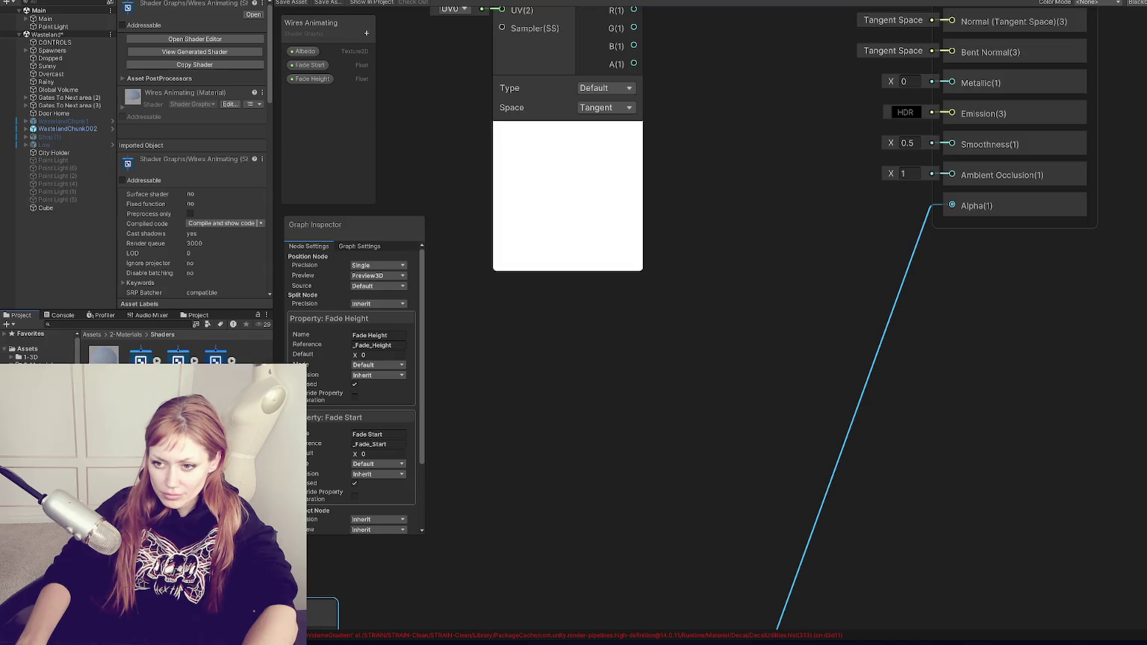
right_click(149, 357)
key("Escape")
right_click(190, 387)
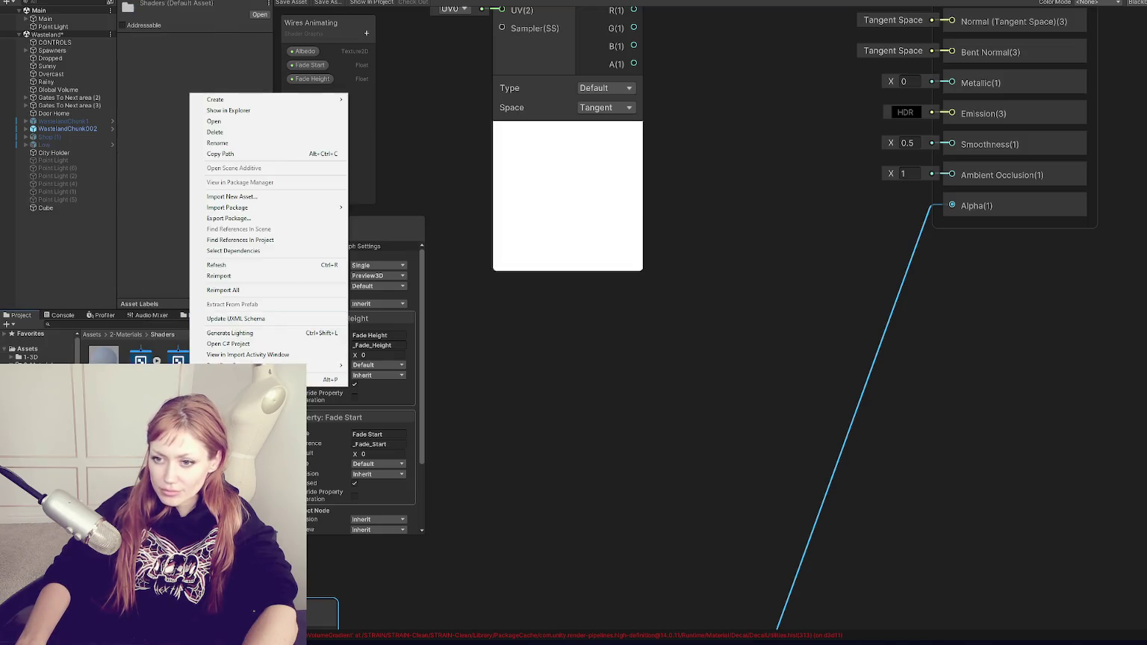
right_click(150, 434)
mouse_move(224, 143)
left_click(359, 96)
type("Wires")
key("Return")
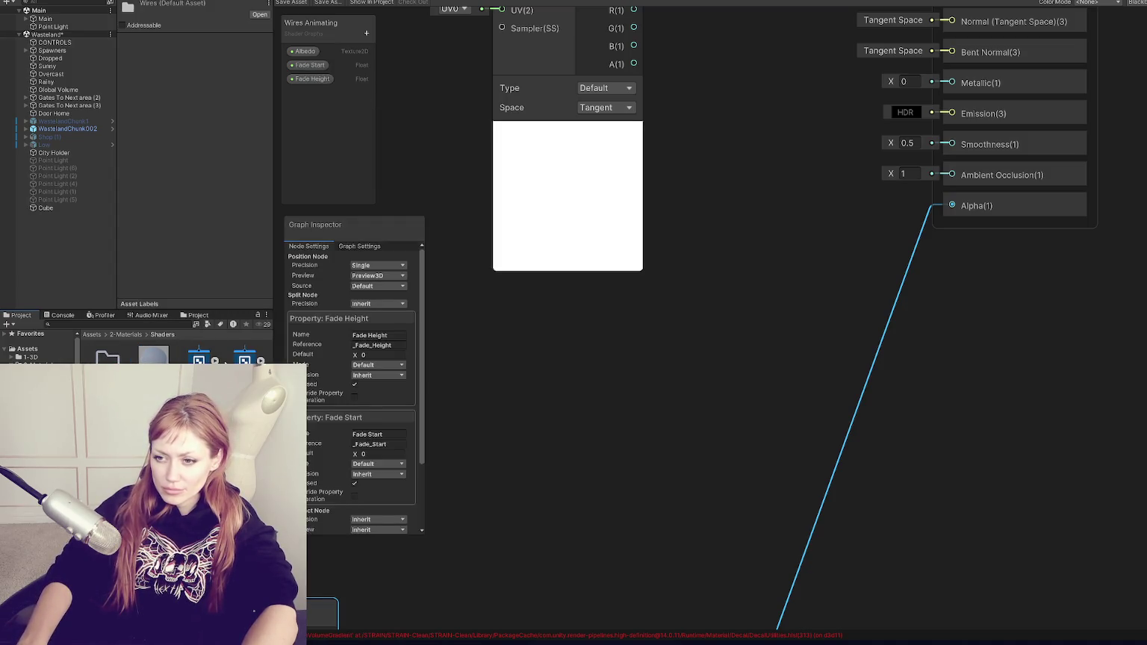
Create a new material inside the Wires folder
scroll(179, 357, "down", 1)
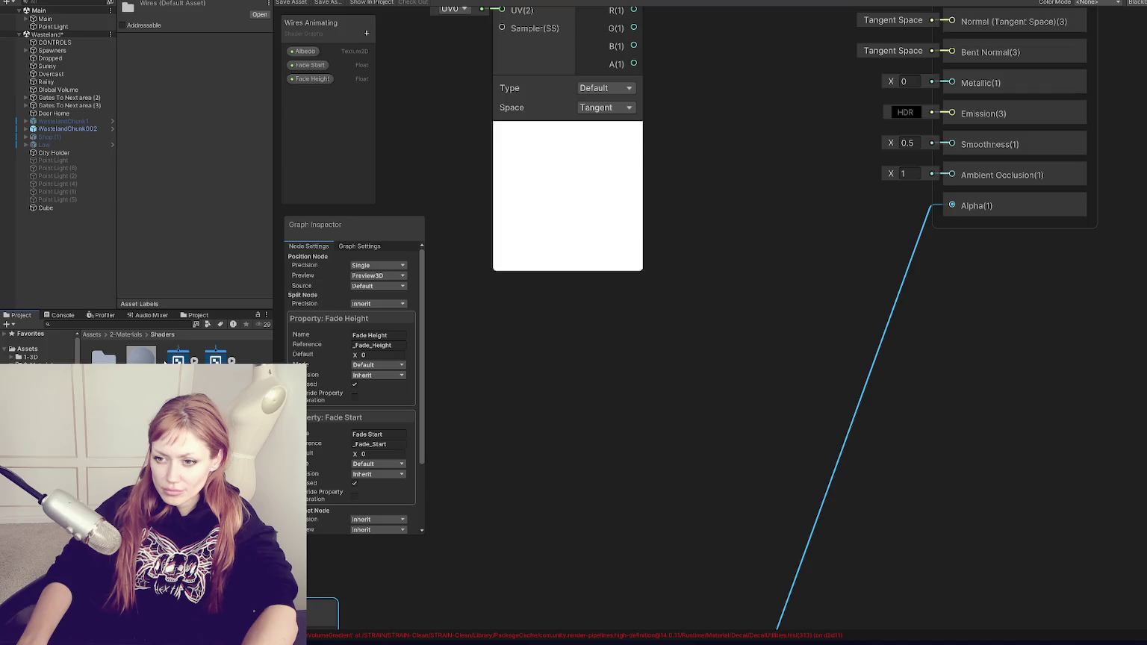
double_click(104, 357)
right_click(201, 374)
mouse_move(299, 88)
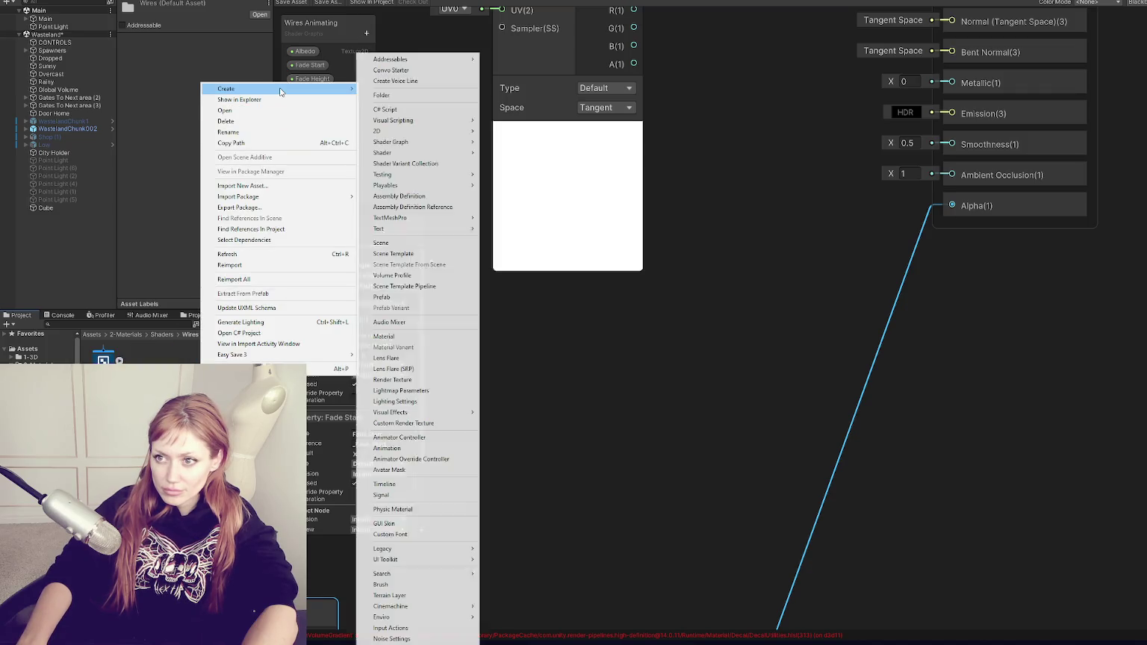
left_click(420, 336)
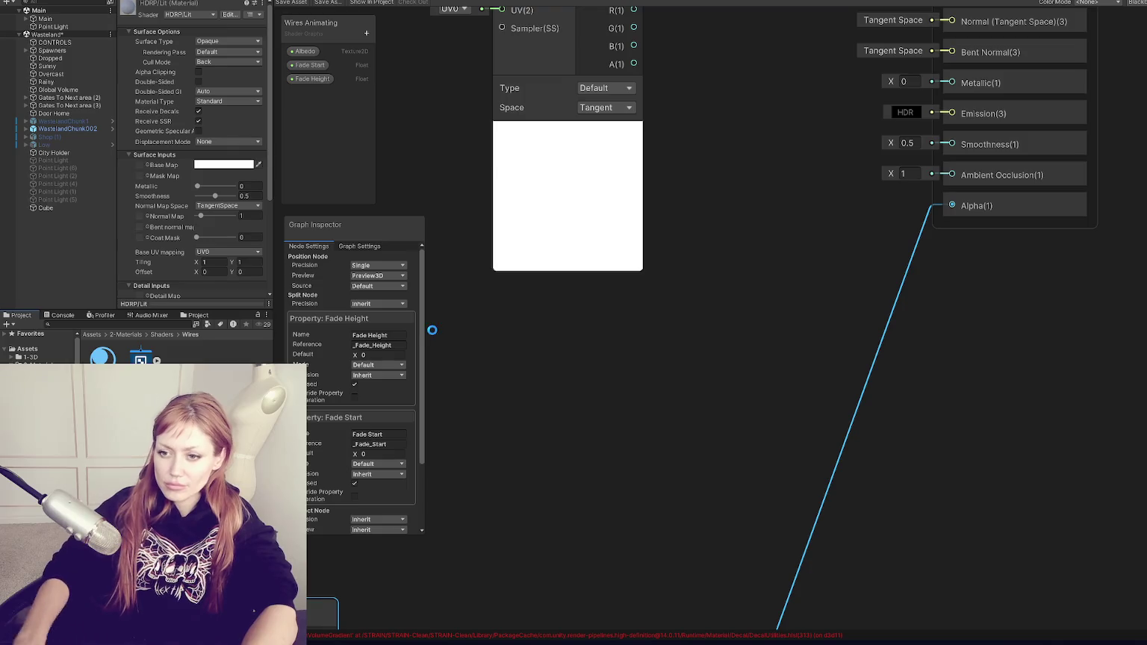
Set the Wires material's shader to Shader Graphs/Wires Animating
left_click(336, 1)
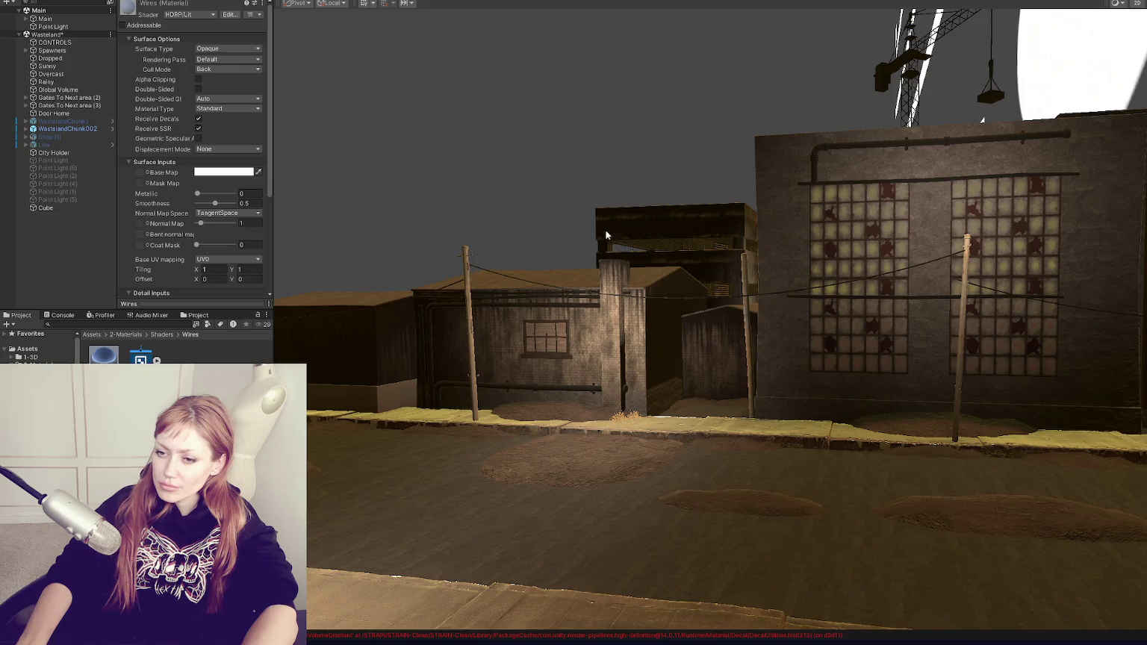
scroll(606, 228, "up", 10)
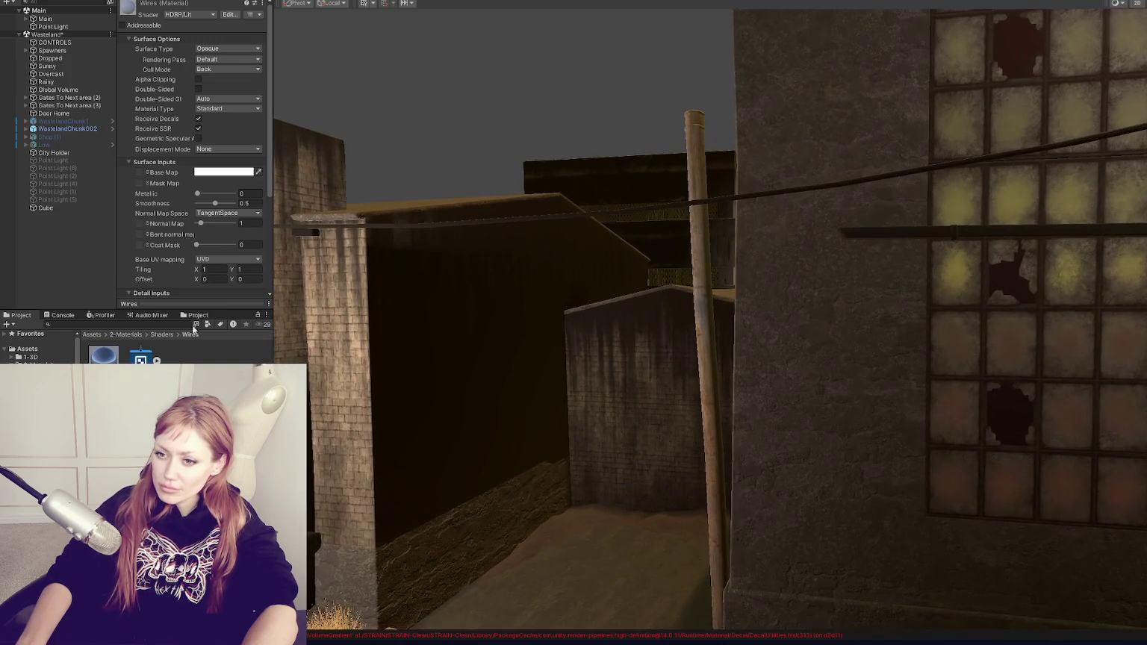
left_click(177, 15)
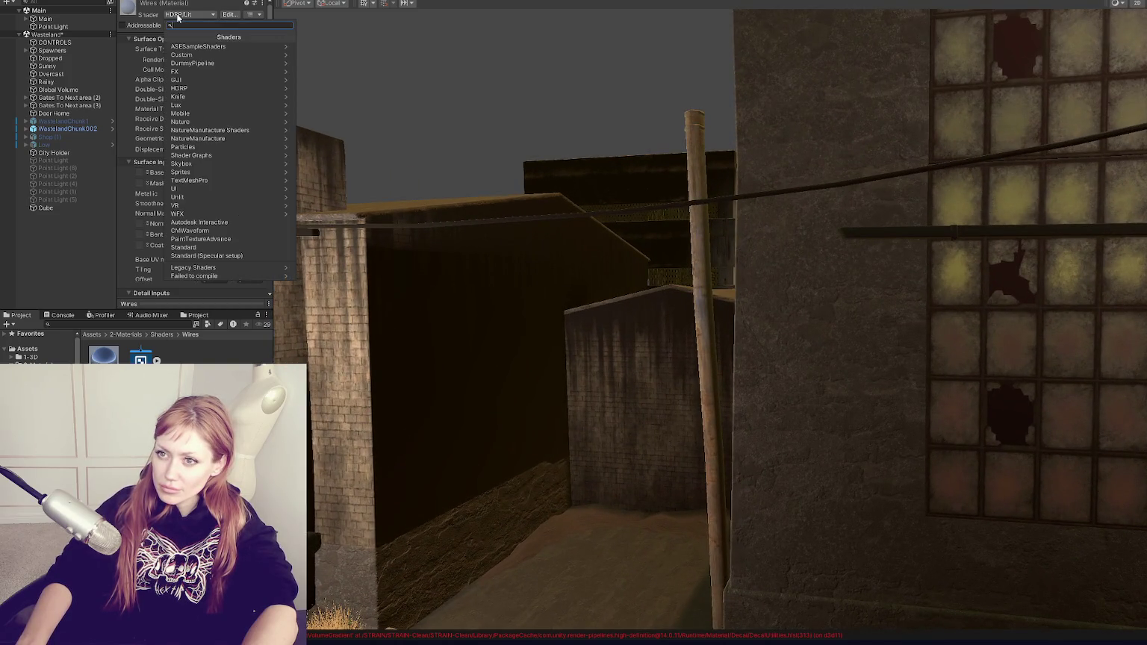
type("w")
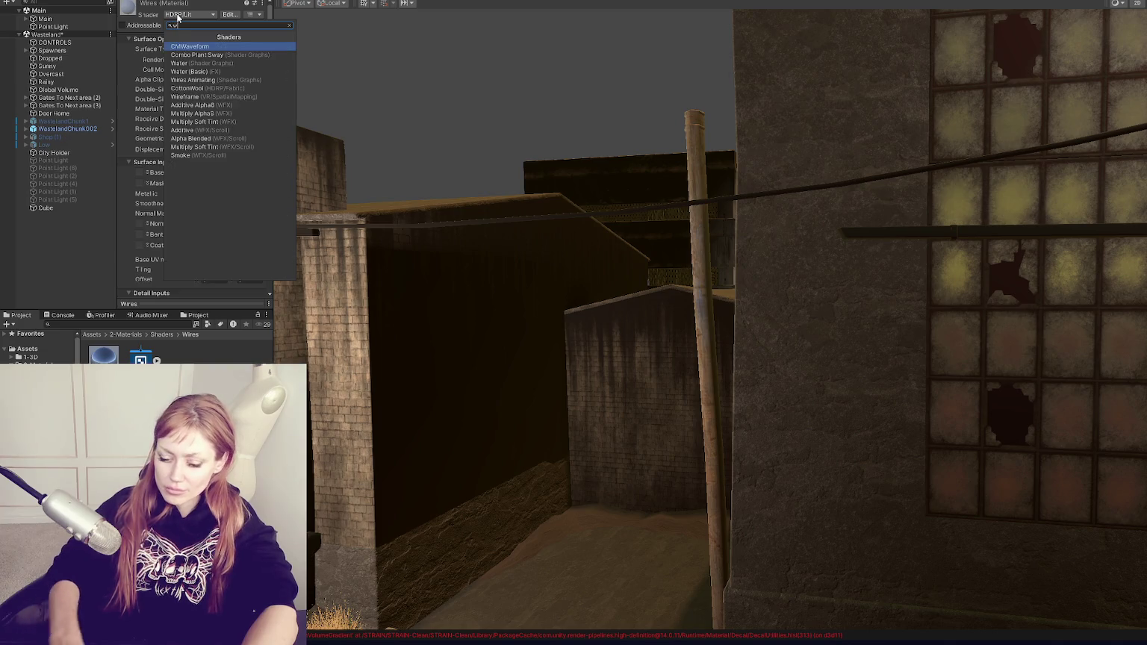
type("i")
left_click(193, 46)
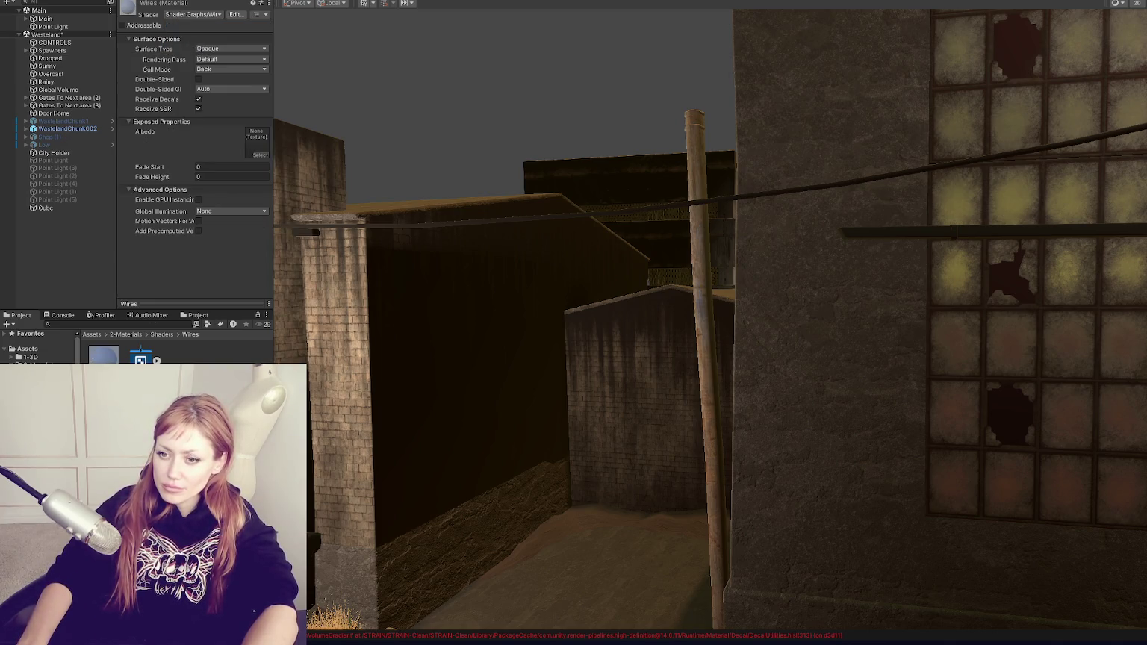
Select the overhead Wire object in the alley scene
mouse_move(441, 247)
left_mouse_down()
mouse_move(478, 220)
mouse_move(680, 212)
mouse_move(589, 213)
left_mouse_up()
left_click(589, 213)
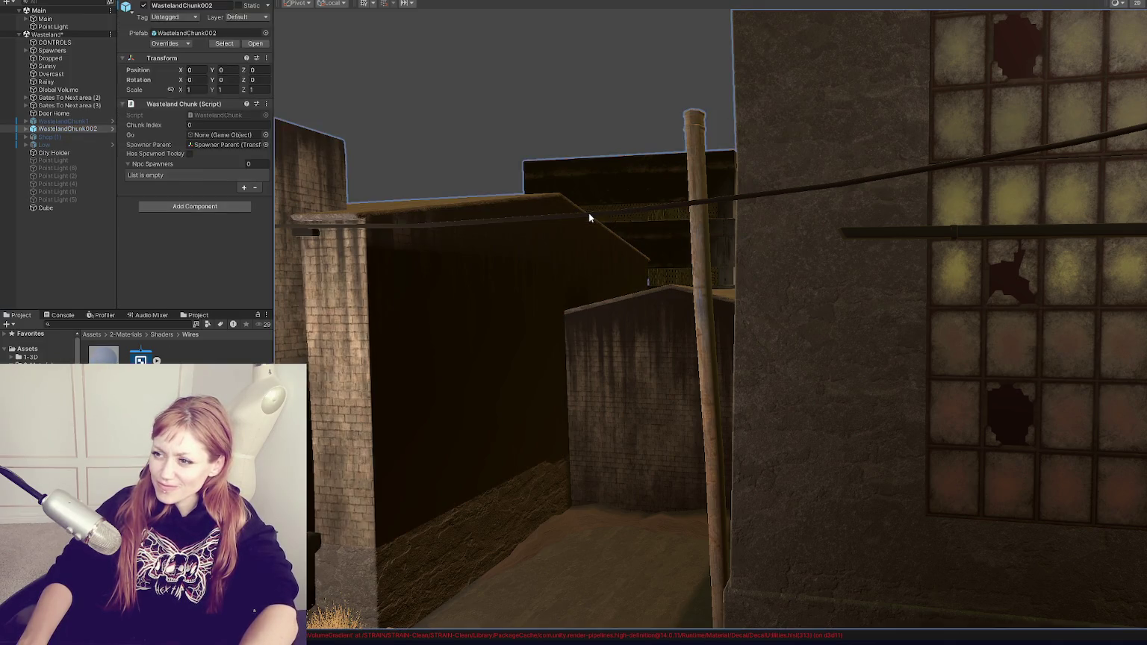
scroll(192, 254, "down", 6)
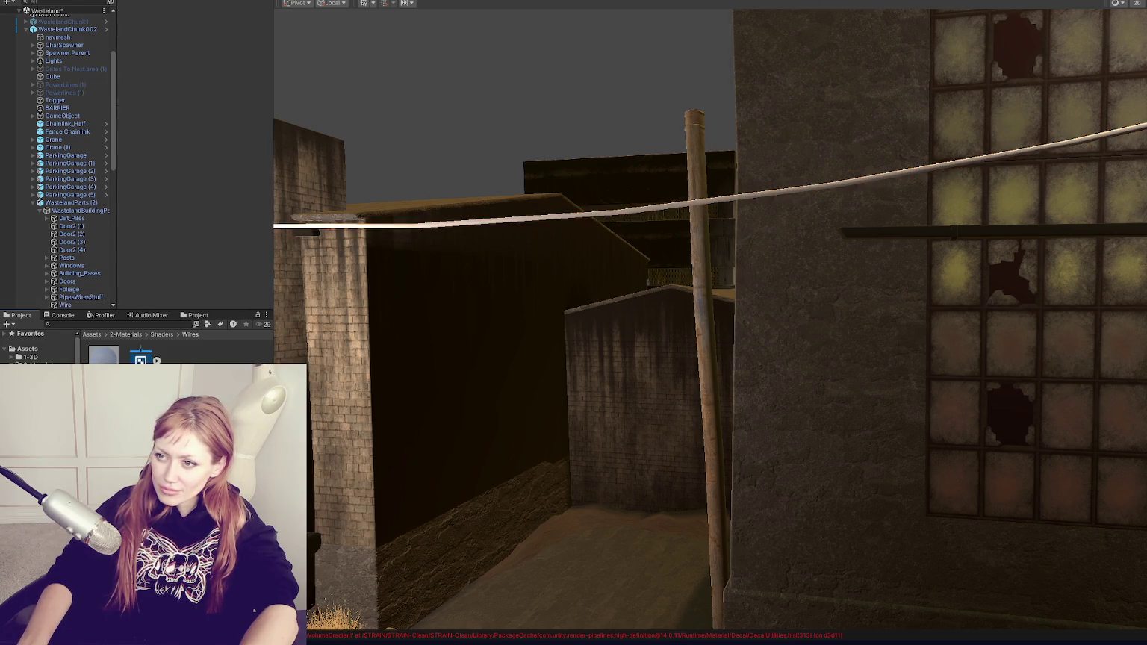
scroll(703, 244, "down", 5)
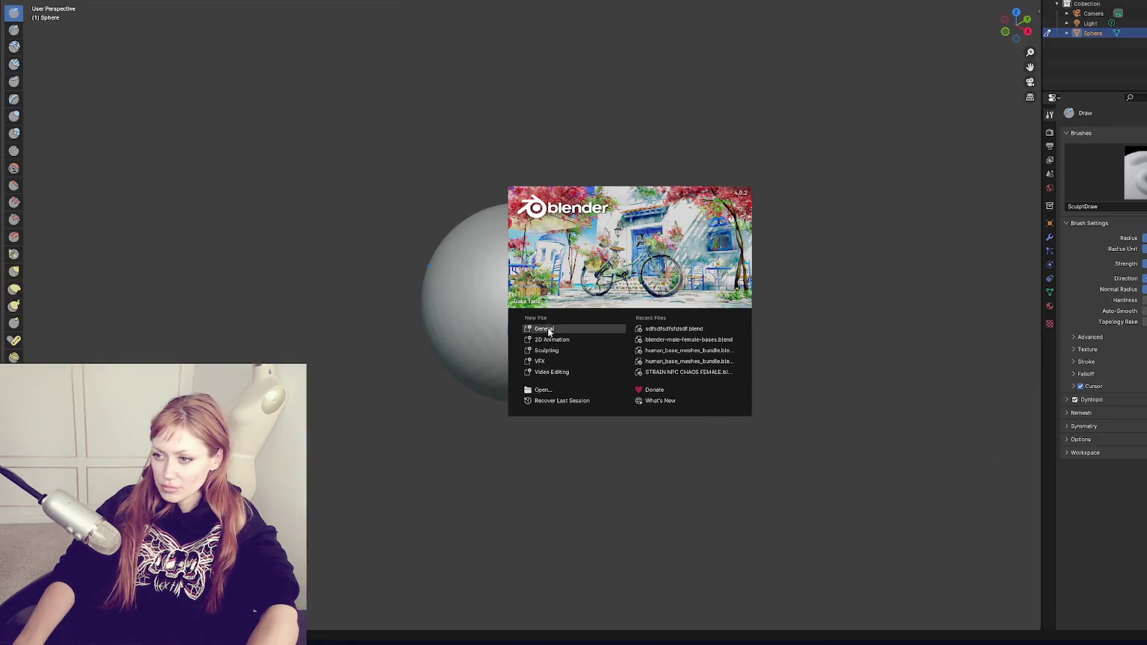
Close the Blender splash screen and frame the sphere in the viewport
left_click(532, 243)
left_click_drag(644, 225, 662, 169)
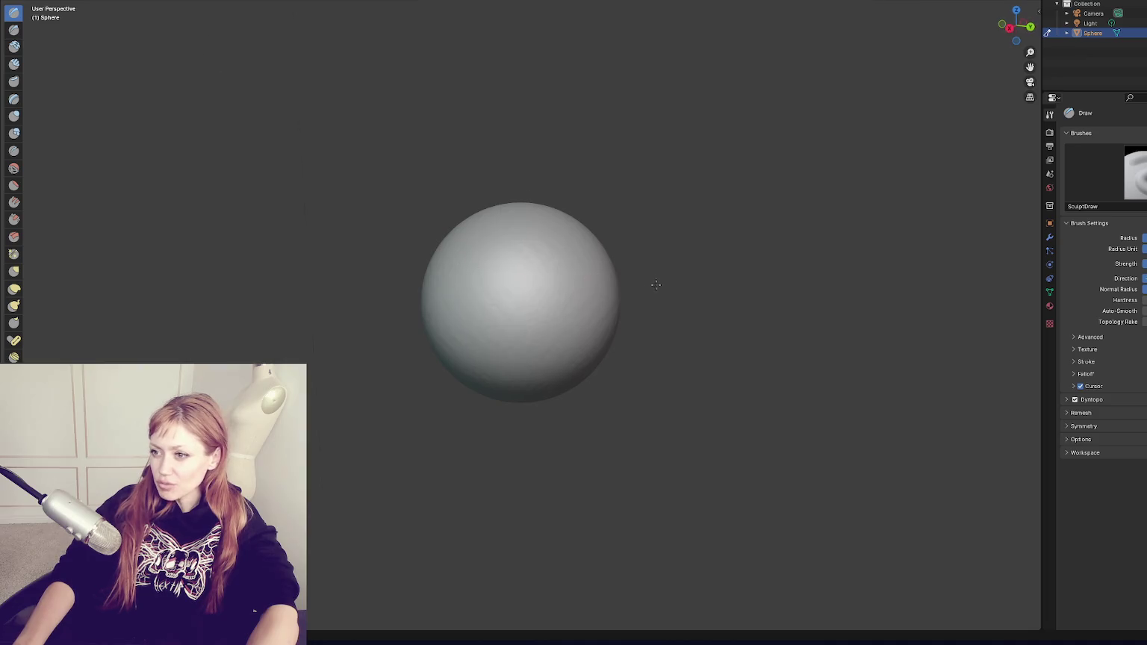
scroll(482, 241, "up", 6)
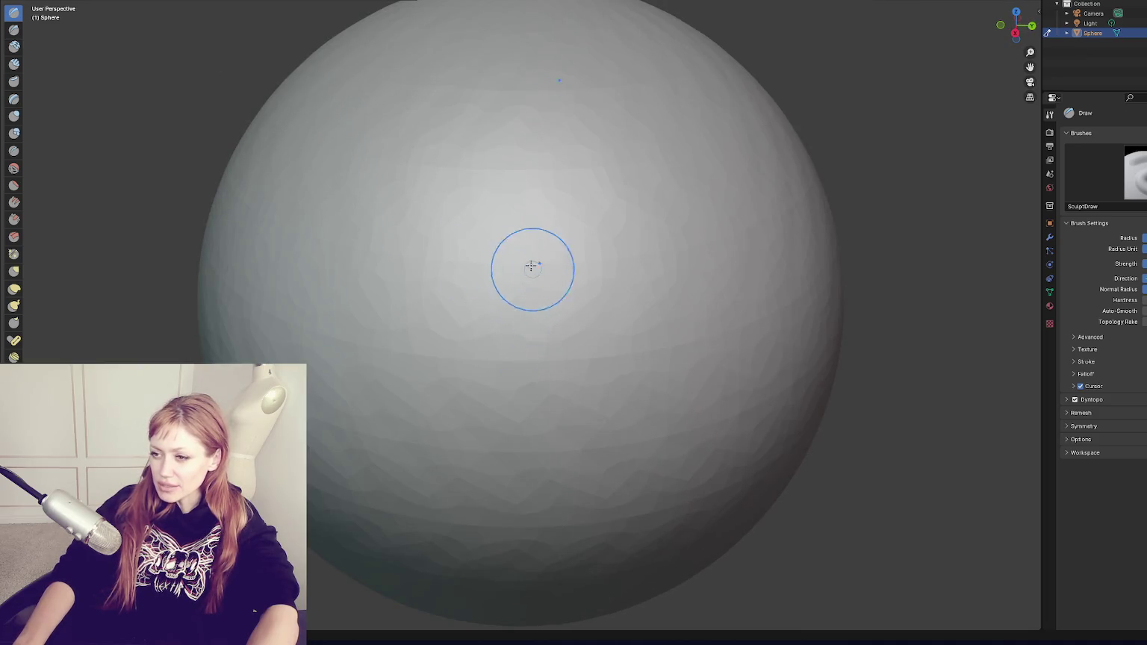
scroll(546, 314, "down", 6)
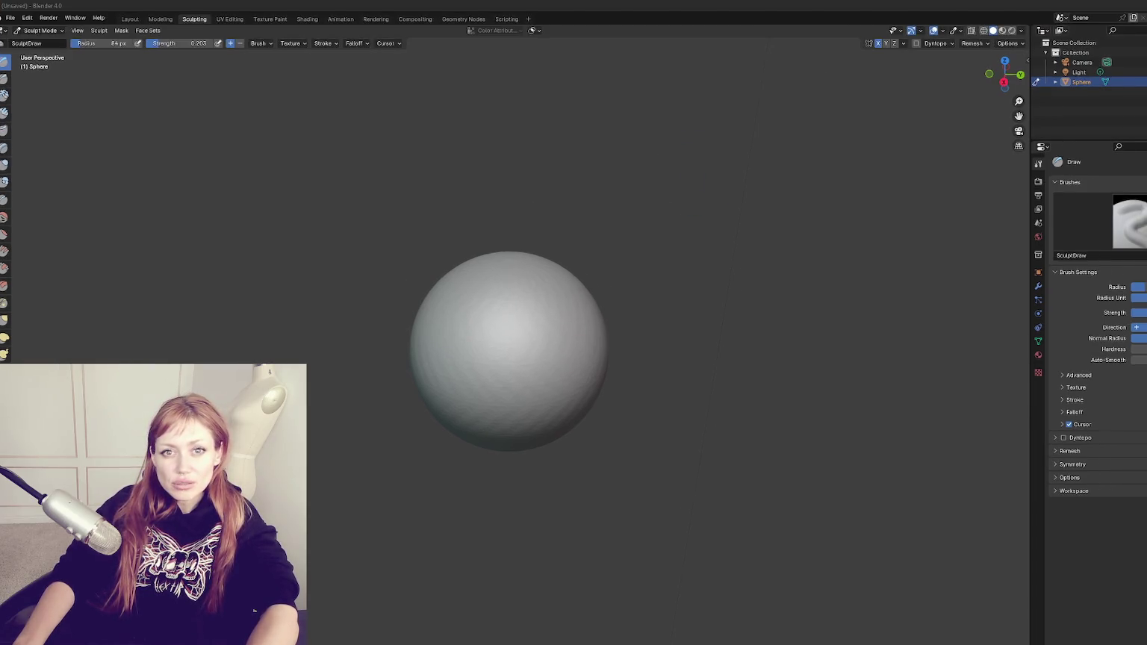
Enable Dyntopo and check its Relative Detail settings
left_click(928, 43)
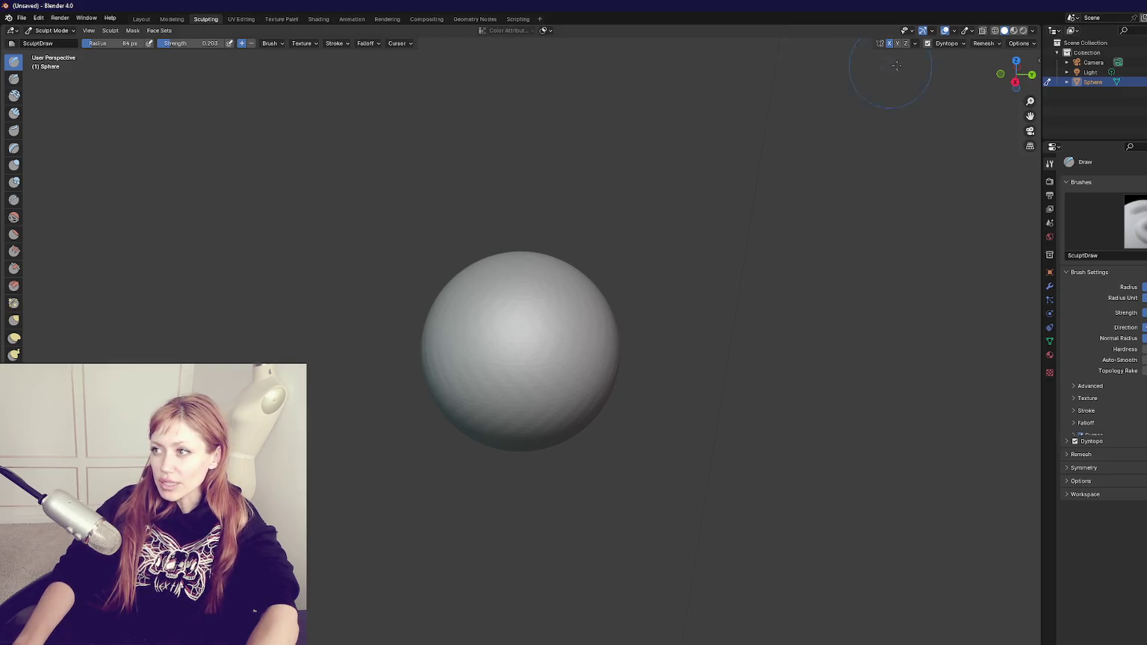
left_click(946, 43)
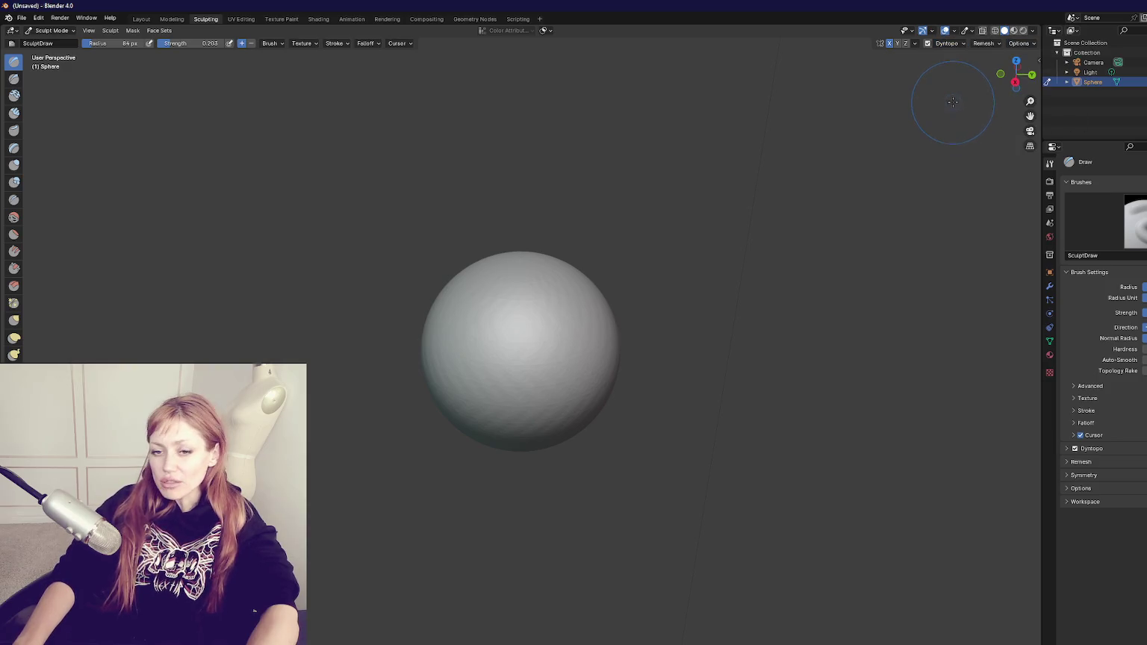
left_click(956, 45)
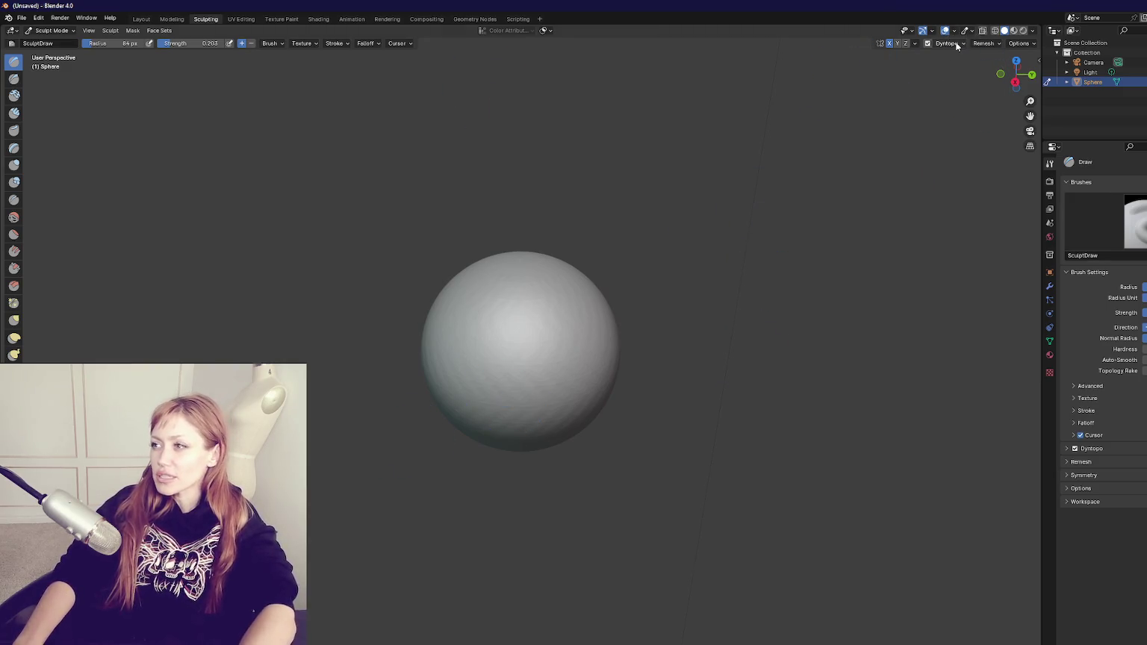
left_click(957, 45)
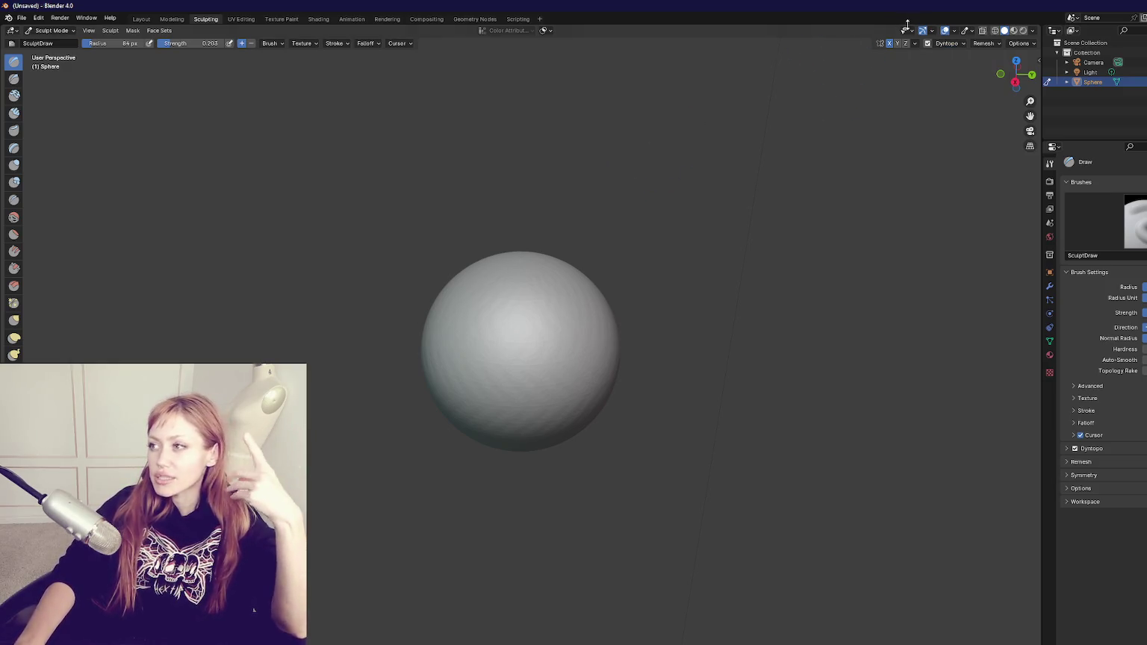
left_click(964, 44)
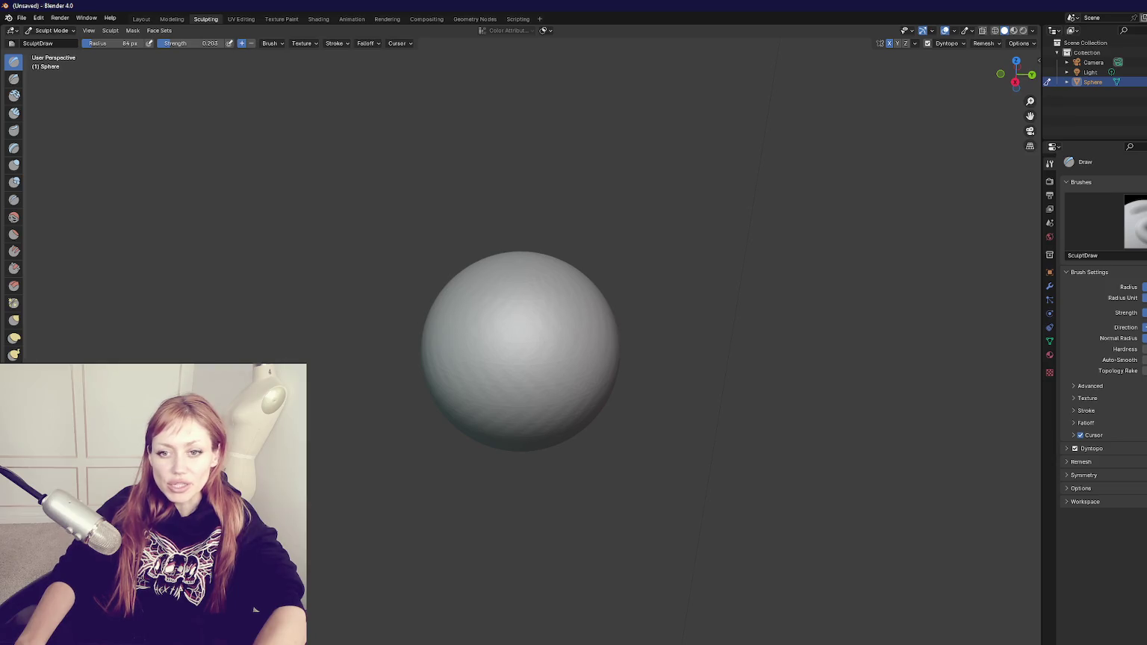
Inspect the sphere's dented side and shrink the brush radius to 62 px
mouse_move(491, 333)
left_mouse_down()
mouse_move(543, 328)
mouse_move(524, 352)
left_mouse_up()
mouse_move(499, 435)
left_mouse_down()
mouse_move(573, 476)
mouse_move(687, 430)
left_mouse_up()
left_click_drag(590, 280, 574, 254)
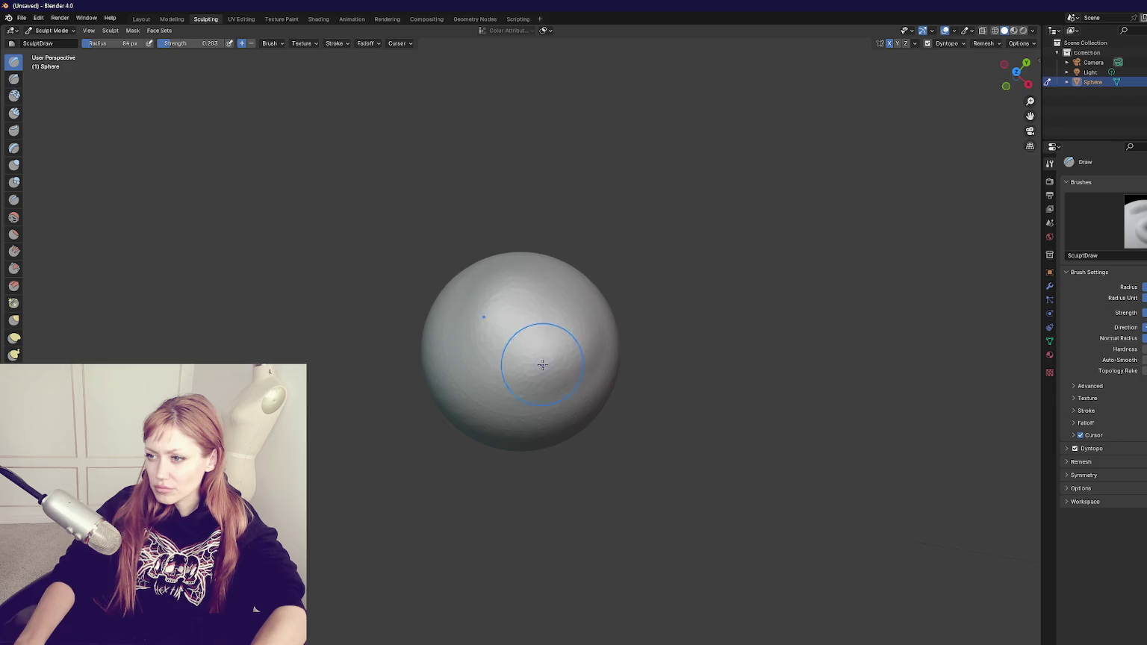
left_click_drag(543, 365, 619, 324)
mouse_move(563, 374)
left_mouse_down()
mouse_move(583, 359)
mouse_move(527, 366)
left_mouse_up()
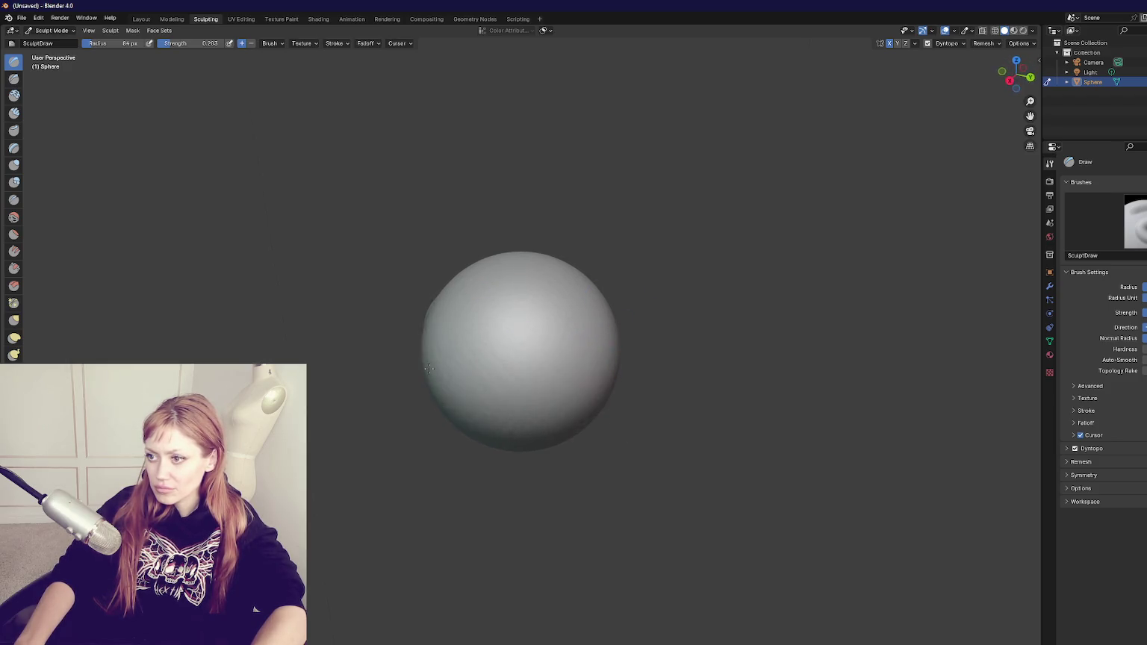
key("f")
left_click(530, 420)
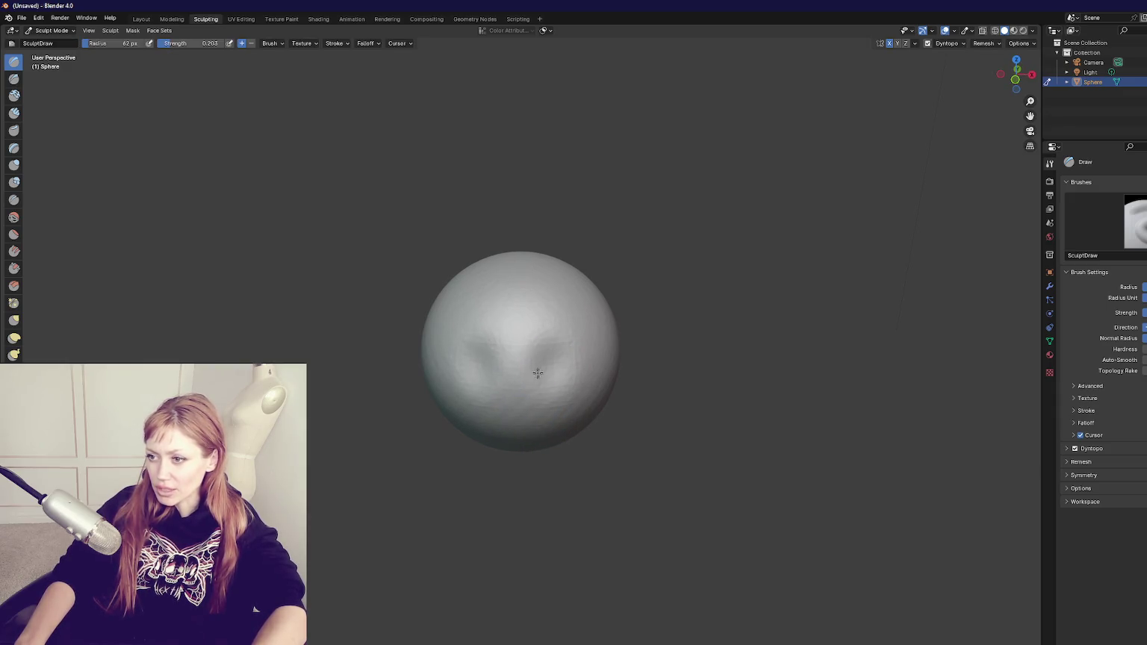
left_click_drag(574, 369, 530, 371)
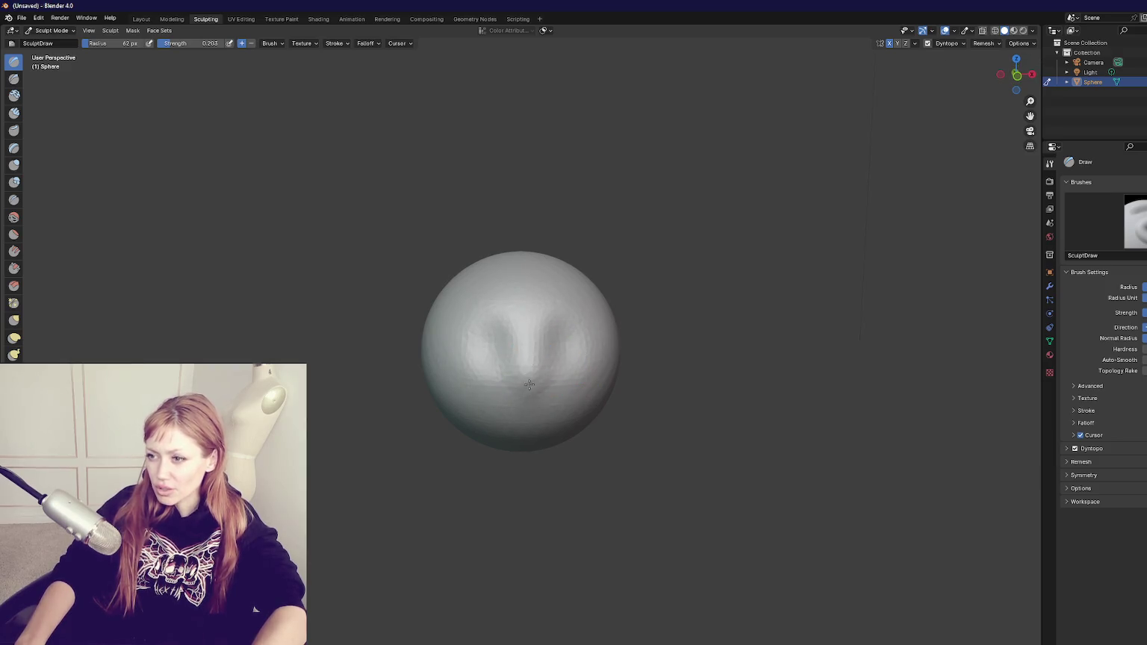
mouse_move(556, 418)
left_mouse_down()
mouse_move(467, 415)
mouse_move(427, 446)
left_mouse_up()
With the Grab brush at 101 px, pull the sphere's bottom down into a stem
key("g")
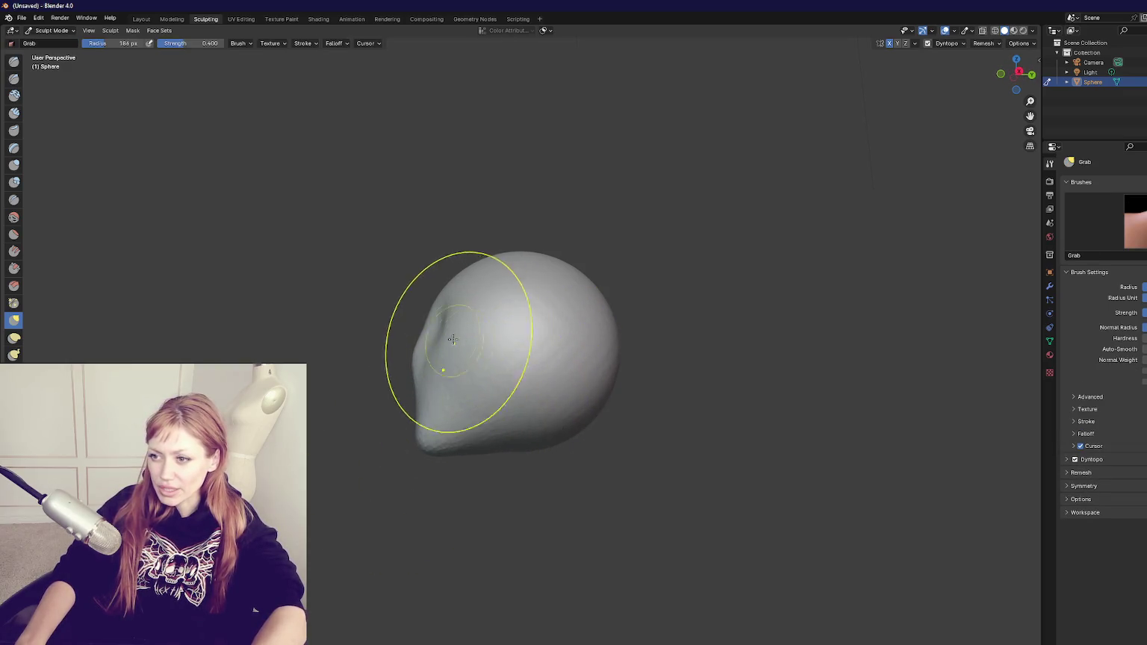
mouse_move(444, 407)
left_mouse_down()
mouse_move(489, 443)
mouse_move(510, 377)
mouse_move(630, 353)
mouse_move(570, 354)
left_mouse_up()
mouse_move(533, 423)
left_mouse_down()
mouse_move(523, 426)
mouse_move(540, 410)
left_mouse_up()
key("f")
left_click(494, 442)
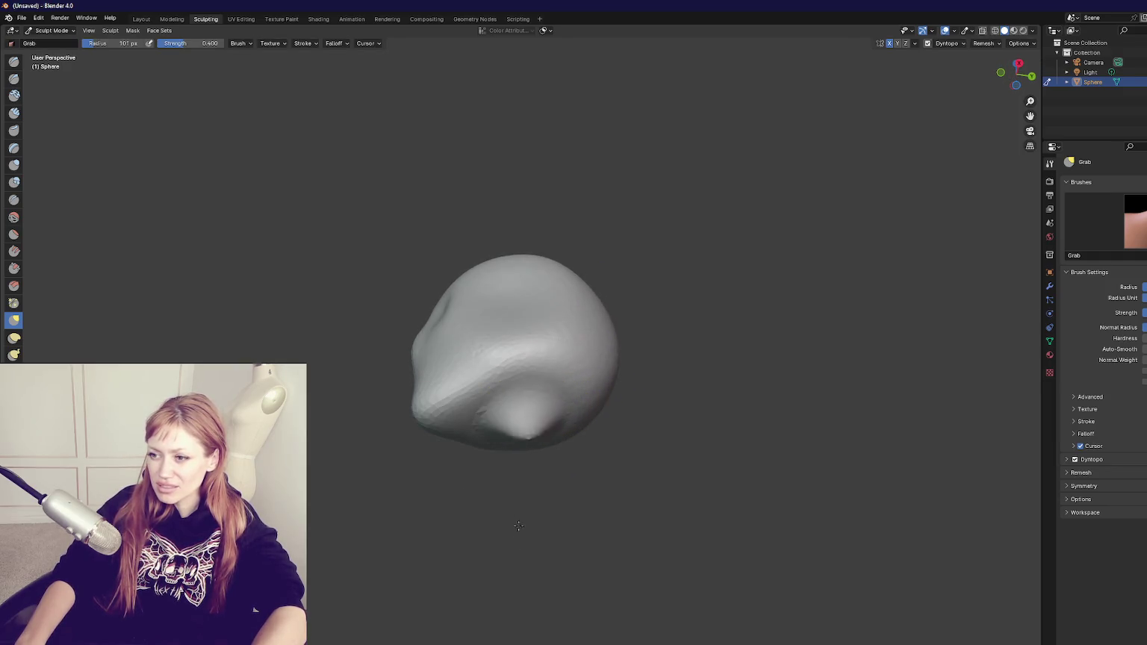
left_click_drag(539, 469, 551, 489)
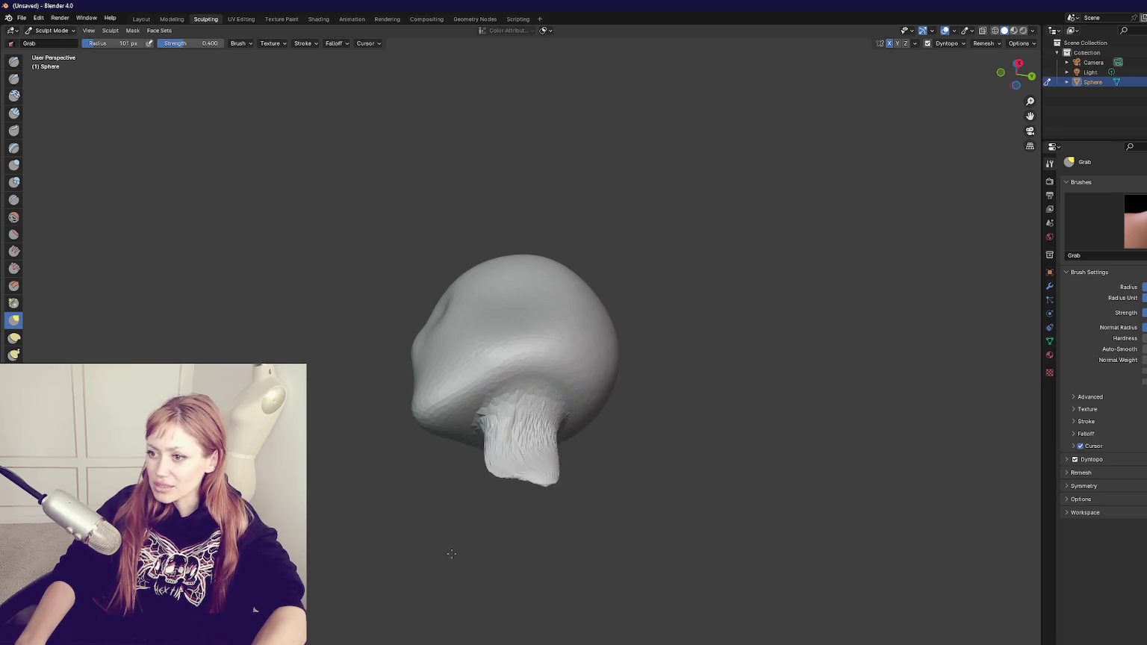
scroll(523, 515, "up", 6)
scroll(546, 456, "down", 5)
scroll(542, 411, "up", 1)
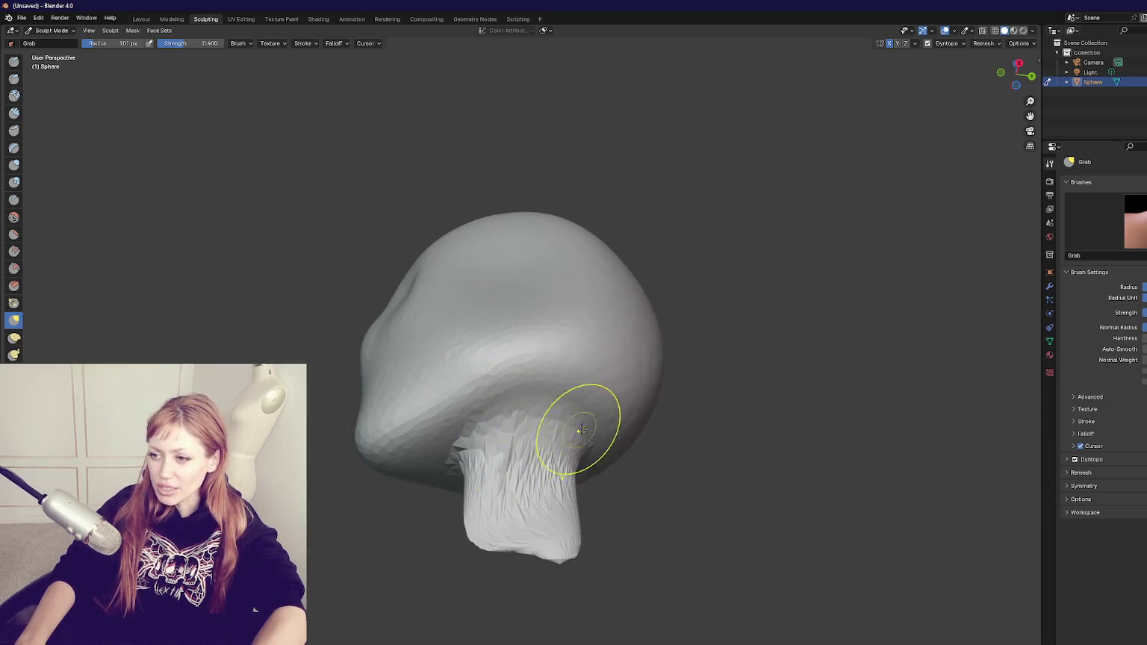
key("x")
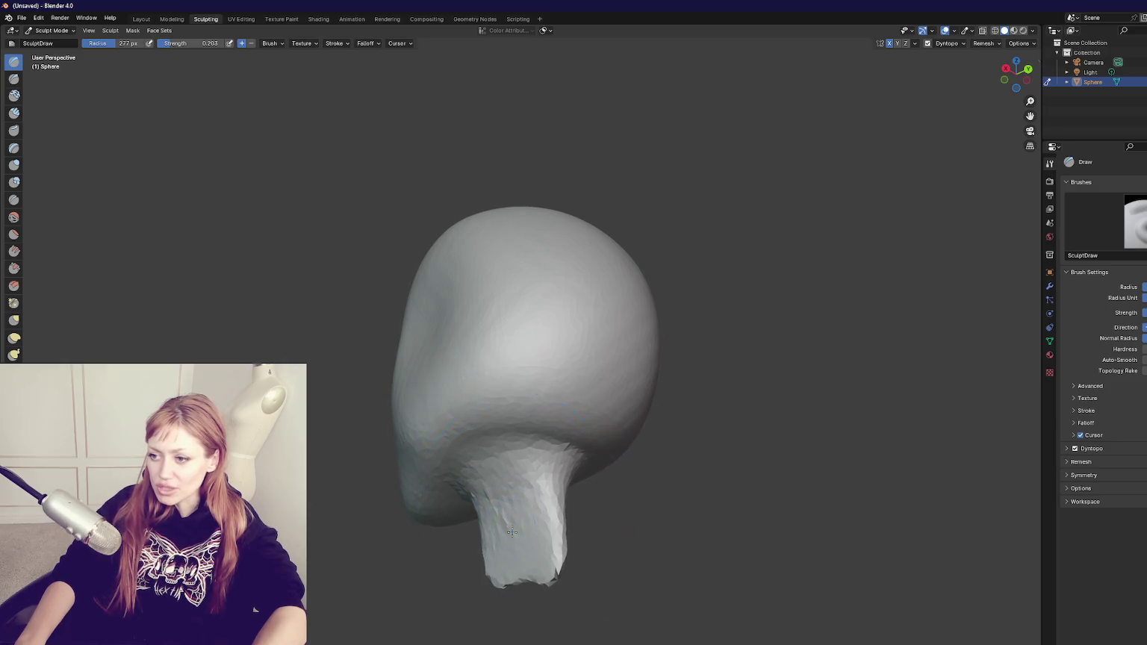
Reshape the cap, head and chin with the Grab brush at 175, 221, 158 and 77 px
left_click_drag(461, 499, 660, 535)
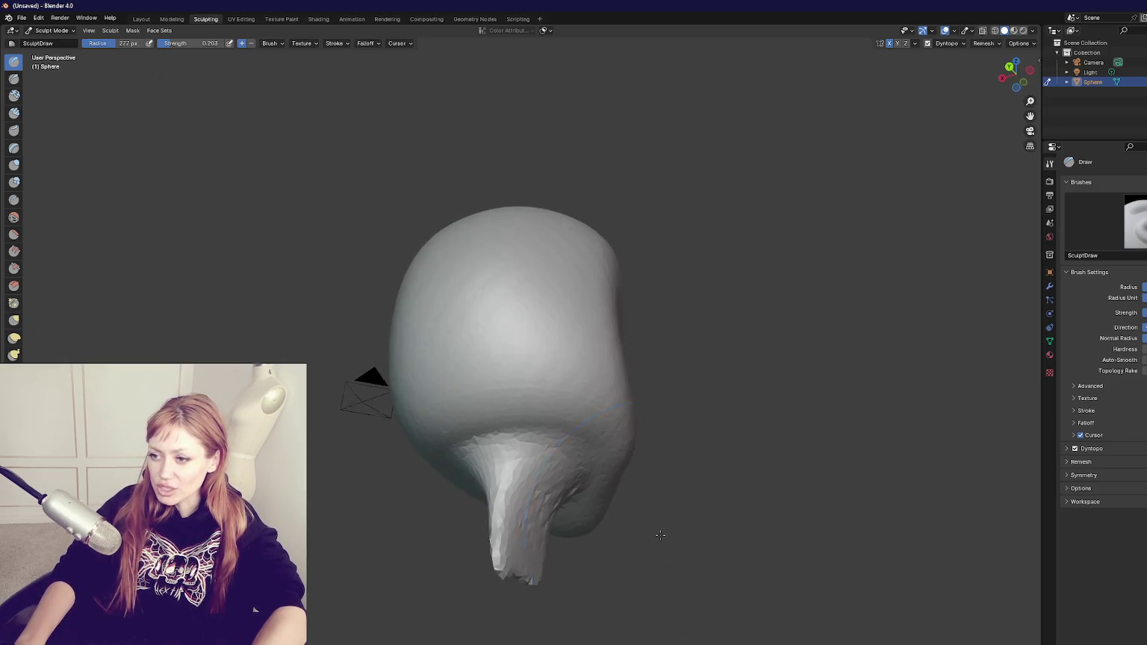
key("g")
mouse_move(474, 543)
left_mouse_down()
mouse_move(523, 549)
mouse_move(474, 551)
left_mouse_up()
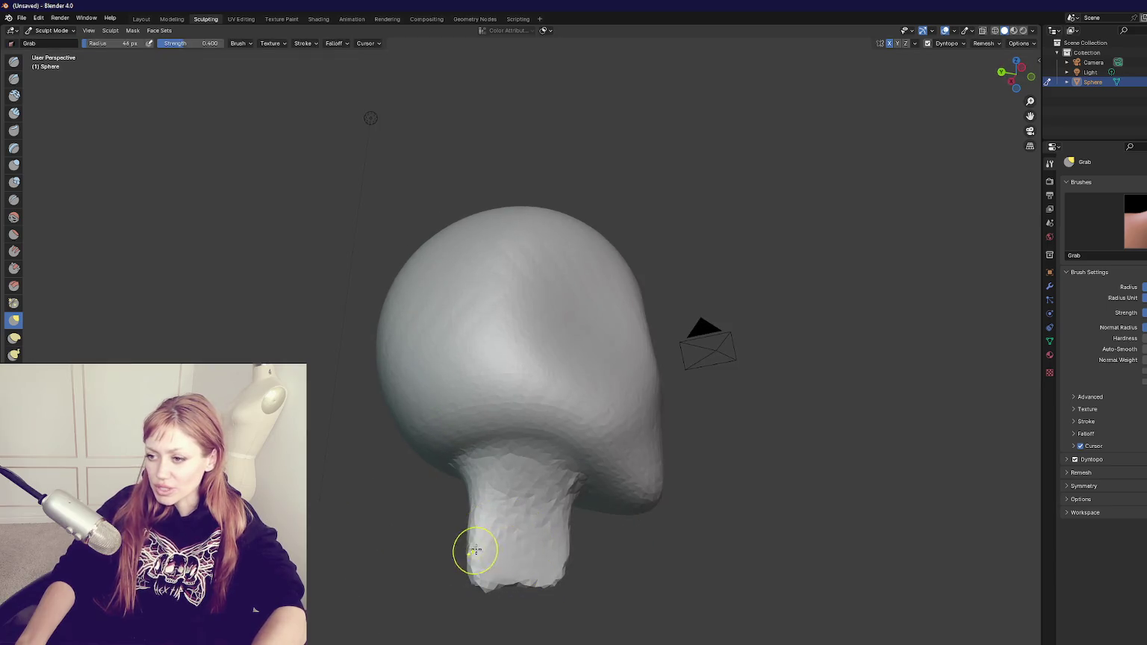
key("f")
mouse_move(551, 543)
left_mouse_down()
mouse_move(478, 522)
mouse_move(569, 513)
left_mouse_up()
left_click(478, 523)
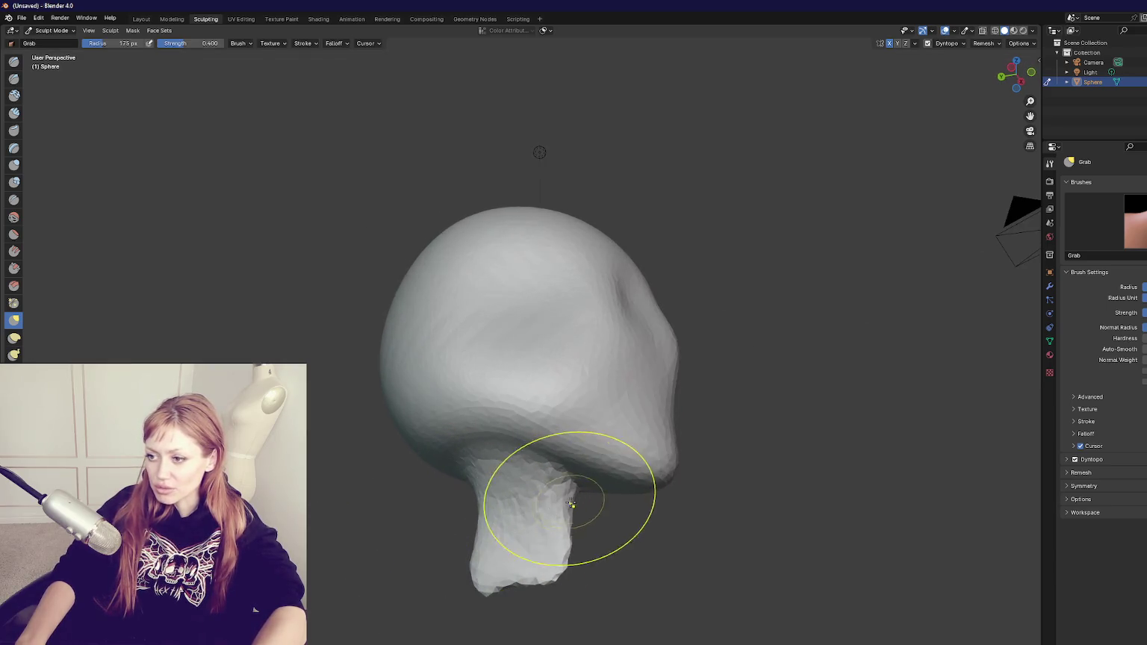
mouse_move(504, 463)
left_mouse_down()
mouse_move(525, 474)
mouse_move(449, 348)
left_mouse_up()
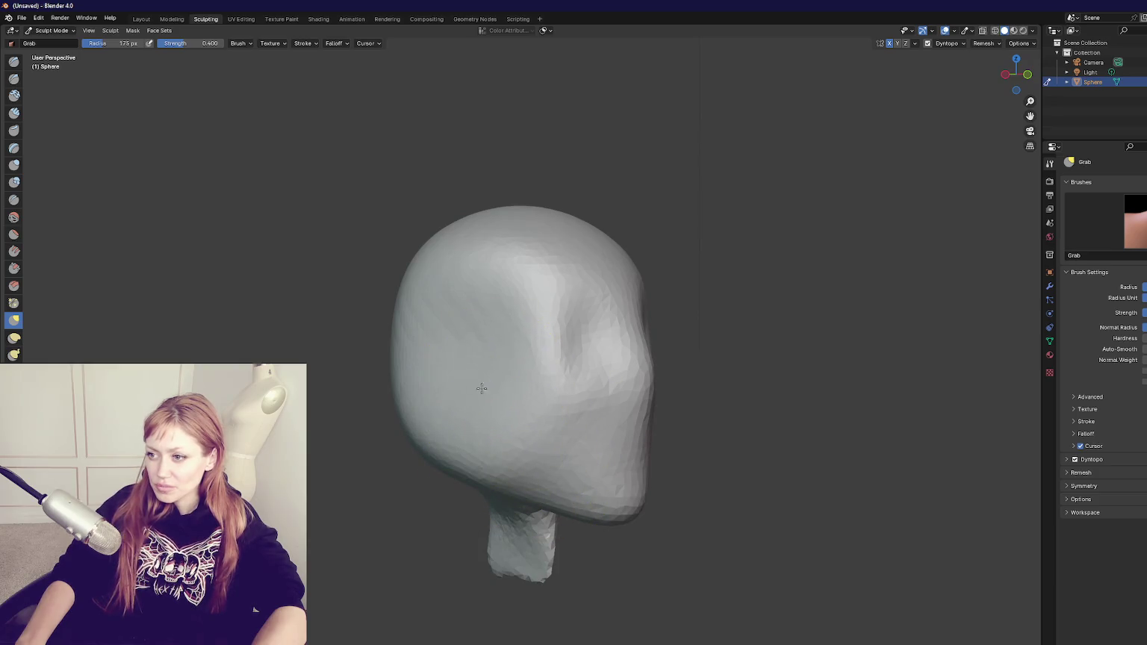
key("f")
left_click(456, 391)
scroll(456, 391, "down", 5)
key("f")
left_click(555, 361)
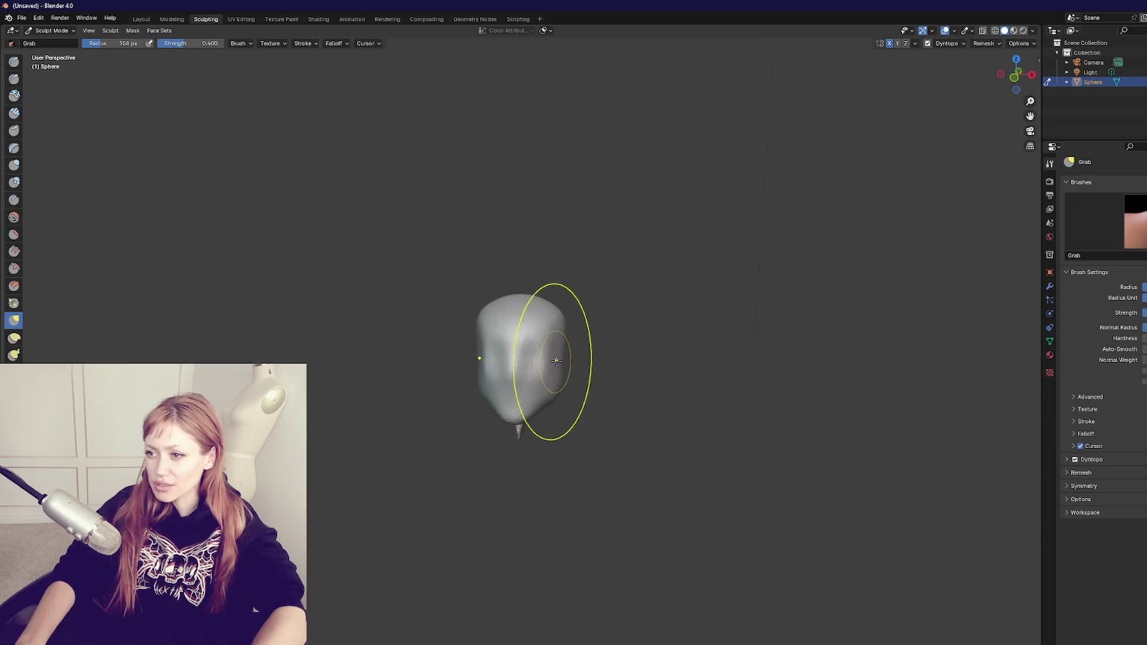
left_click_drag(533, 351, 557, 320)
key("f")
left_click(535, 402)
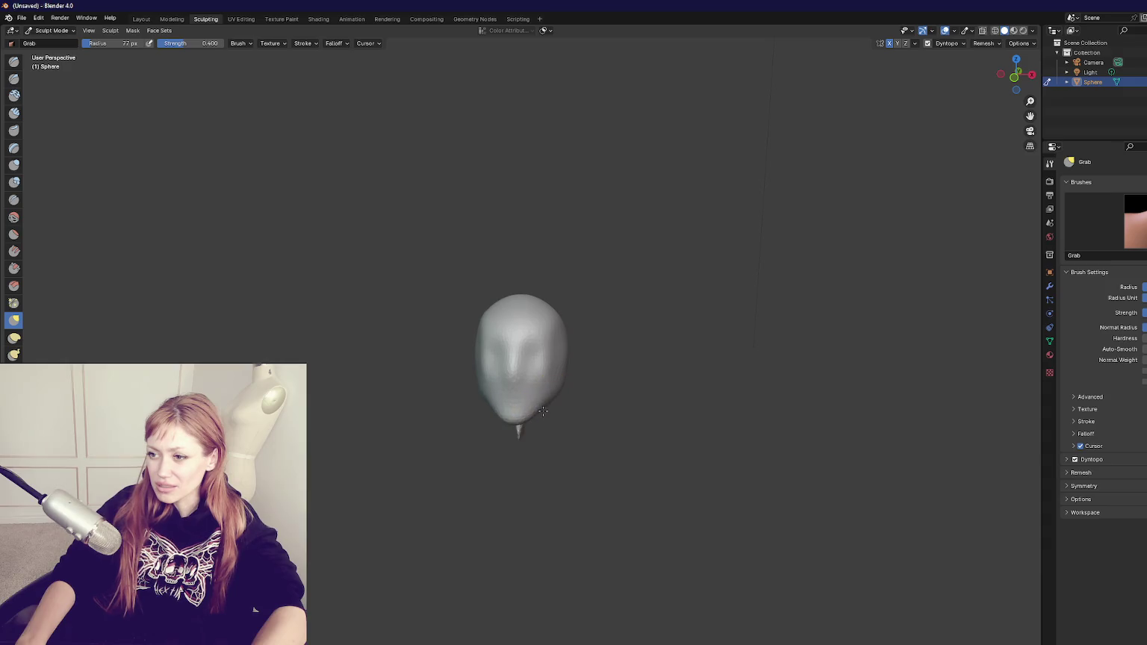
left_click_drag(512, 424, 530, 419)
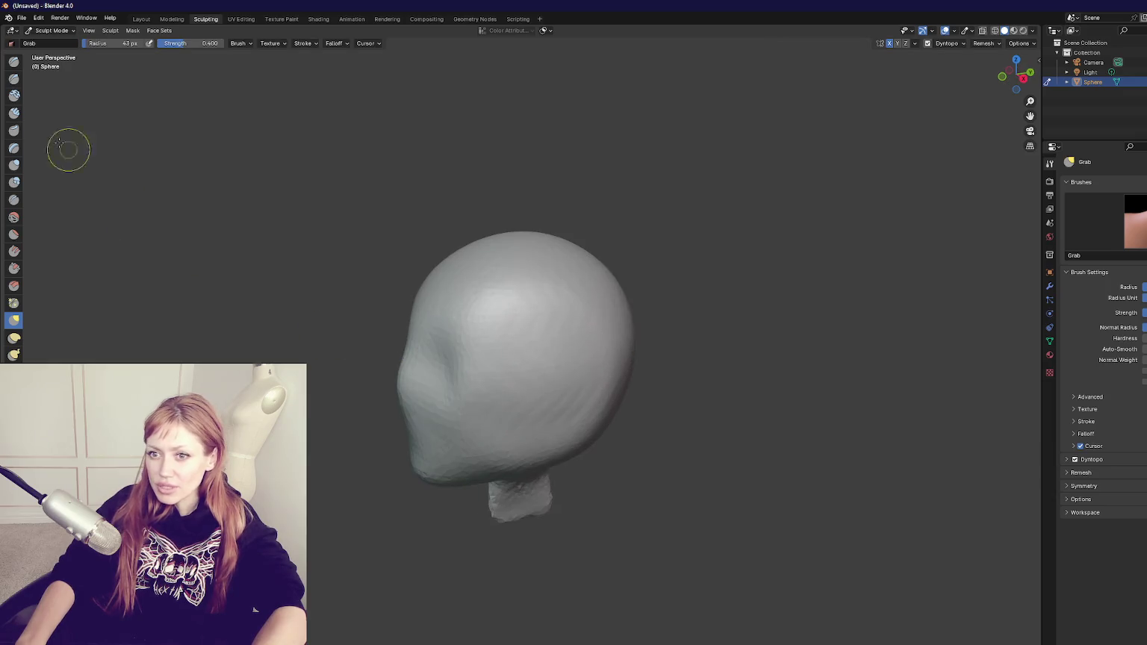
Sculpt an ear using Clay Strips, Crease and a 178 px Grab brush
left_click(14, 113)
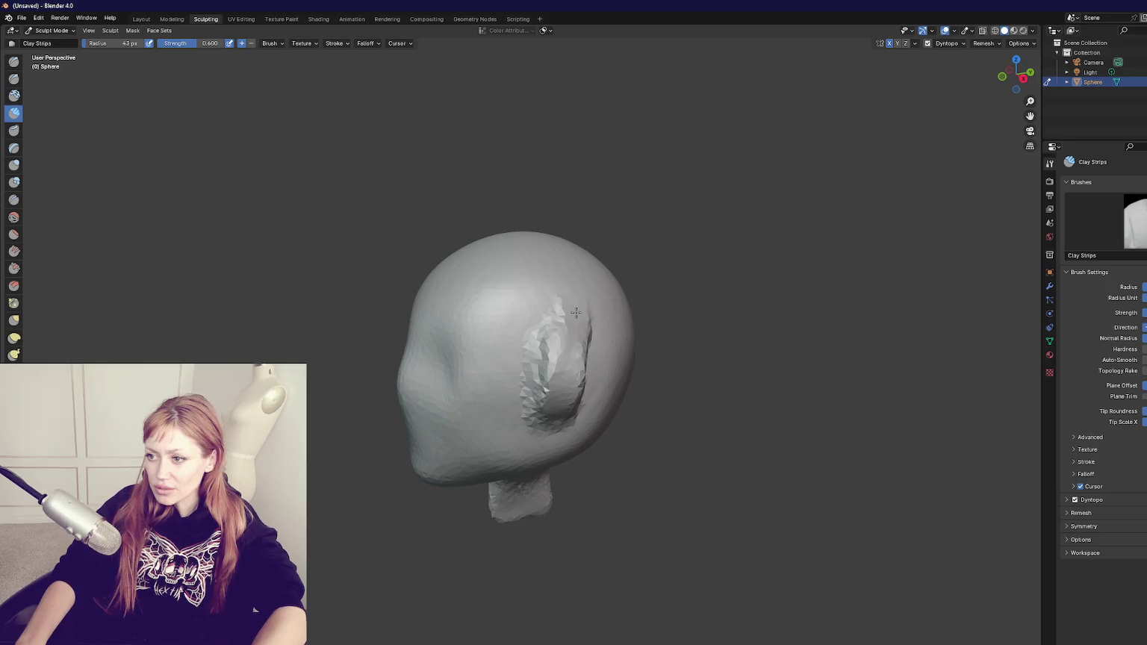
left_click_drag(572, 348, 556, 270)
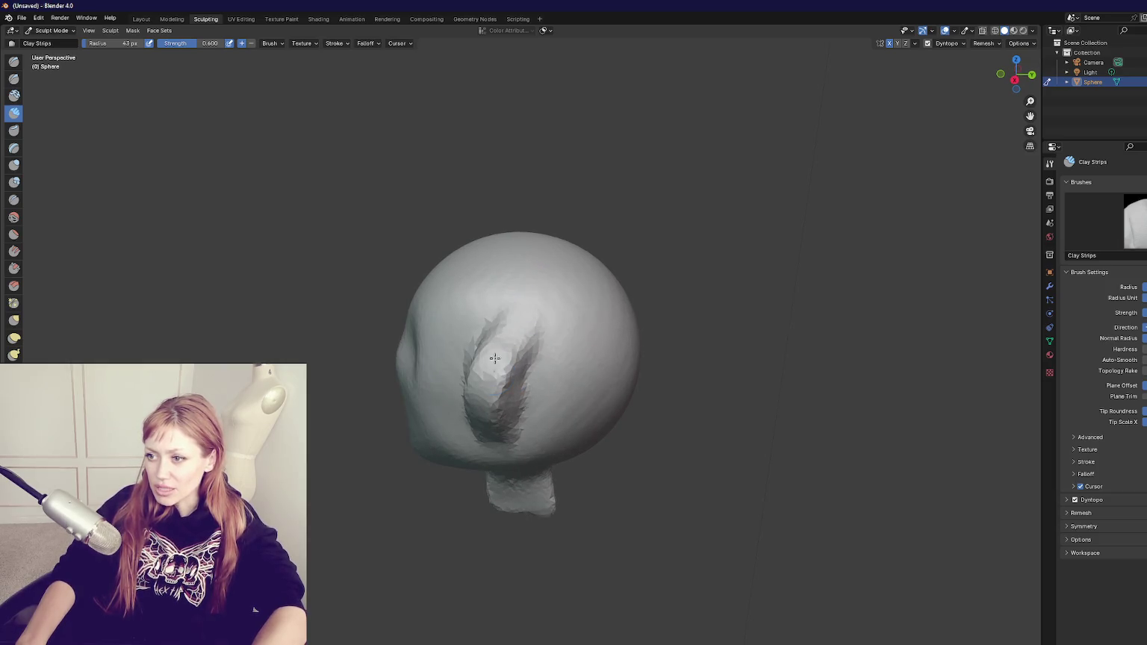
key("shift+c")
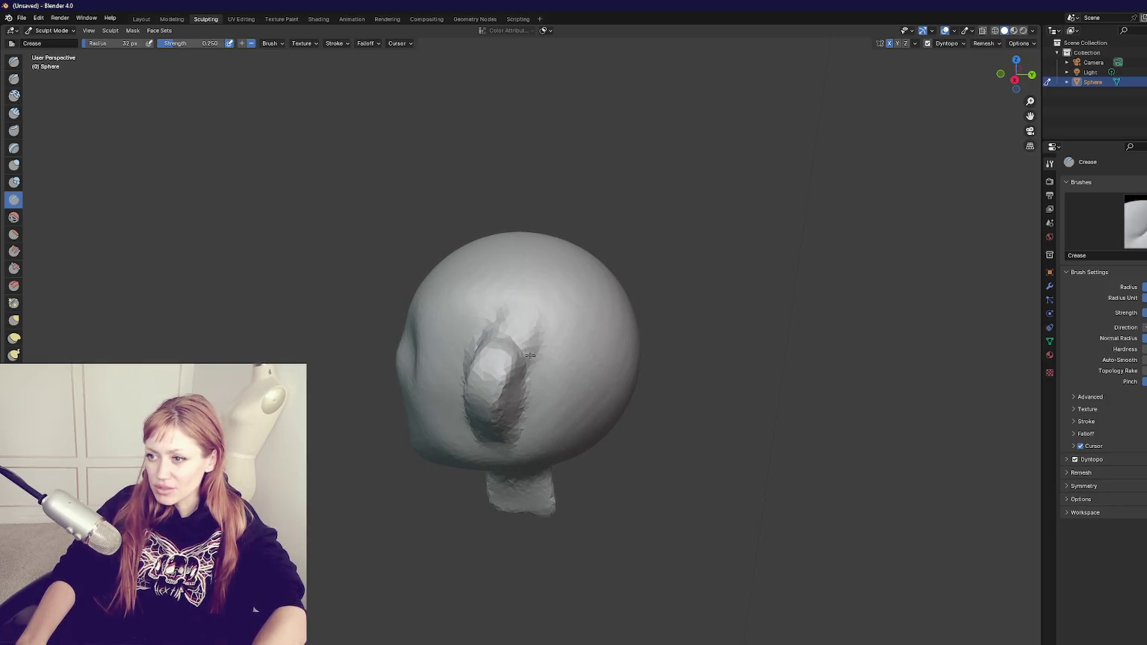
left_click_drag(567, 390, 533, 413)
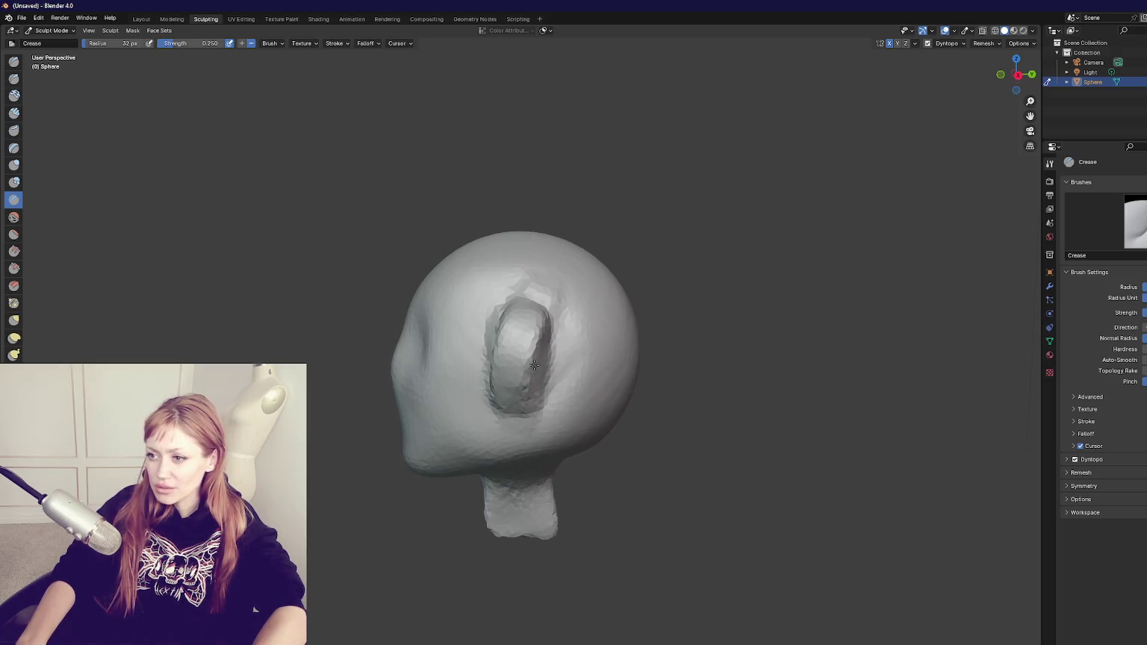
key("g")
key("f")
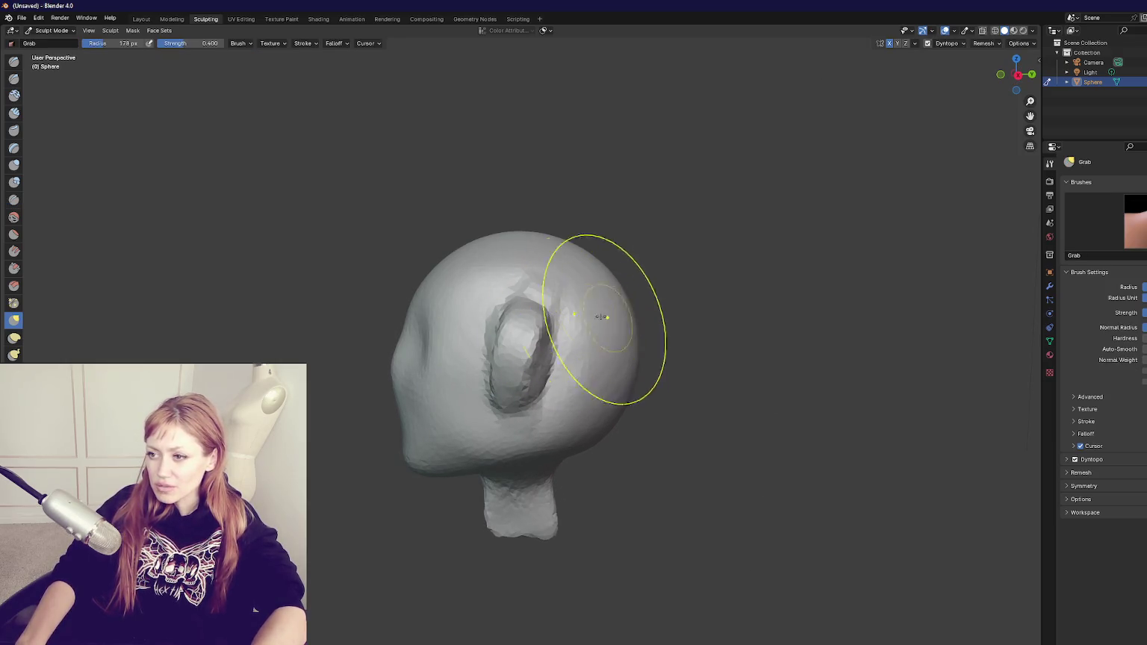
left_click(531, 311)
mouse_move(492, 379)
left_mouse_down()
mouse_move(523, 328)
mouse_move(527, 383)
mouse_move(582, 343)
mouse_move(614, 295)
left_mouse_up()
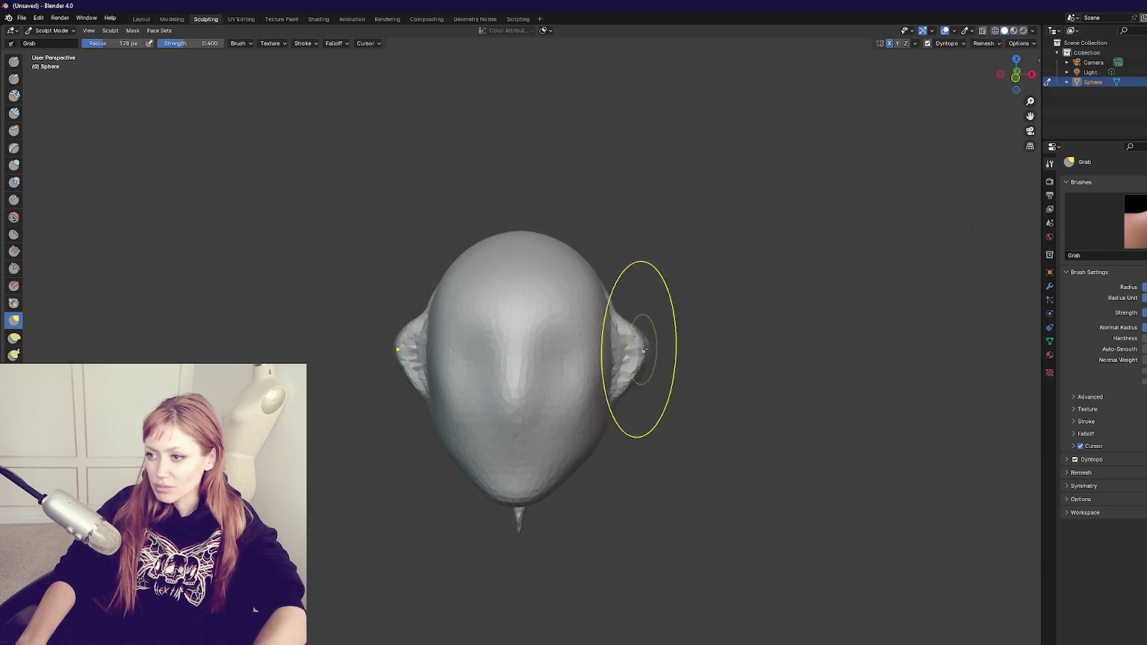
left_click_drag(642, 351, 747, 366)
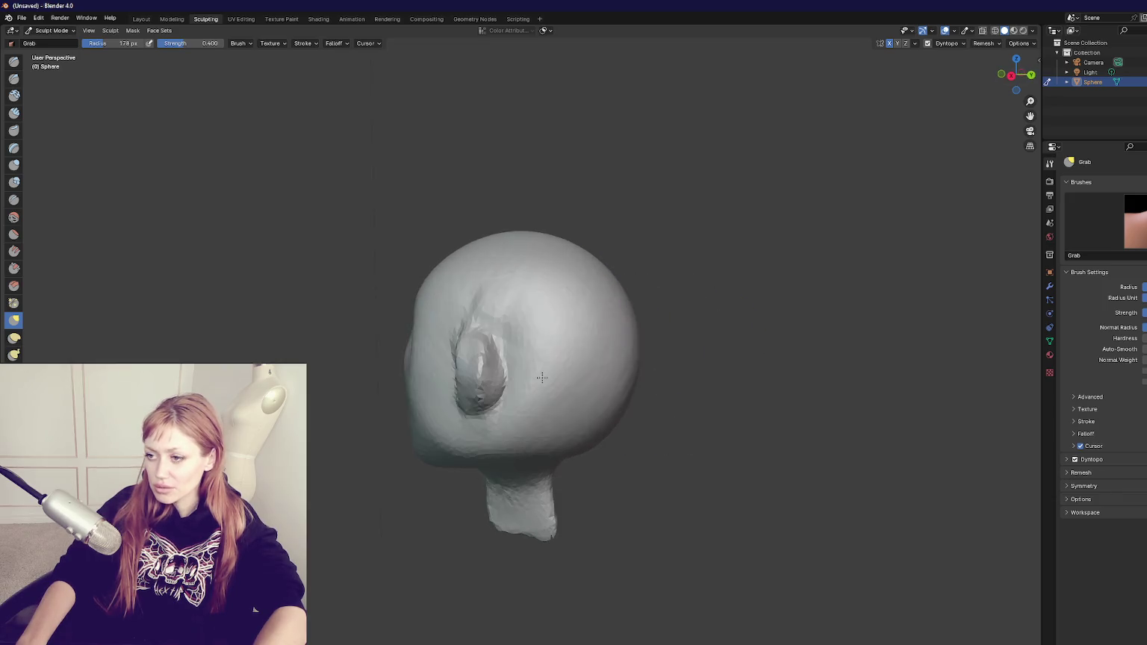
left_click(504, 361)
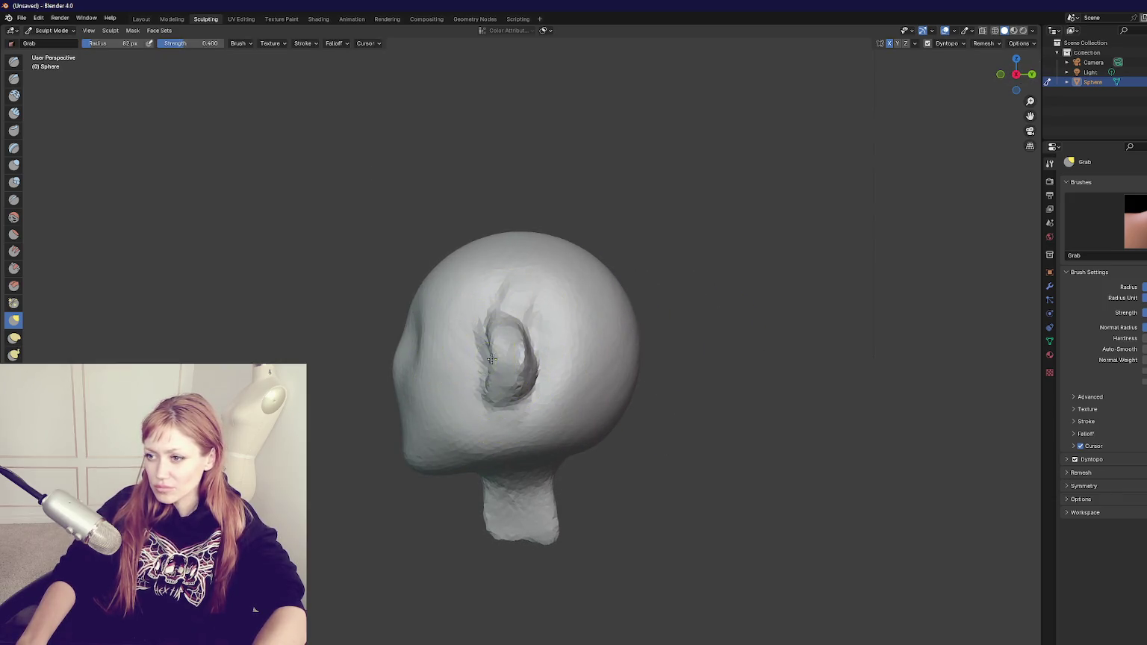
left_click_drag(503, 362, 487, 359)
Pull a nose out of the face with a 115 px Grab brush
key("f")
left_click(521, 328)
key("f")
left_click(388, 373)
left_click_drag(397, 371, 322, 383)
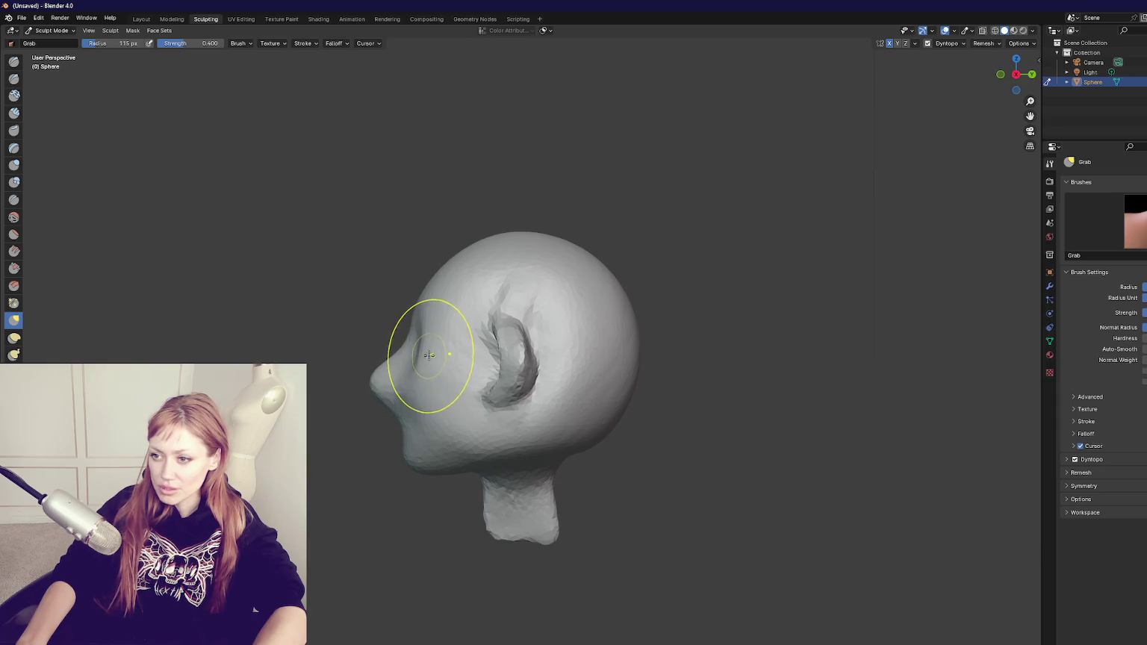
key("f")
left_click(461, 358)
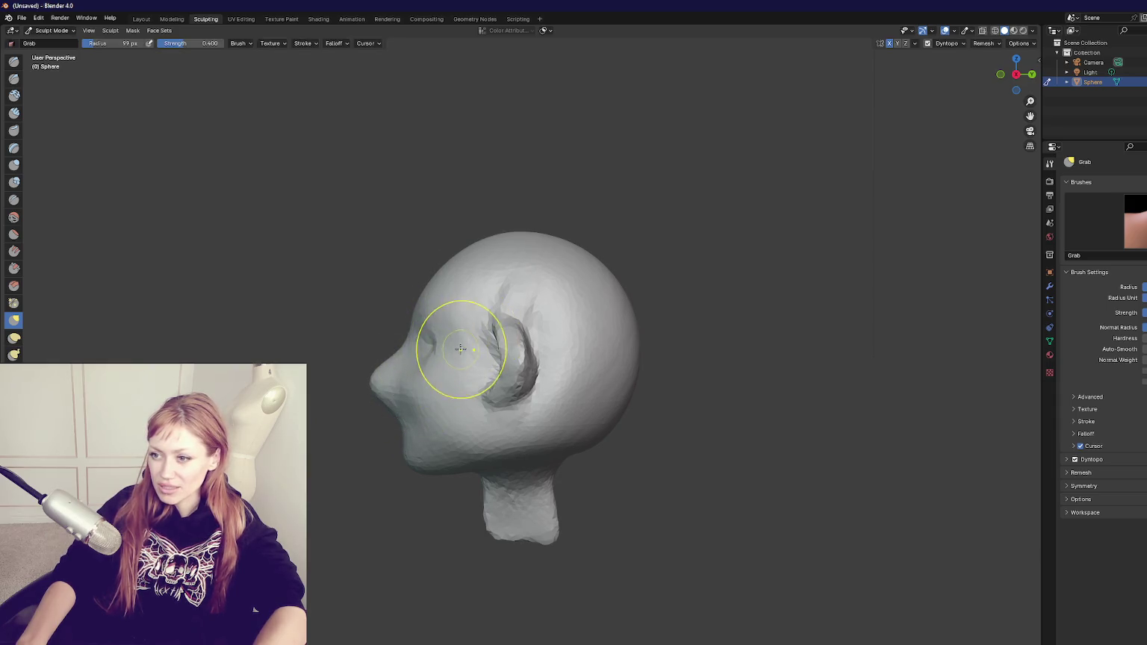
key("f")
left_click(616, 370)
Round the chin into a bulb and lengthen the neck base, then quit Blender
mouse_move(568, 493)
left_mouse_down()
mouse_move(539, 457)
mouse_move(523, 552)
left_mouse_up()
mouse_move(1002, 555)
left_mouse_down()
mouse_move(609, 518)
mouse_move(478, 549)
mouse_move(509, 548)
mouse_move(485, 556)
left_mouse_up()
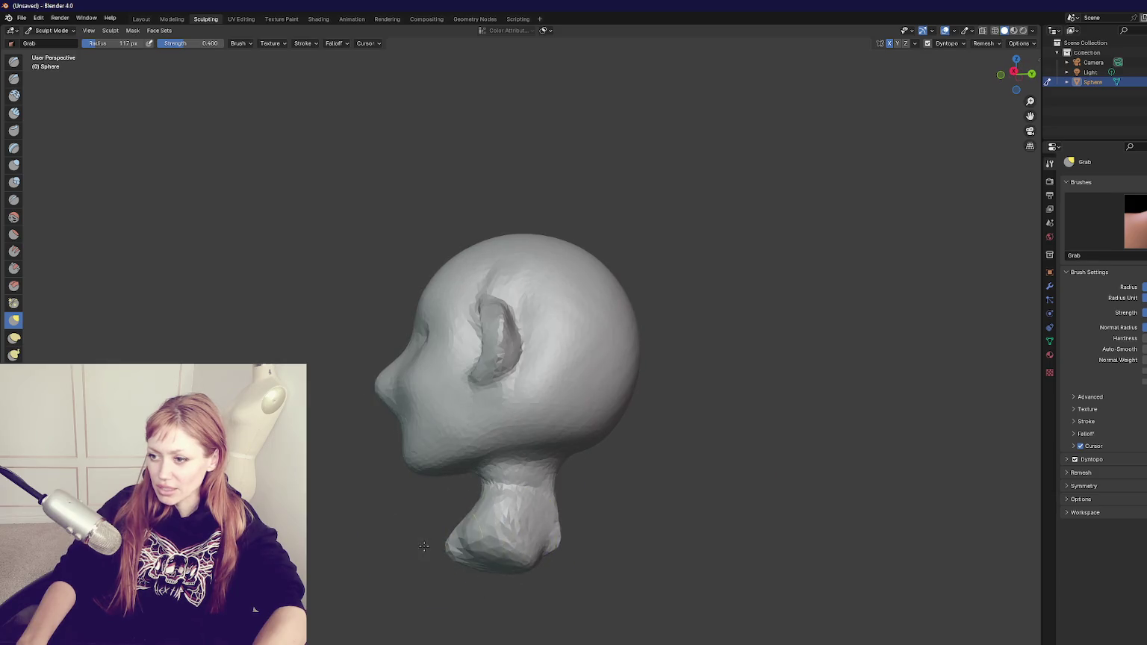
left_click_drag(566, 551, 577, 539)
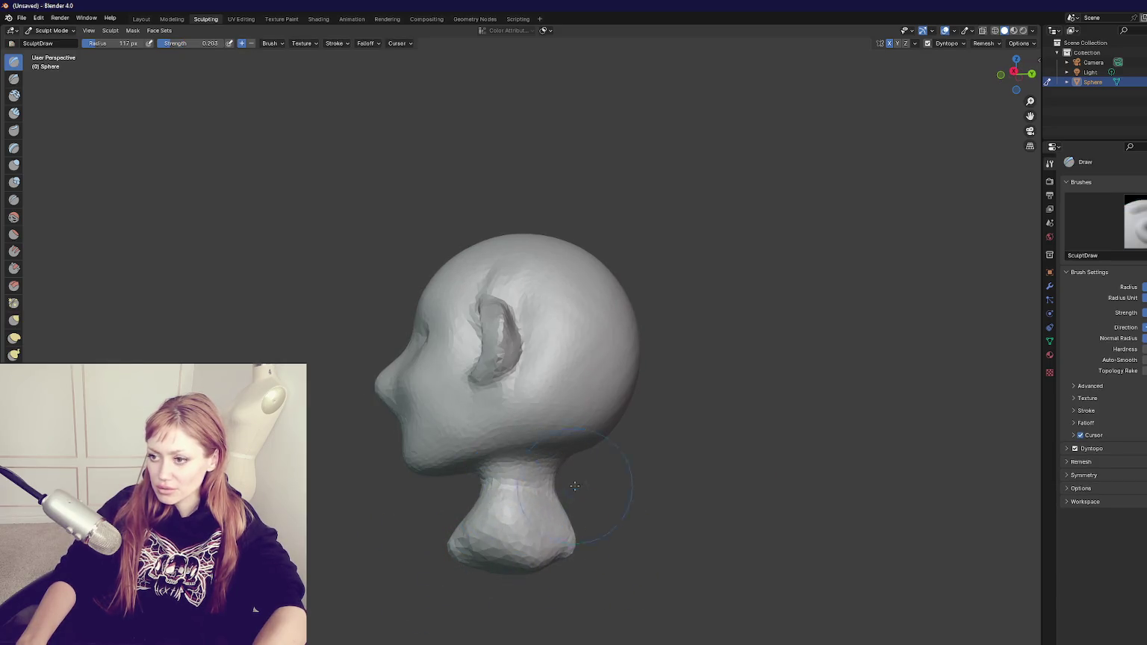
left_click_drag(481, 511, 509, 502)
key("f")
left_click(518, 372)
left_click(530, 343)
mouse_move(515, 356)
left_mouse_down()
mouse_move(653, 358)
mouse_move(699, 400)
left_mouse_up()
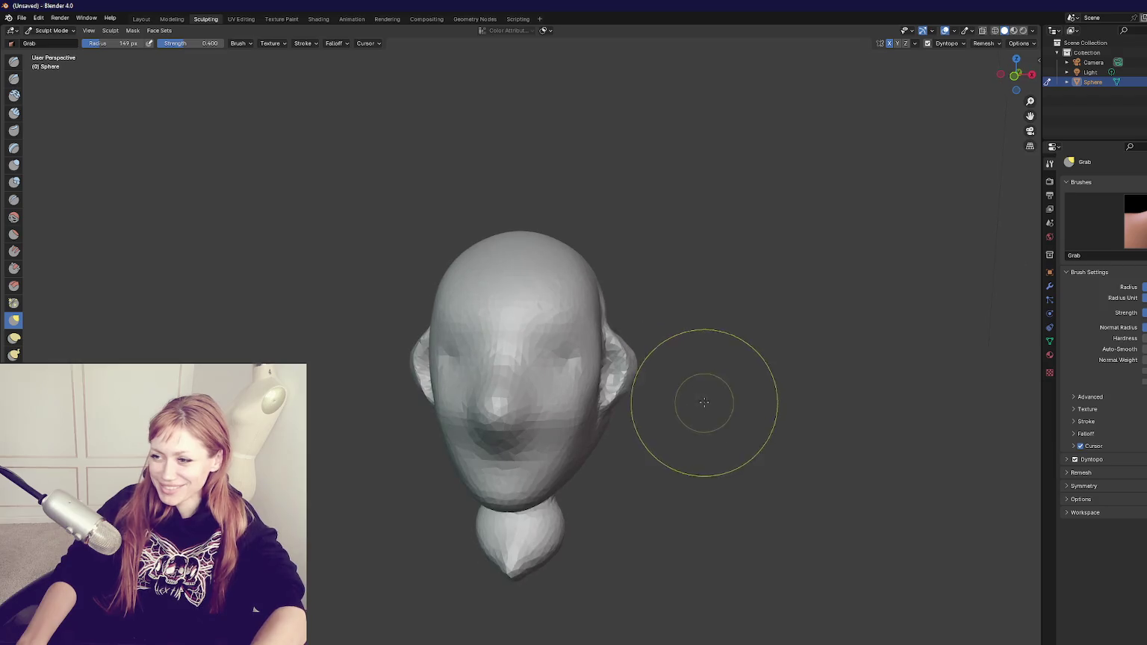
scroll(673, 396, "down", 5)
key("ctrl+q")
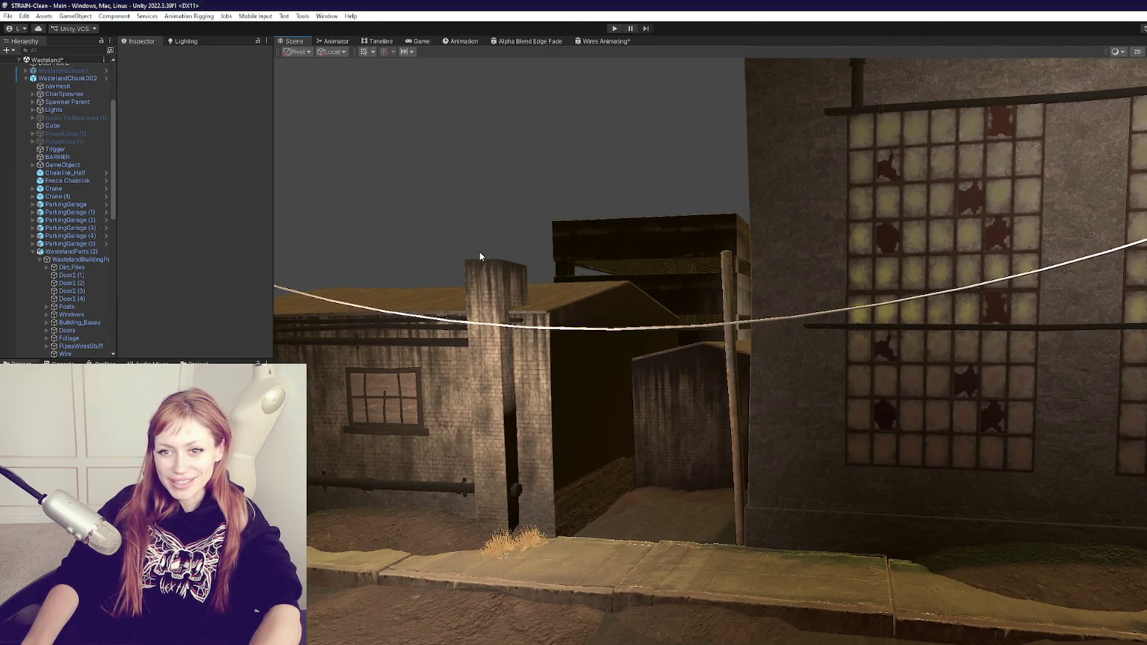
Move the scene camera closer to the alley, then bring up the Wires Animating shader graph
mouse_move(479, 251)
left_mouse_down()
mouse_move(512, 251)
mouse_move(535, 305)
left_mouse_up()
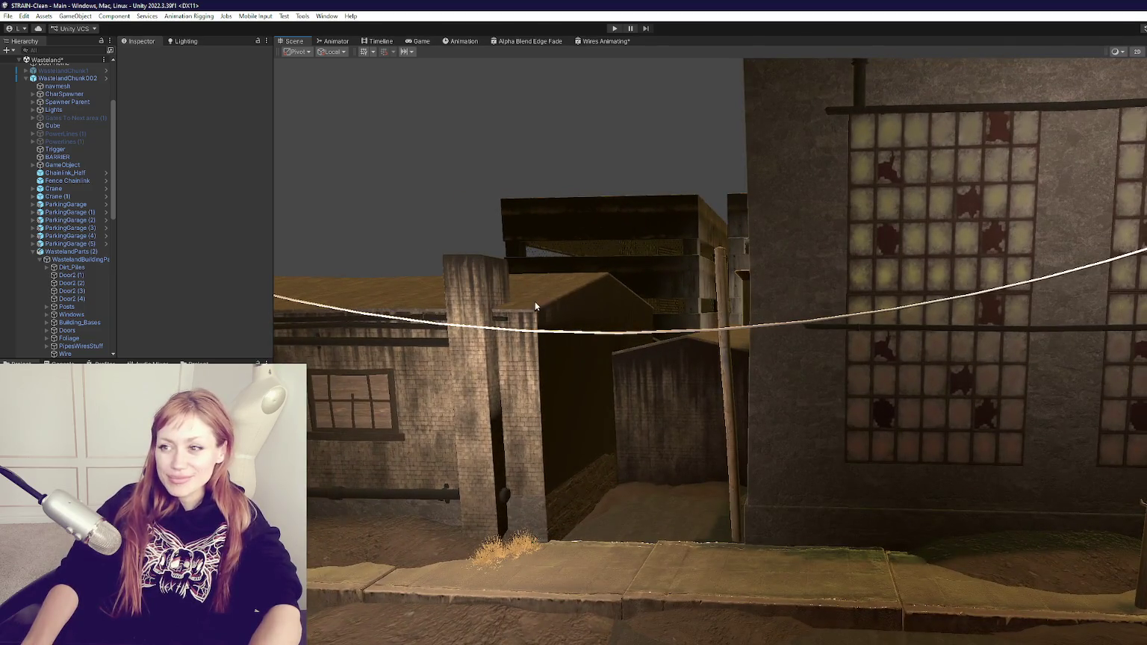
left_click(611, 41)
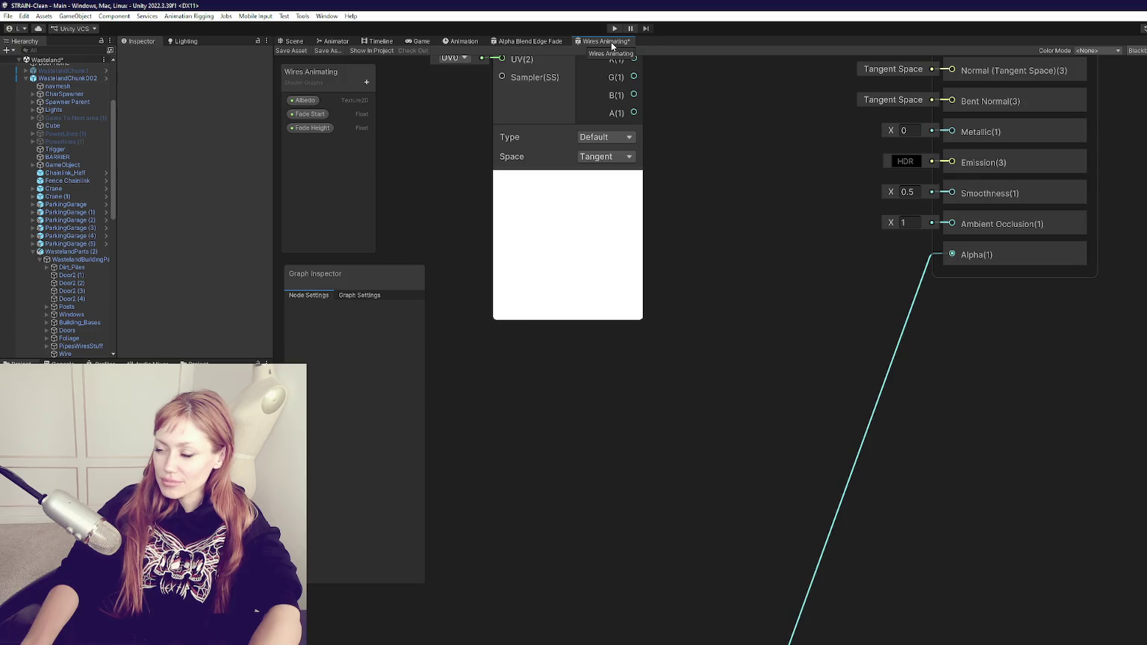
Delete the bottom group of nodes and the Fade Height and Fade Start properties
key("a")
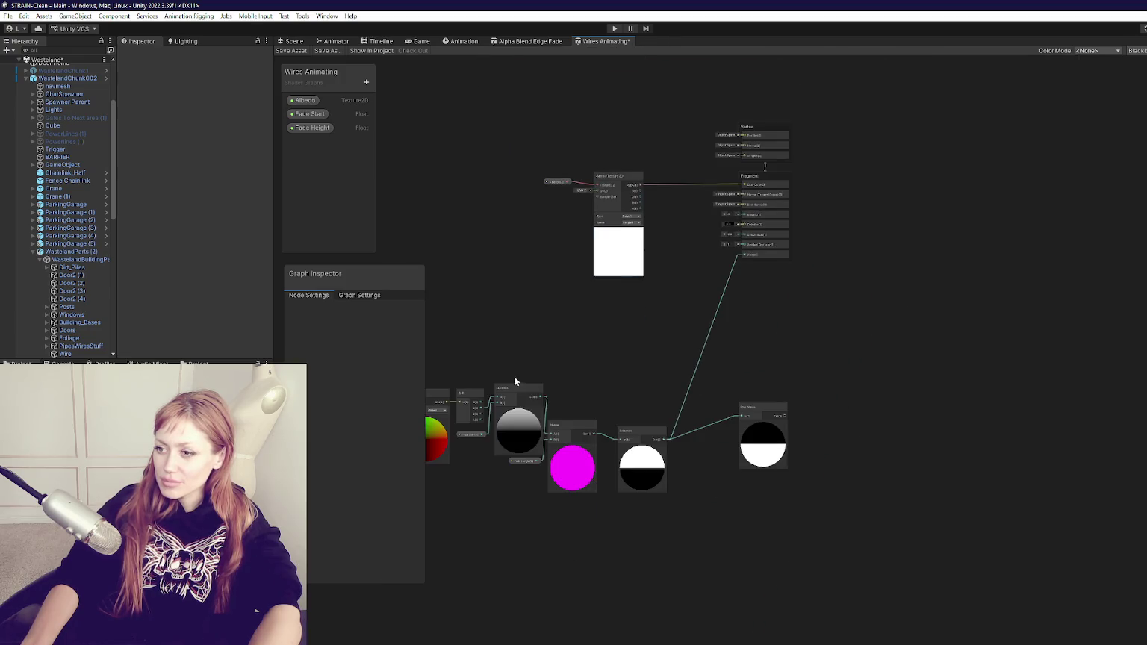
mouse_move(776, 352)
left_mouse_down()
mouse_move(1027, 374)
mouse_move(555, 497)
left_mouse_up()
key("Delete")
left_click(310, 128)
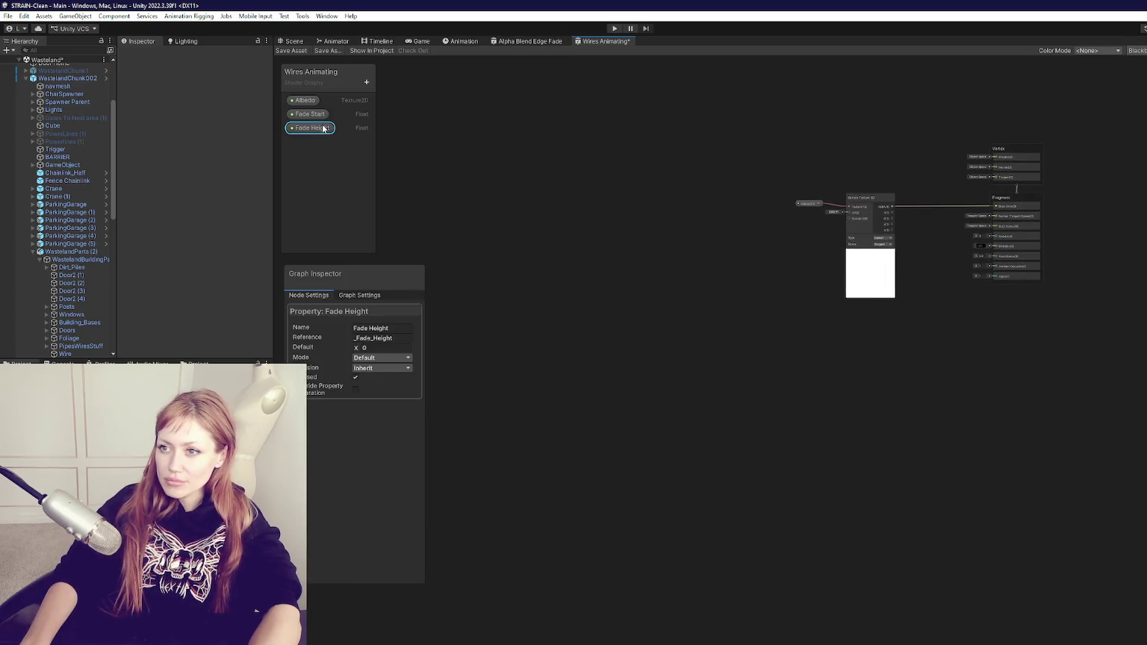
key("Delete")
left_click(308, 114)
key("Delete")
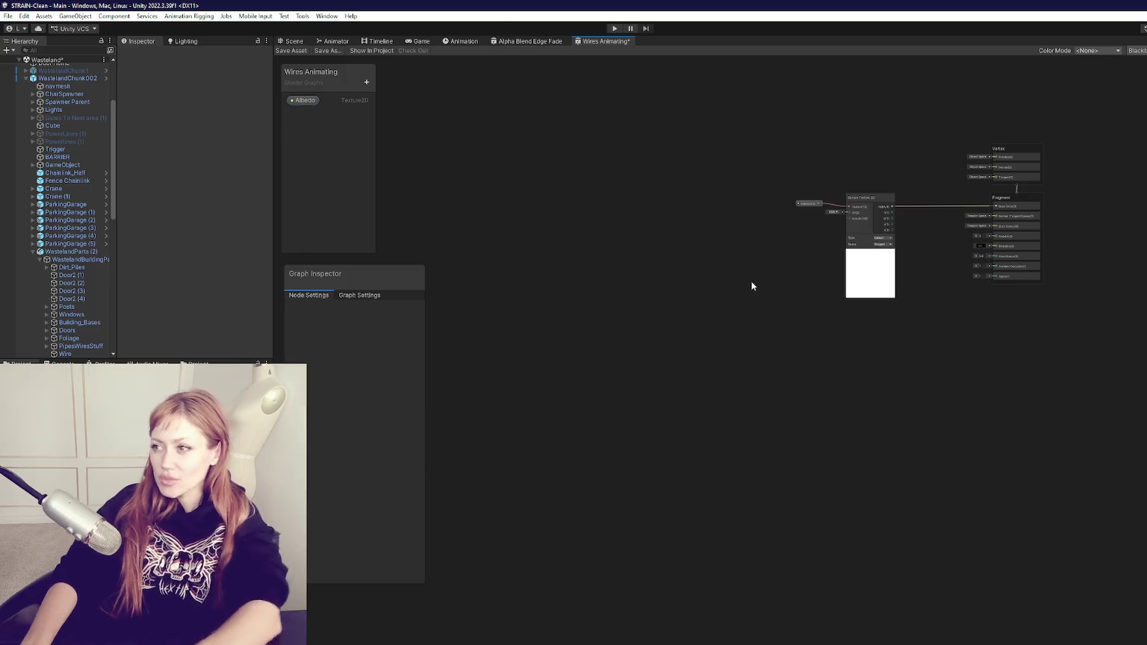
Reframe the graph and delete the Albedo property node
scroll(756, 284, "up", 5)
scroll(859, 147, "down", 5)
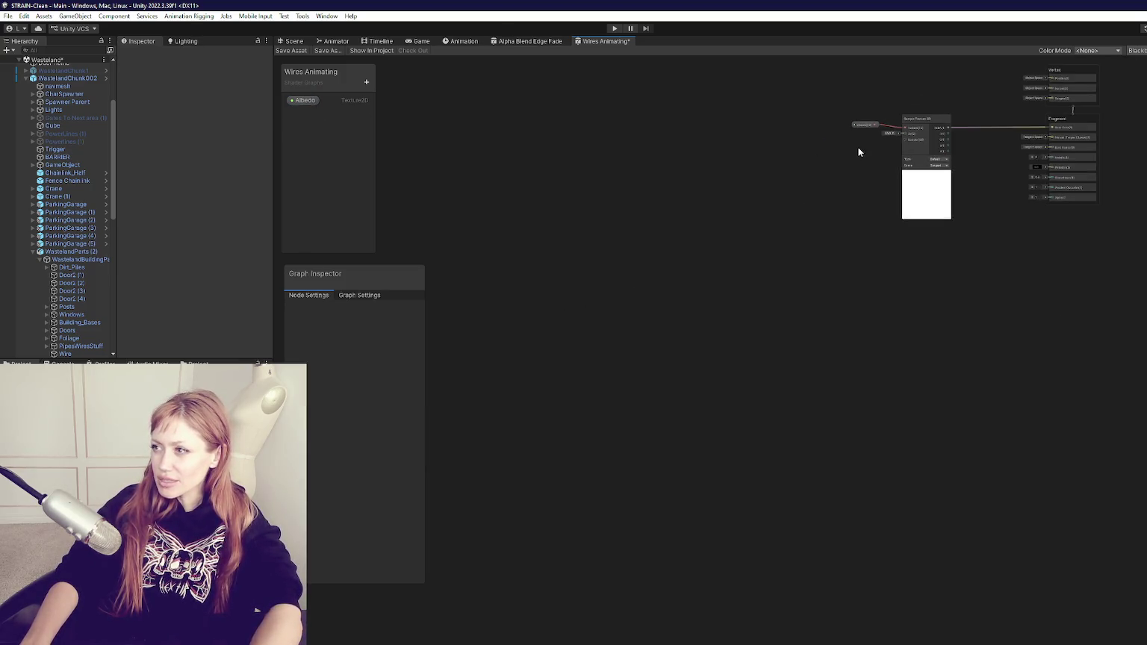
scroll(1000, 154, "up", 4)
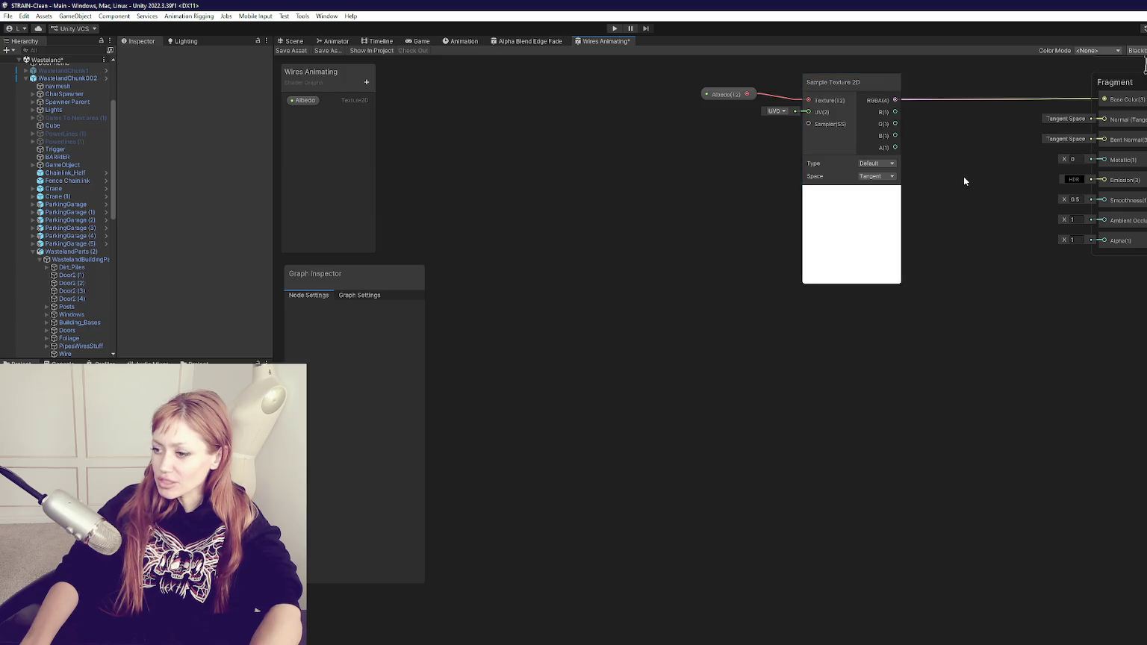
key("a")
scroll(909, 310, "up", 3)
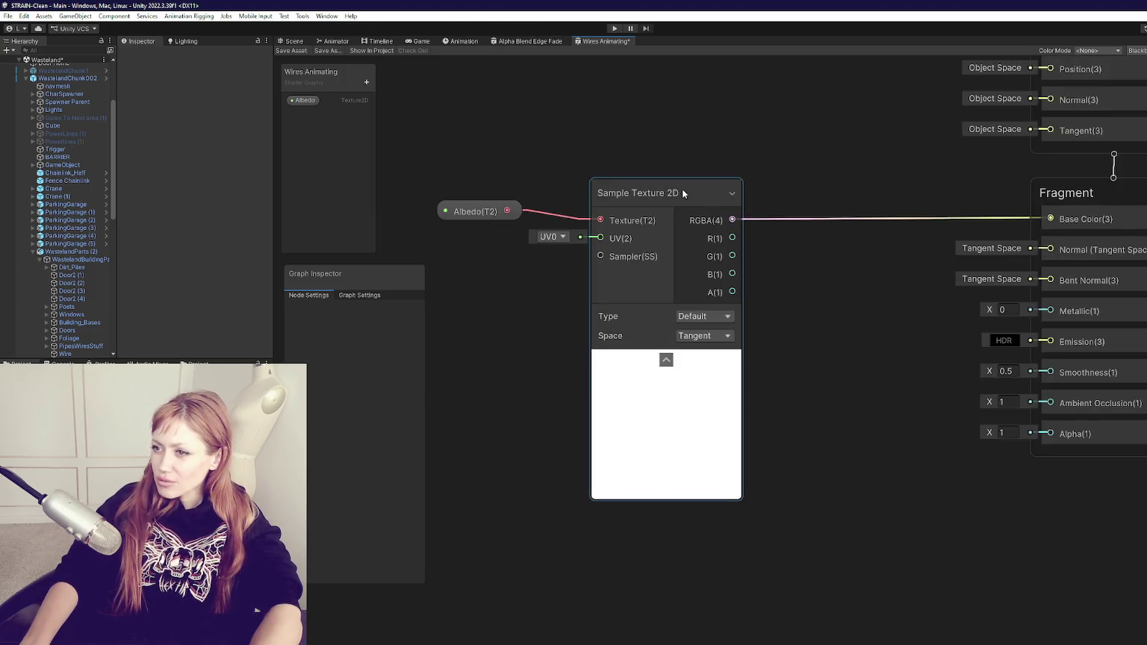
left_click(470, 213)
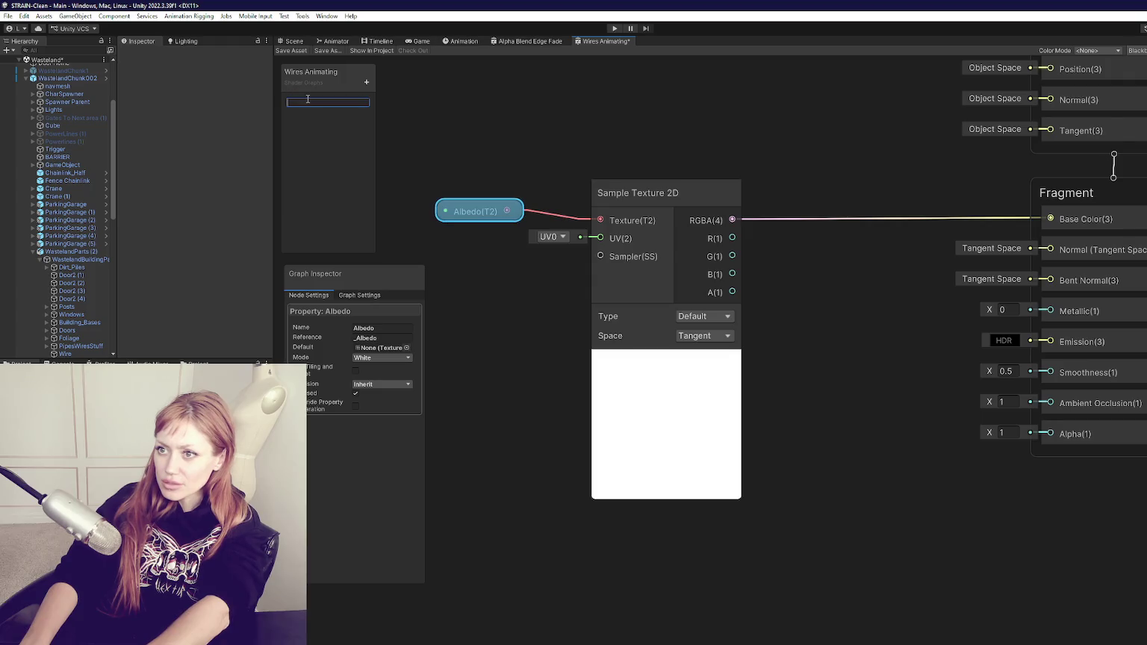
key("Delete")
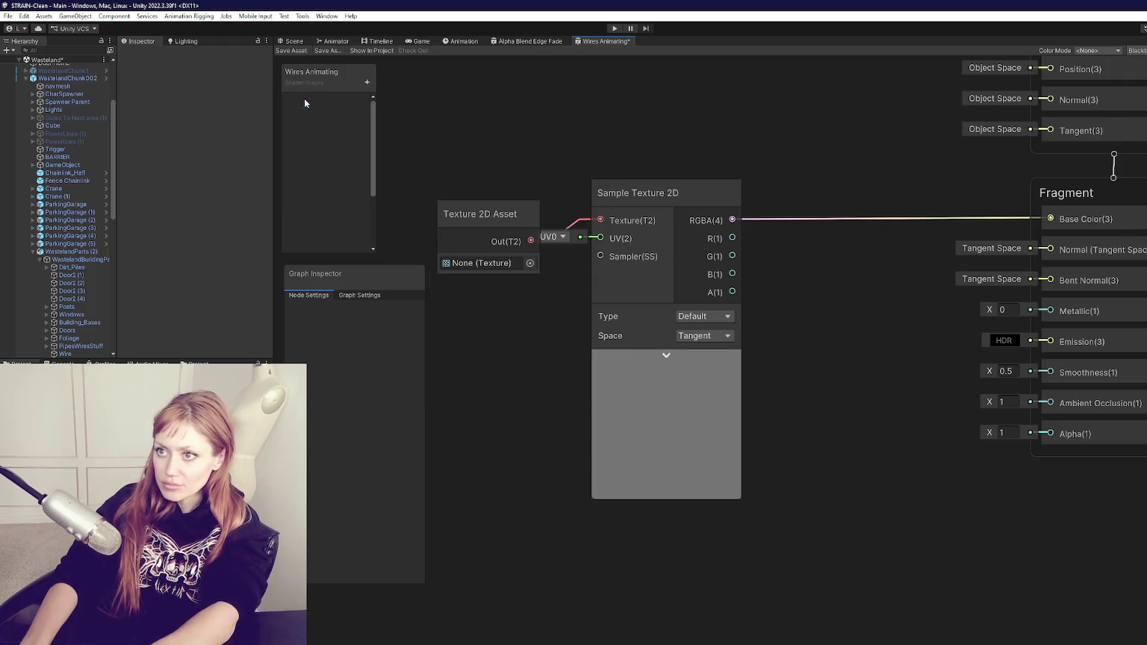
left_click(367, 82)
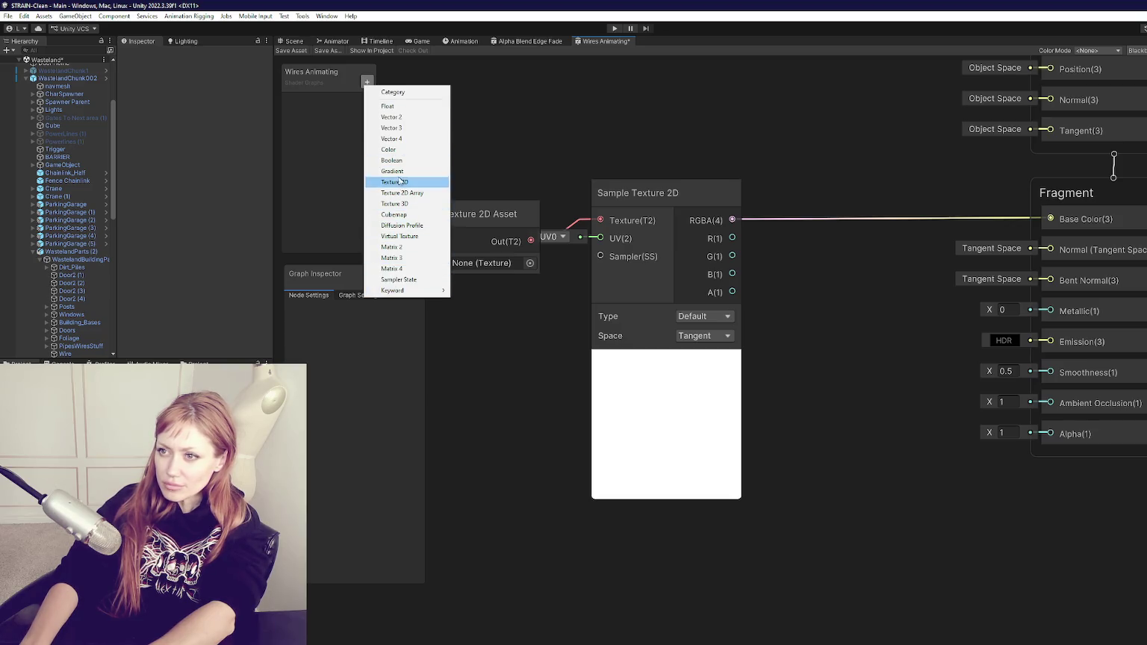
Add a Color property and wire it to Base Color, replacing the Texture 2D Asset and Sample Texture 2D nodes
left_click(392, 150)
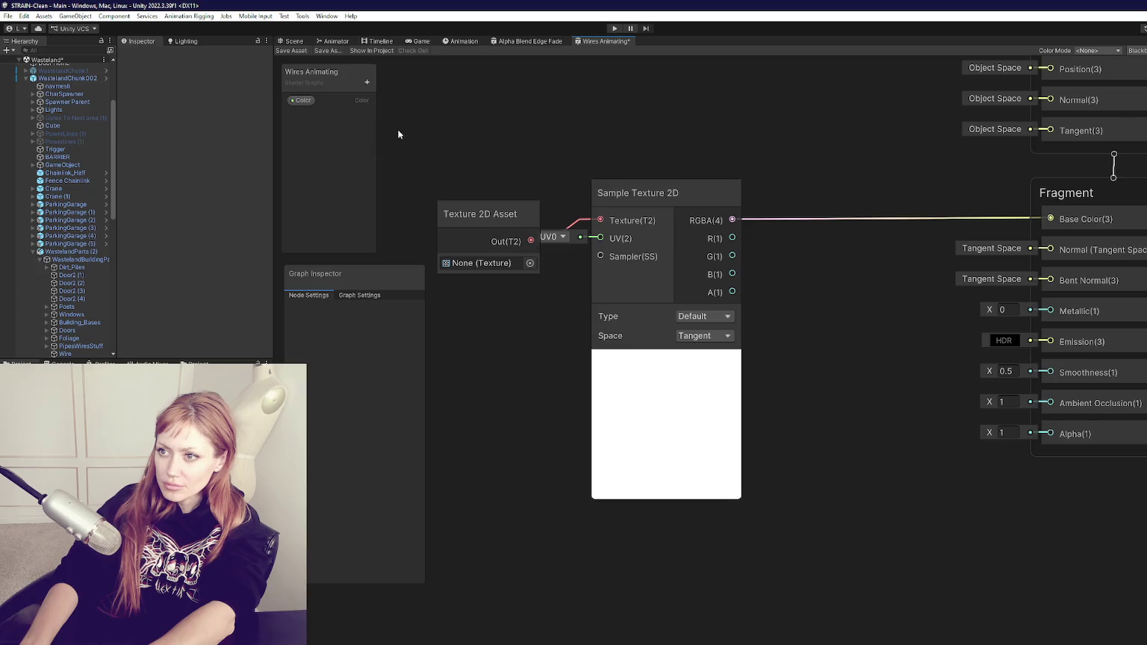
left_click_drag(303, 100, 479, 179)
left_click(484, 215)
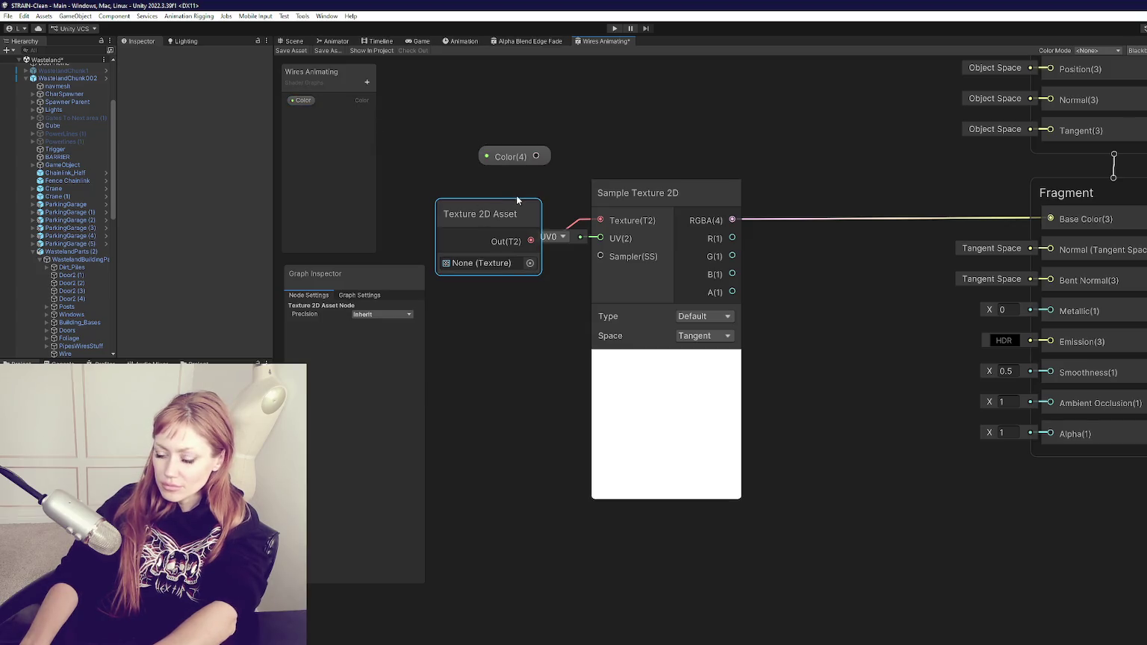
key("Delete")
left_click(629, 198)
key("Delete")
left_click(530, 157)
left_click_drag(535, 156, 1050, 219)
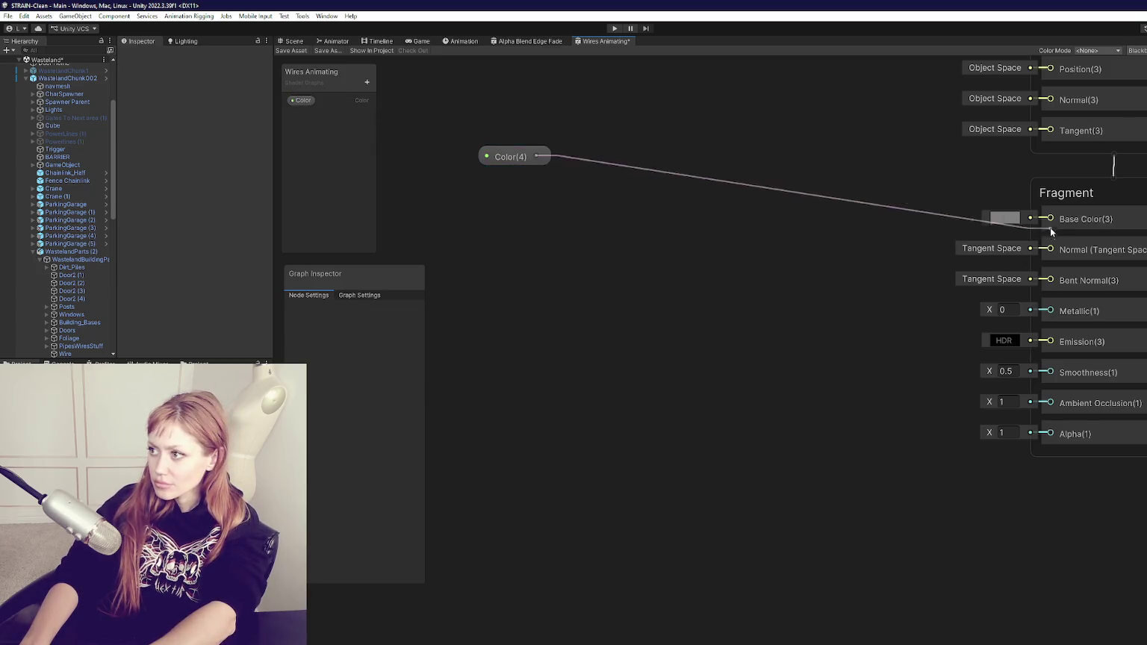
left_click_drag(523, 157, 979, 212)
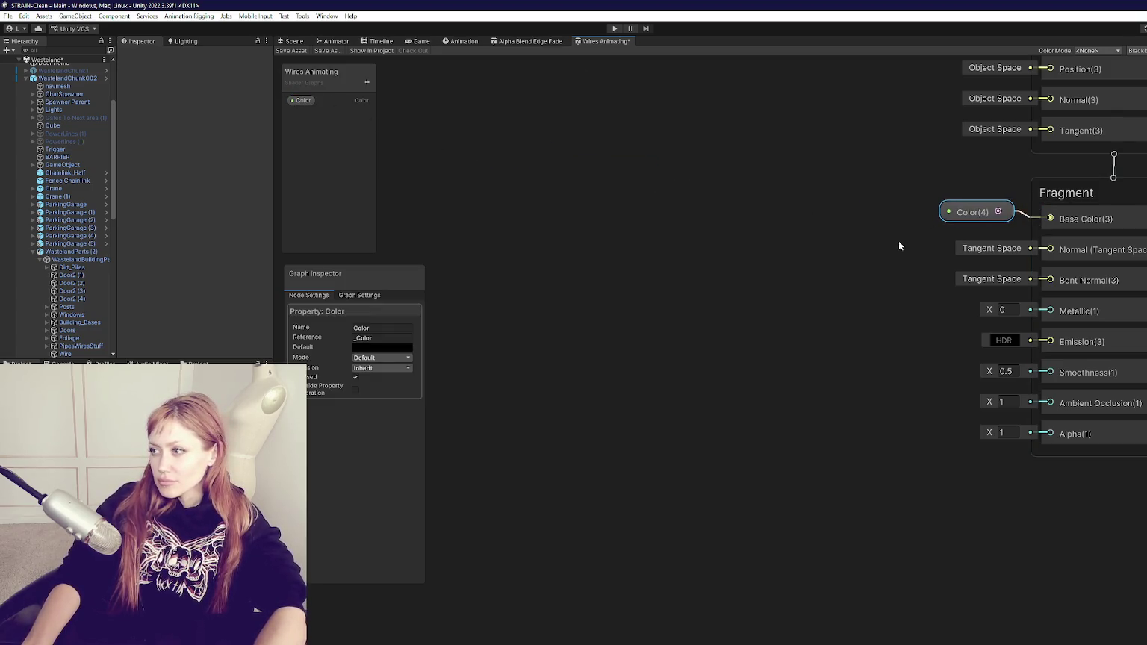
Add two Float properties and place one Float node on the canvas
left_click(366, 82)
left_click(368, 90)
type("loa")
key("BackSpace")
key("BackSpace")
key("BackSpace")
left_click(367, 88)
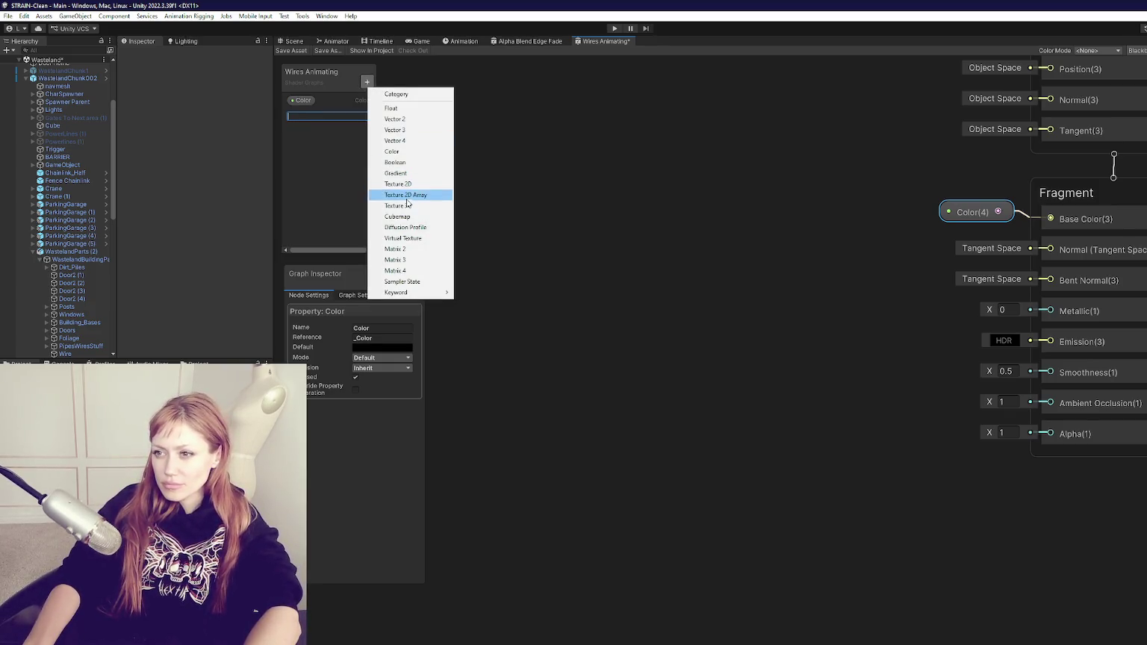
left_click(391, 109)
left_click(305, 114)
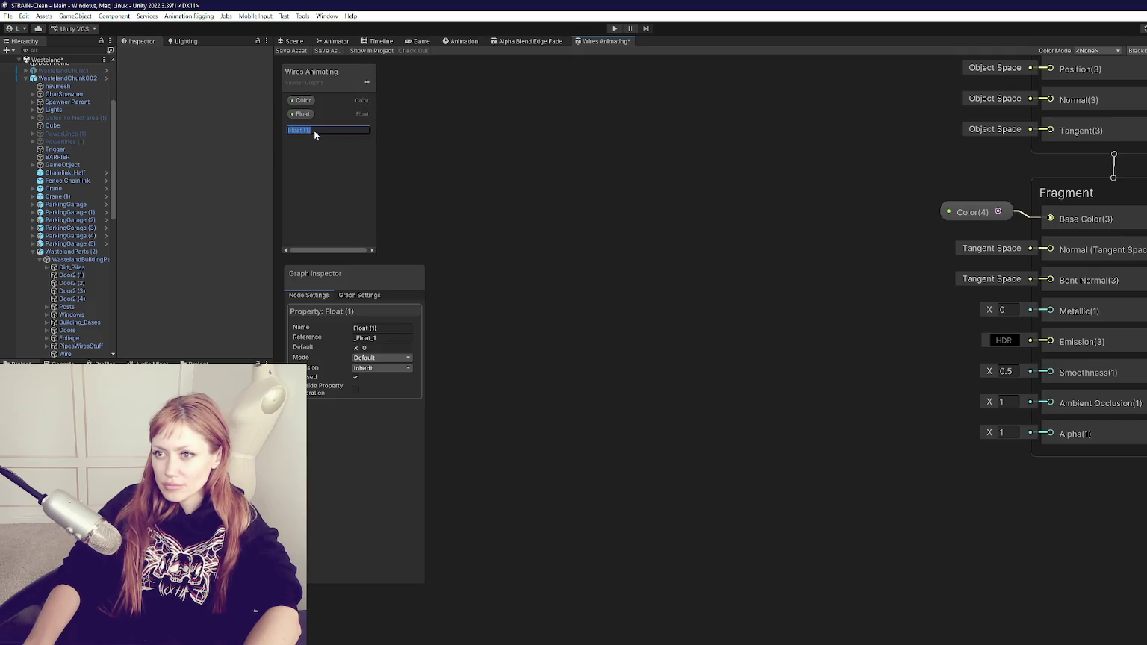
double_click(304, 115)
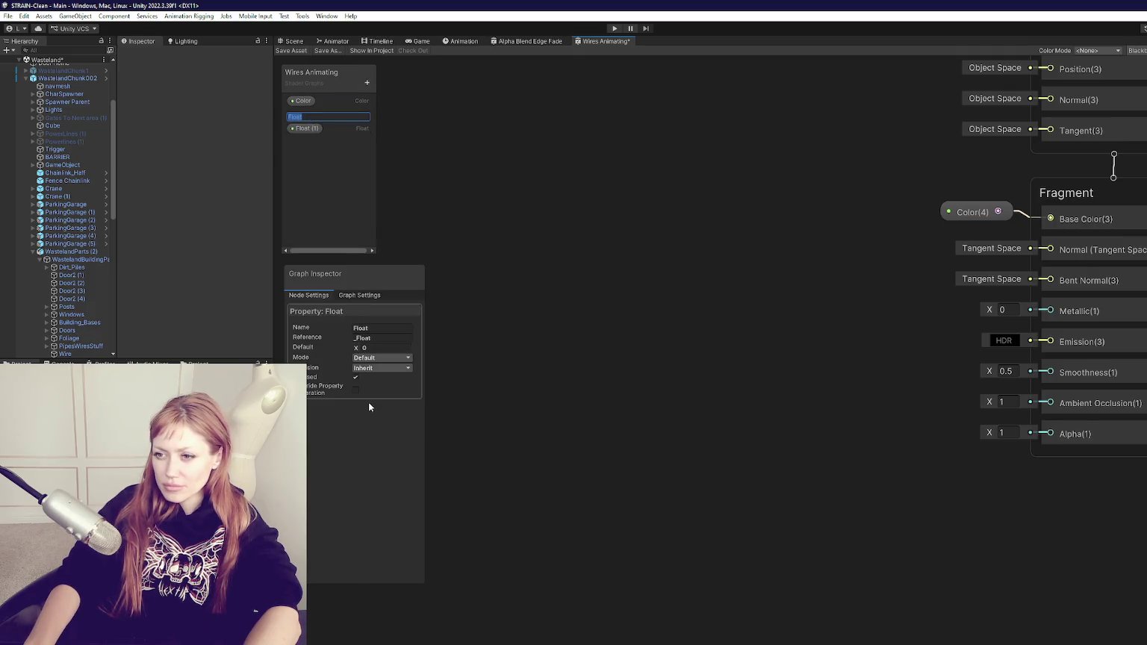
key("Return")
left_click_drag(306, 118, 747, 340)
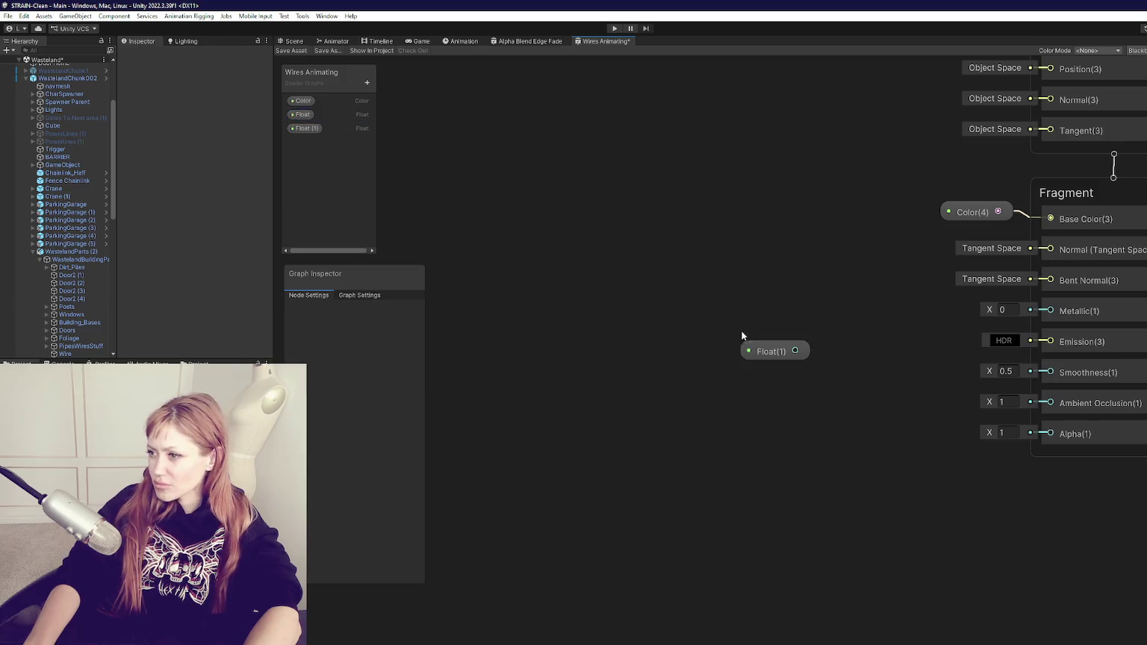
left_click(776, 354)
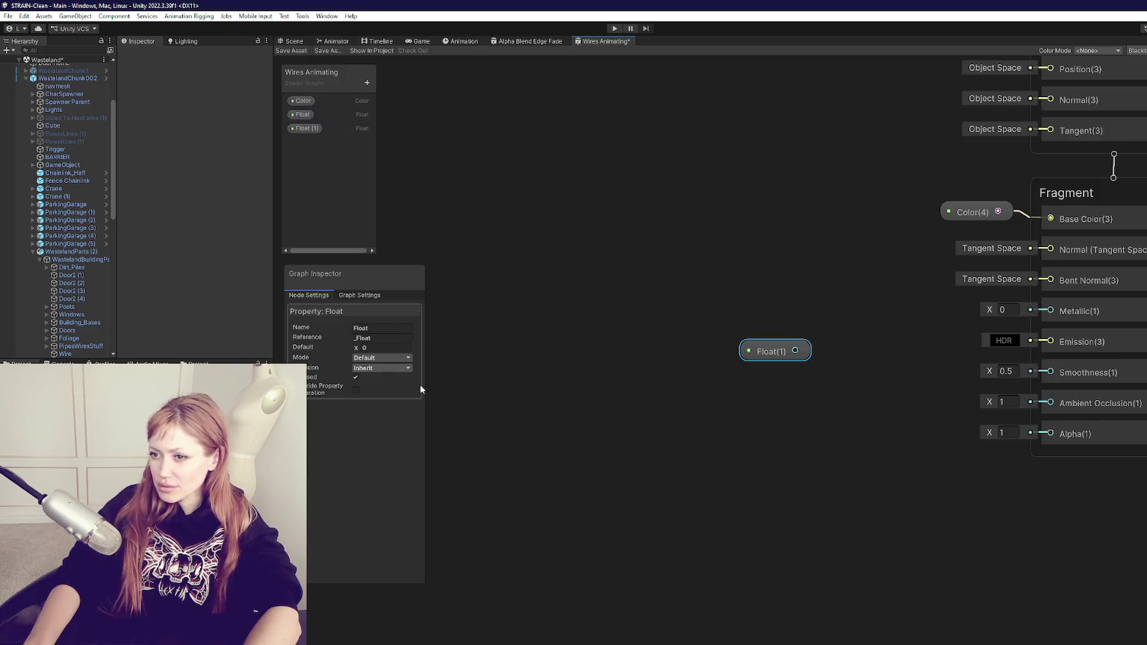
Make the first Float a Slider and rename it Metallic
left_click(363, 368)
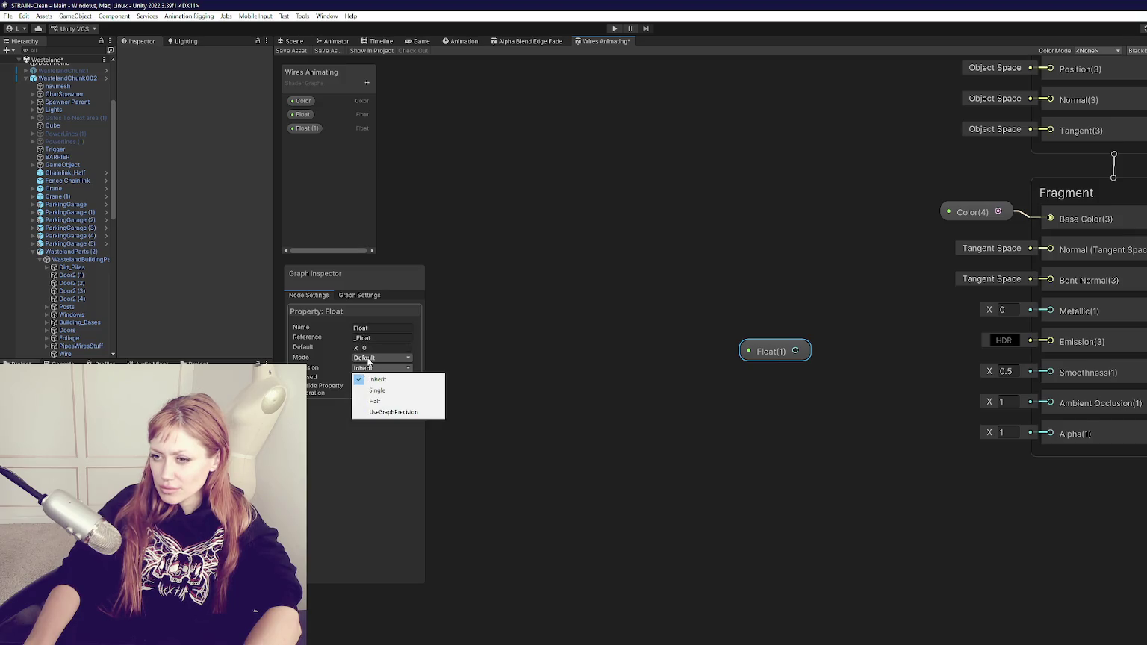
left_click(374, 359)
left_click(376, 380)
mouse_move(796, 351)
left_mouse_down()
mouse_move(871, 267)
mouse_move(797, 354)
mouse_move(919, 348)
mouse_move(945, 321)
mouse_move(1051, 311)
left_mouse_up()
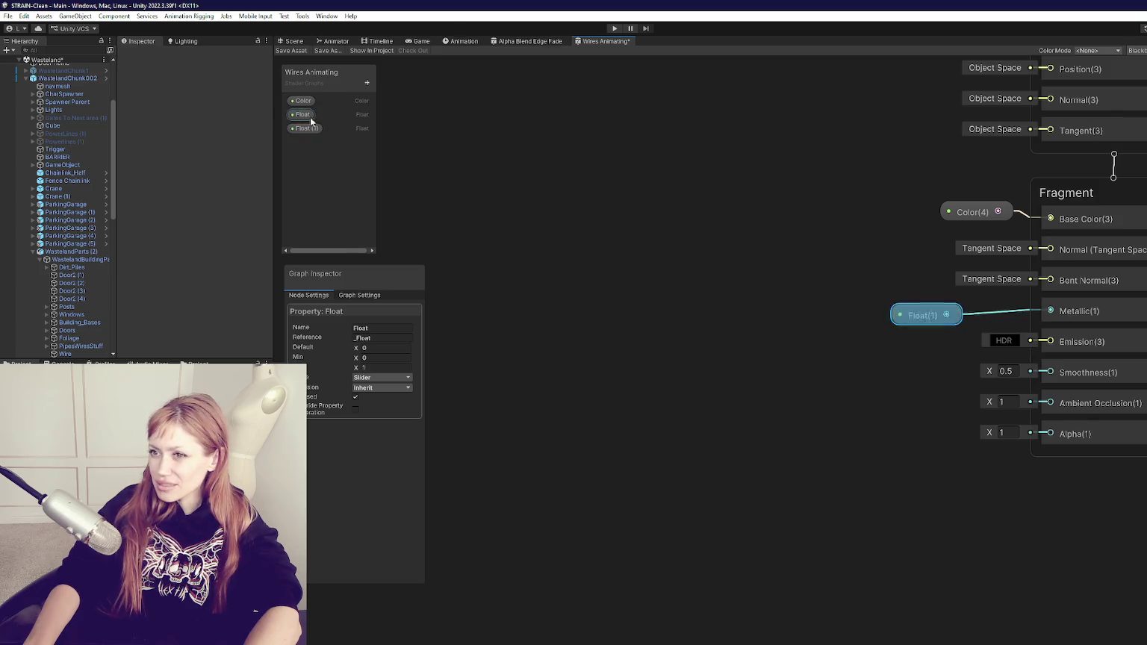
key("ctrl+z")
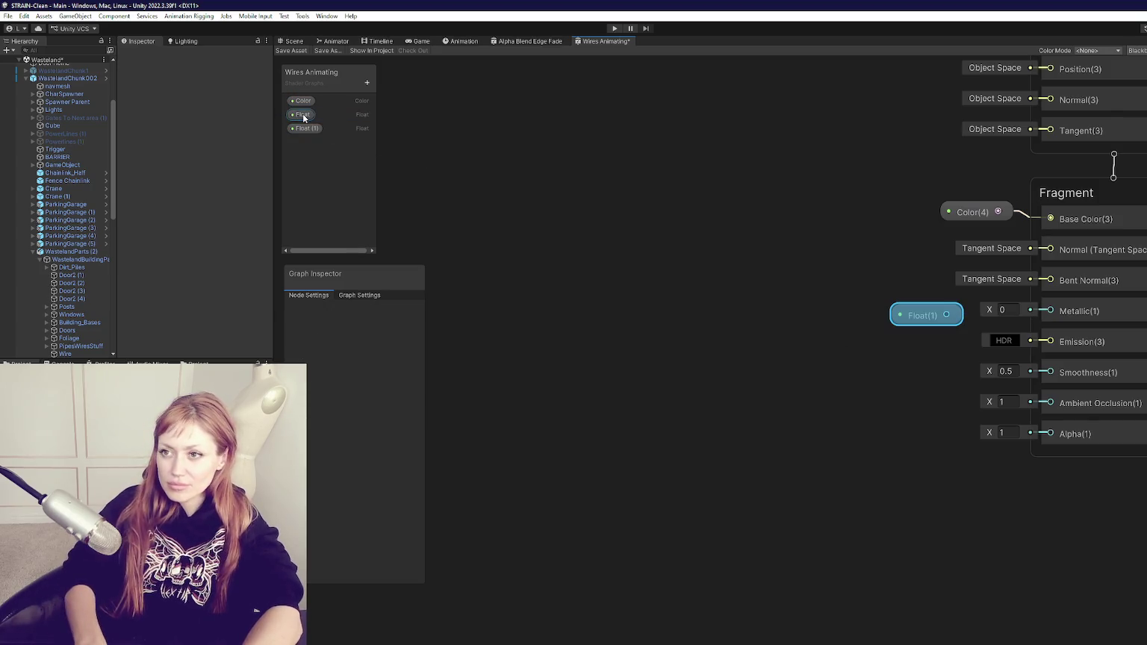
double_click(302, 114)
type("Mat")
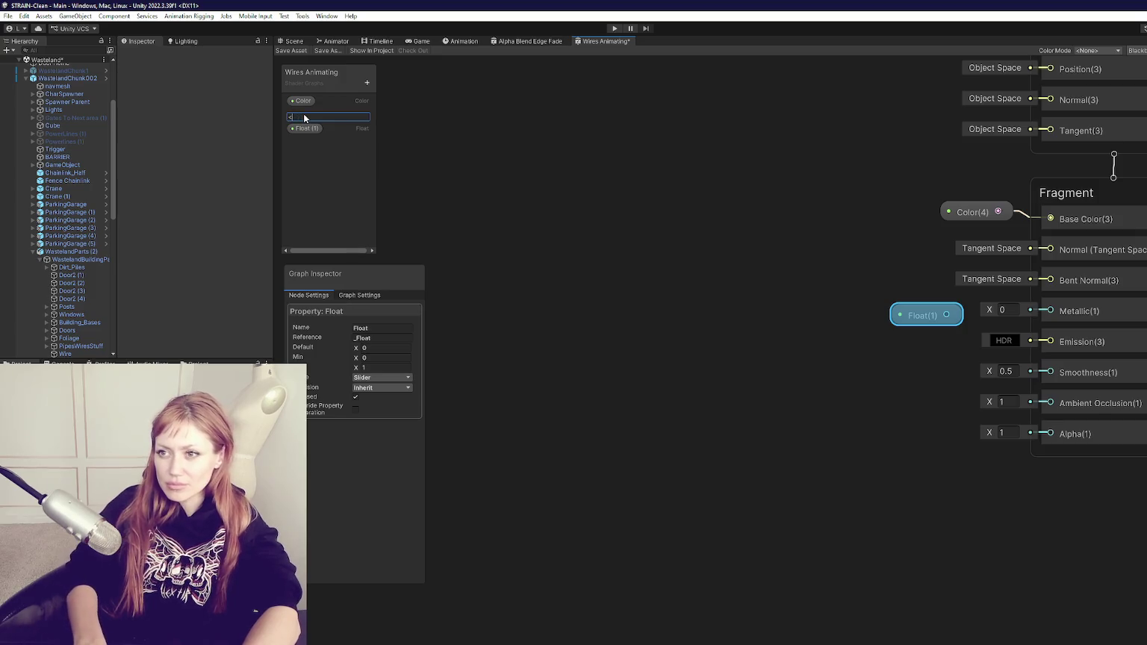
key("BackSpace")
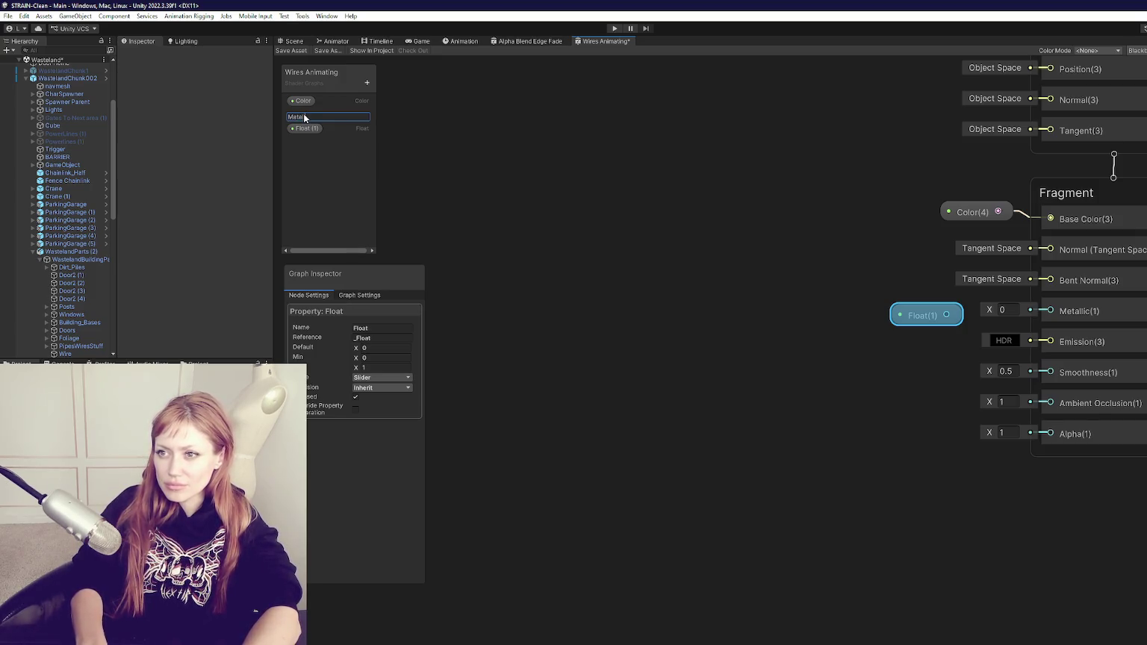
key("BackSpace")
type("etallic")
key("Return")
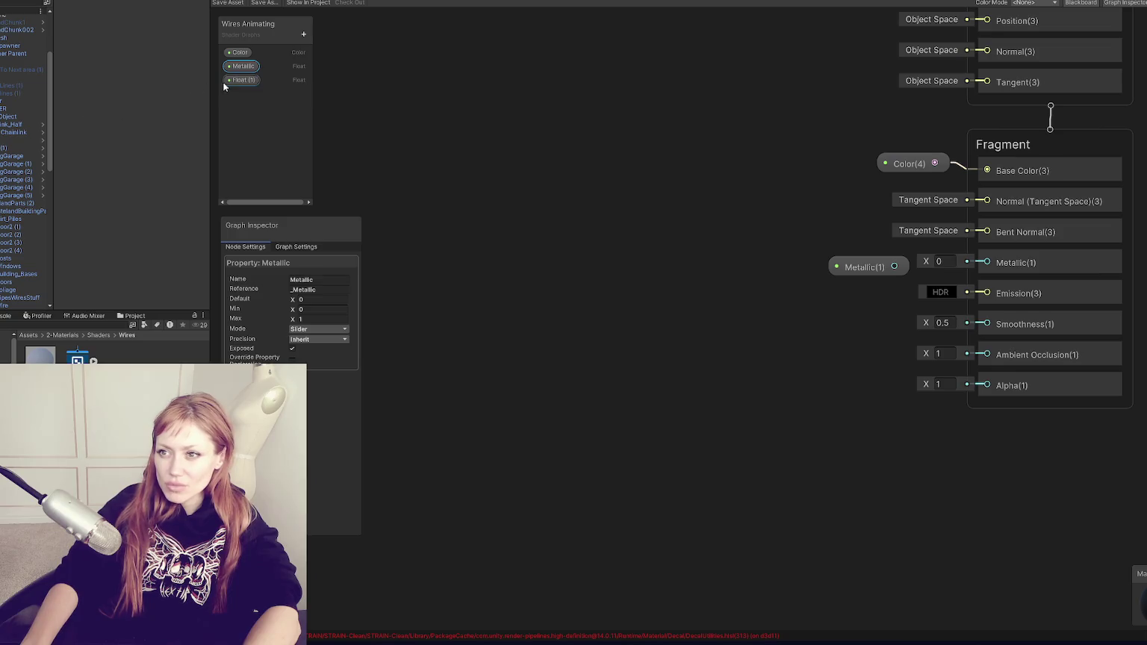
Rename the second Float to Smoothness and wire it into the Fragment Smoothness input
double_click(236, 84)
type("Smooth")
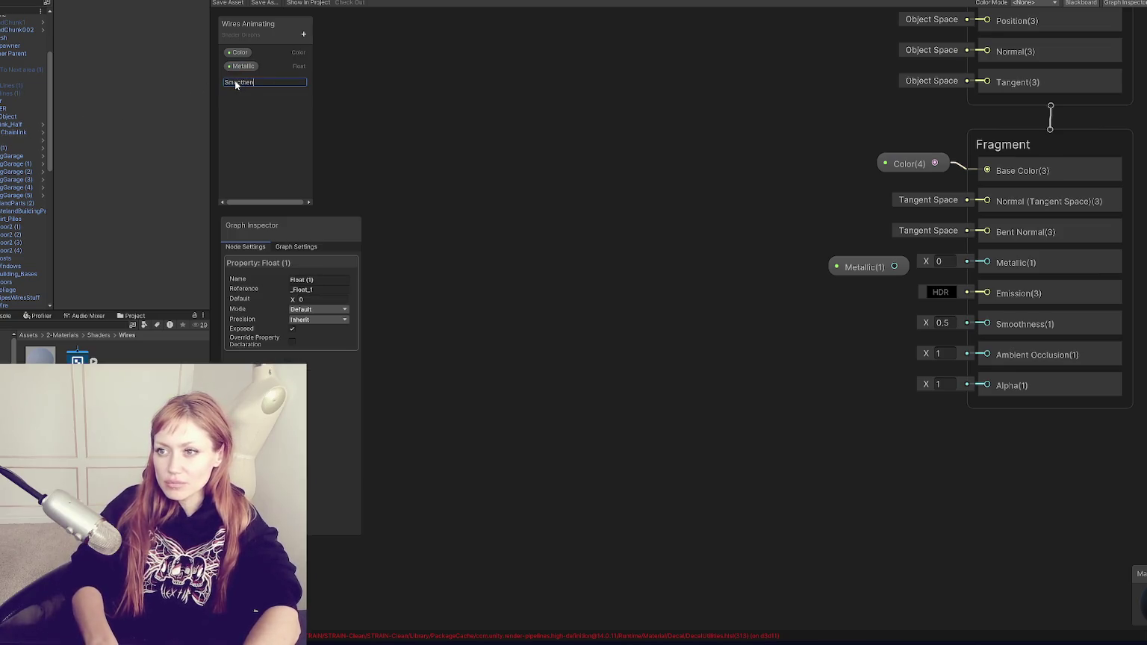
type("ness")
key("Return")
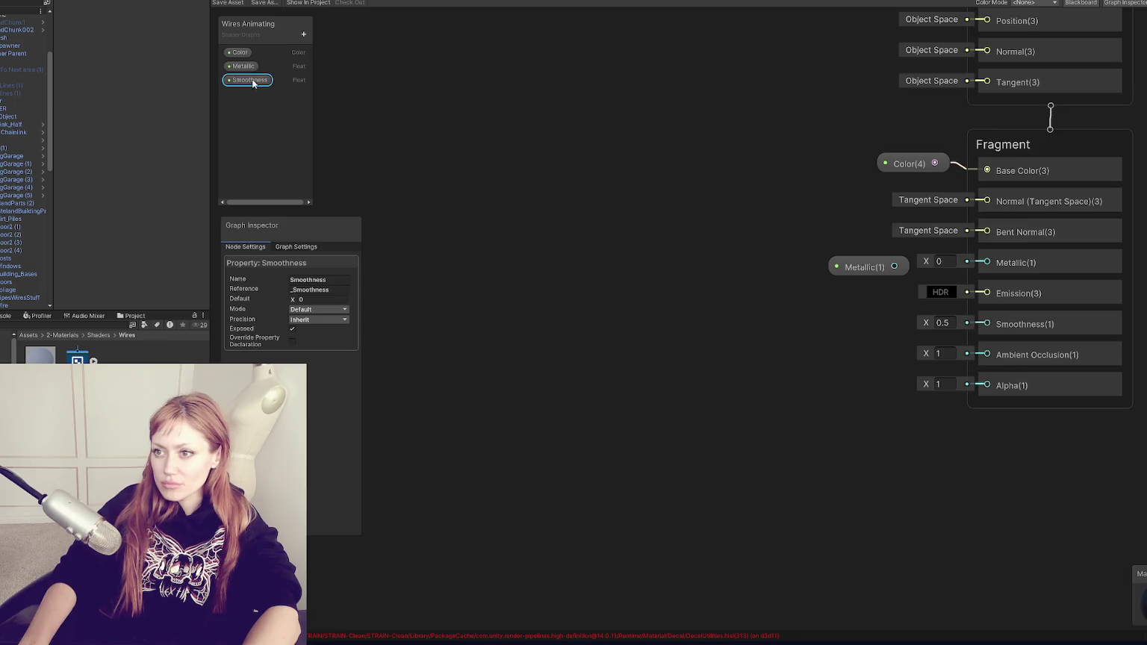
left_click_drag(857, 311, 859, 313)
left_click_drag(945, 316, 987, 324)
mouse_move(896, 316)
left_mouse_down()
mouse_move(861, 299)
mouse_move(988, 262)
left_mouse_up()
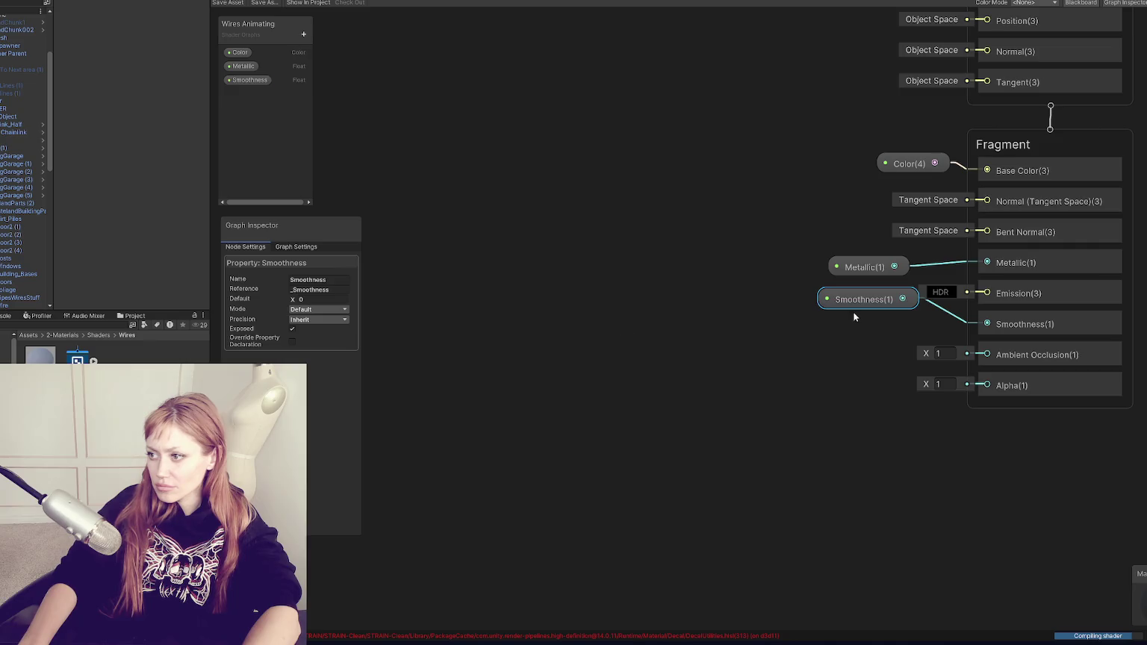
Set Smoothness to Slider mode and save the Wires Animating shader graph
left_click(318, 320)
left_click(318, 333)
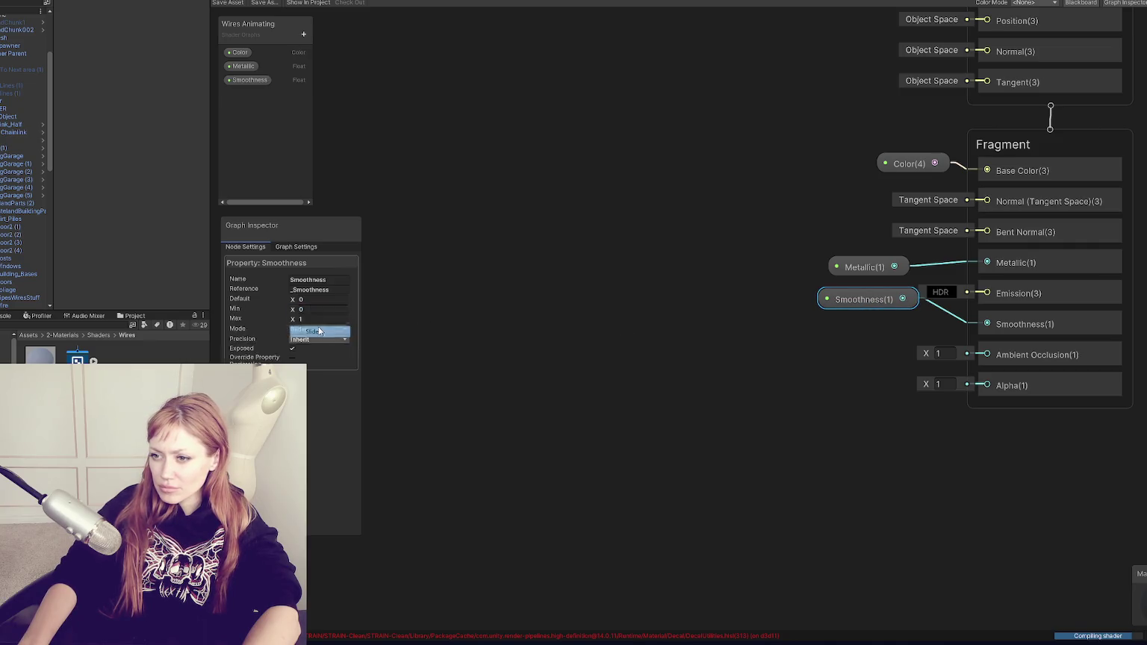
left_click(588, 297)
left_click(228, 3)
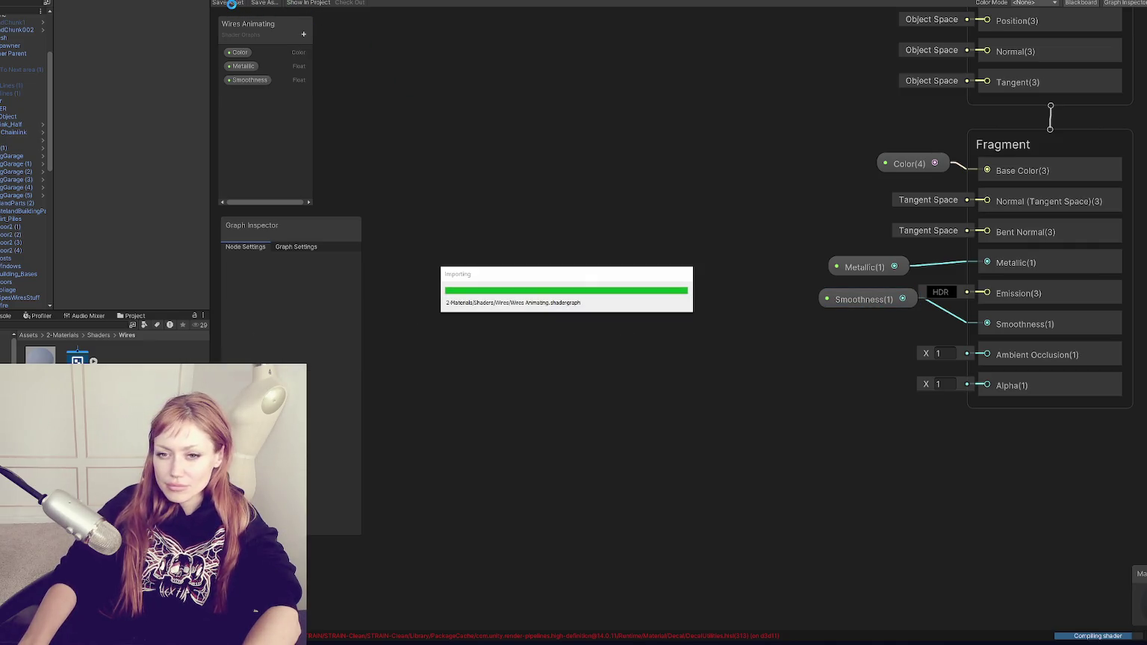
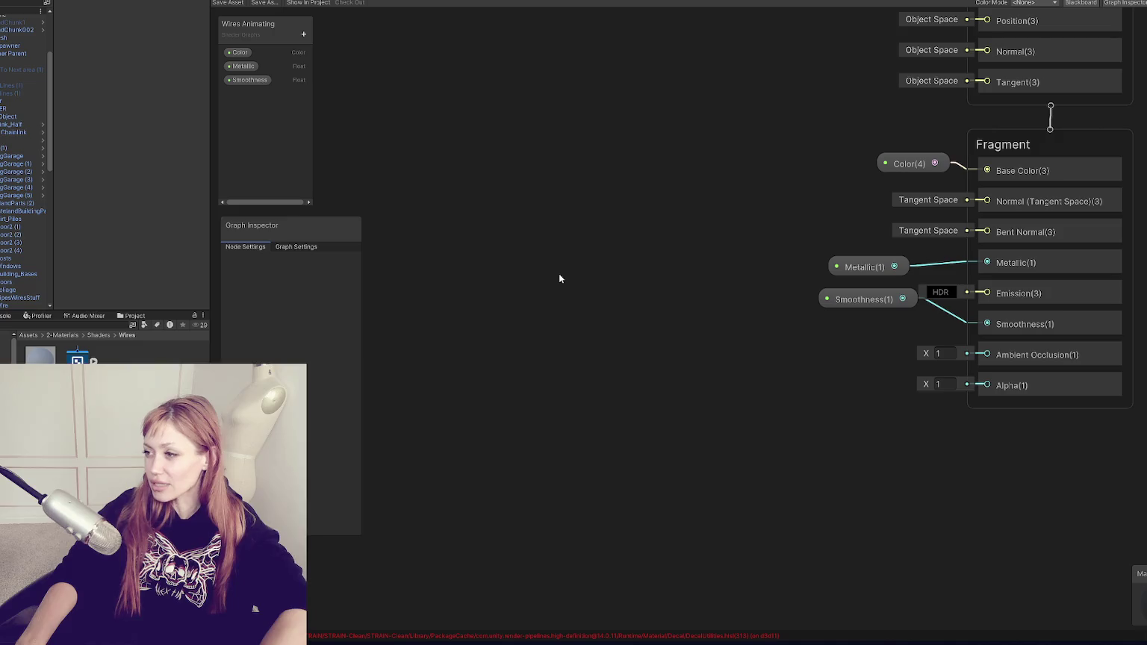
Align the Color, Metallic and Smoothness property nodes in a column beside their Fragment block inputs
left_click_drag(859, 301, 896, 326)
left_click_drag(878, 276, 913, 272)
left_click_drag(917, 171, 924, 180)
left_click_drag(880, 324, 880, 320)
left_click_drag(900, 273, 902, 269)
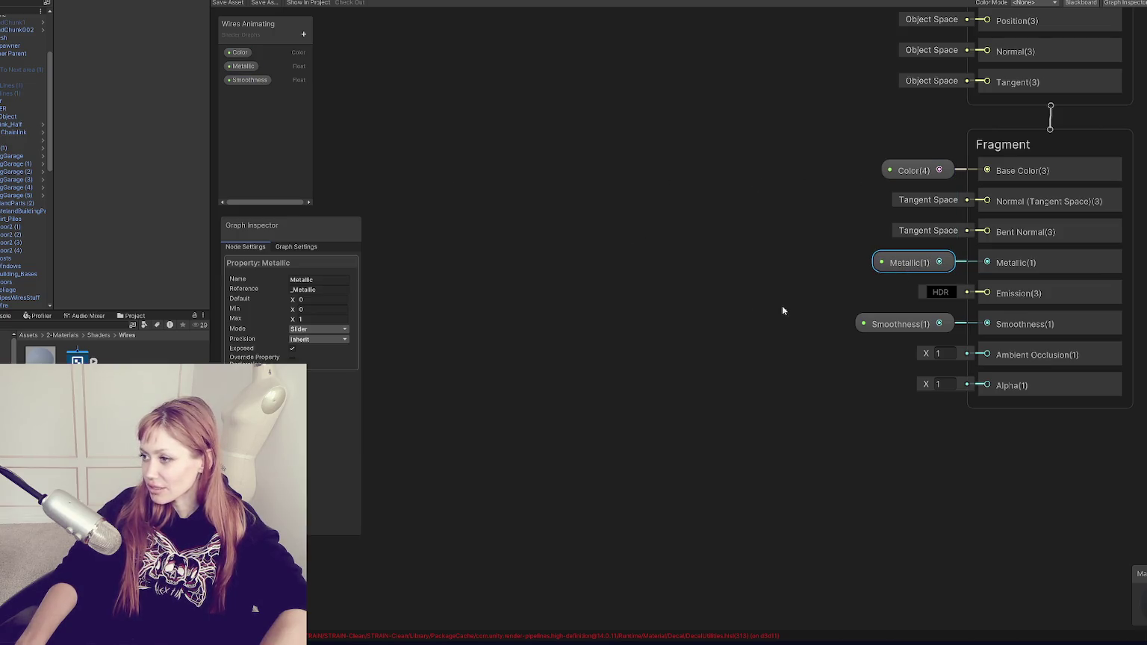
left_click(907, 324)
left_click_drag(907, 323, 906, 325)
left_click(1049, 115)
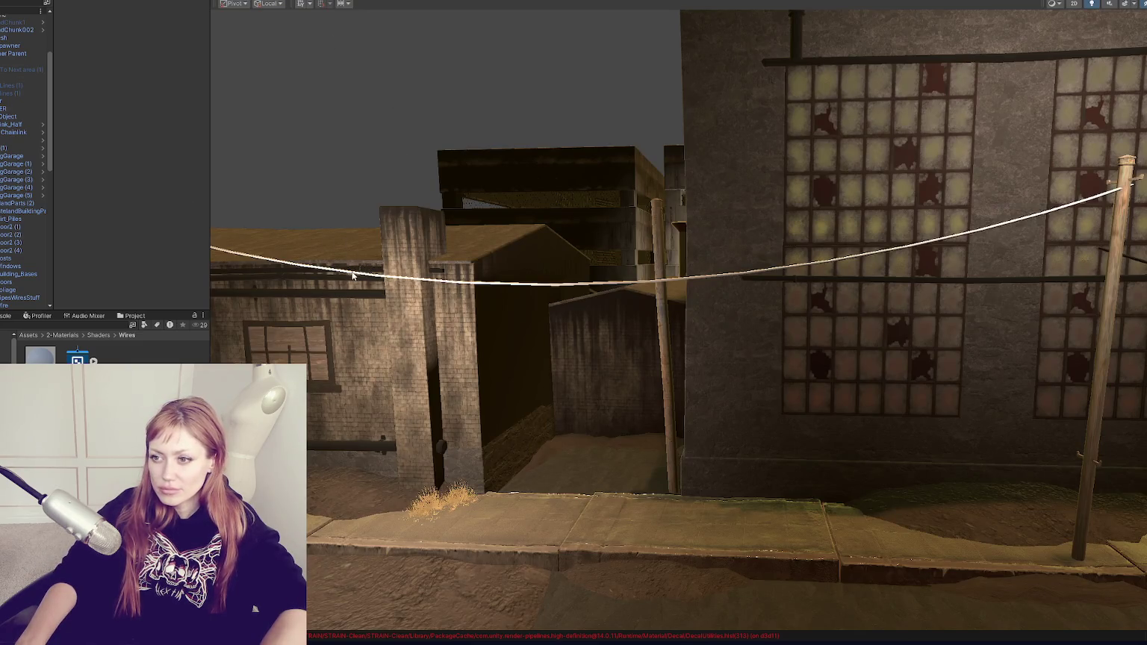
Select the wire in the scene and bring up its Wires material settings
left_click(353, 275)
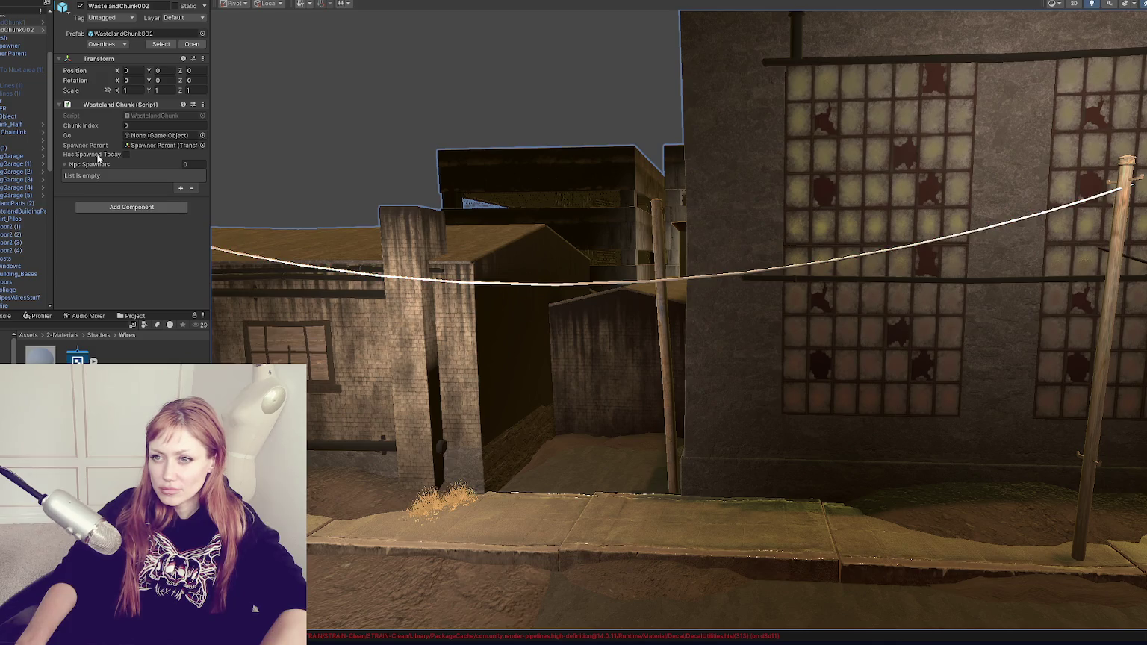
scroll(494, 235, "up", 3)
left_click(488, 262)
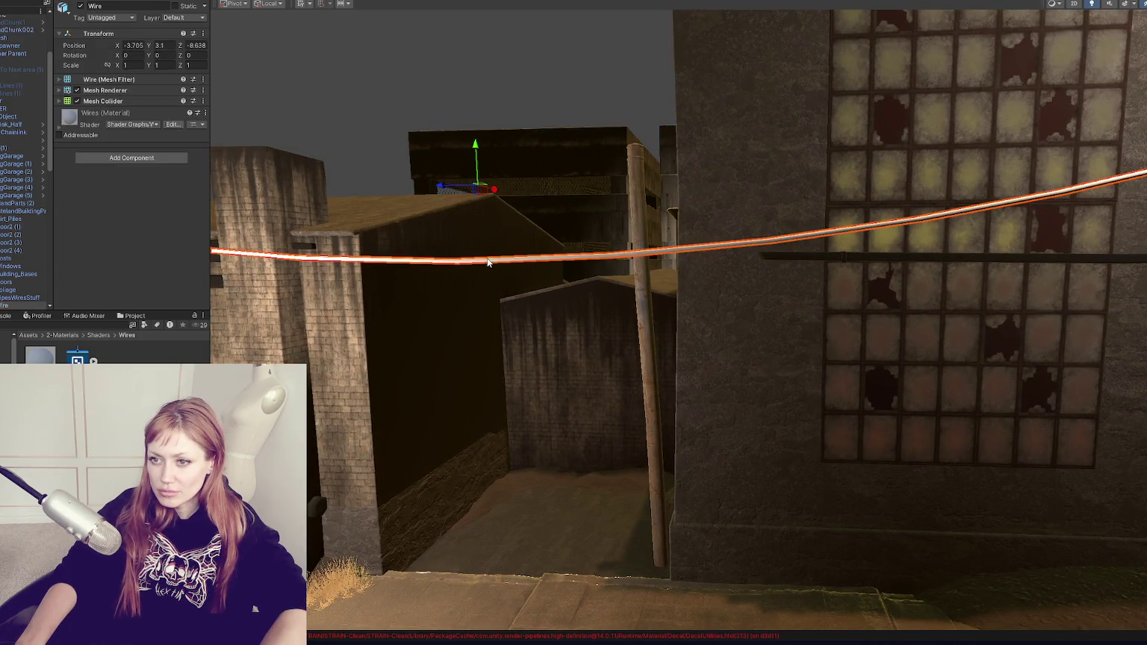
left_click(487, 262)
left_click(486, 263)
left_click(40, 356)
Set the Wires material Color to black and its Smoothness to 0
left_click(157, 133)
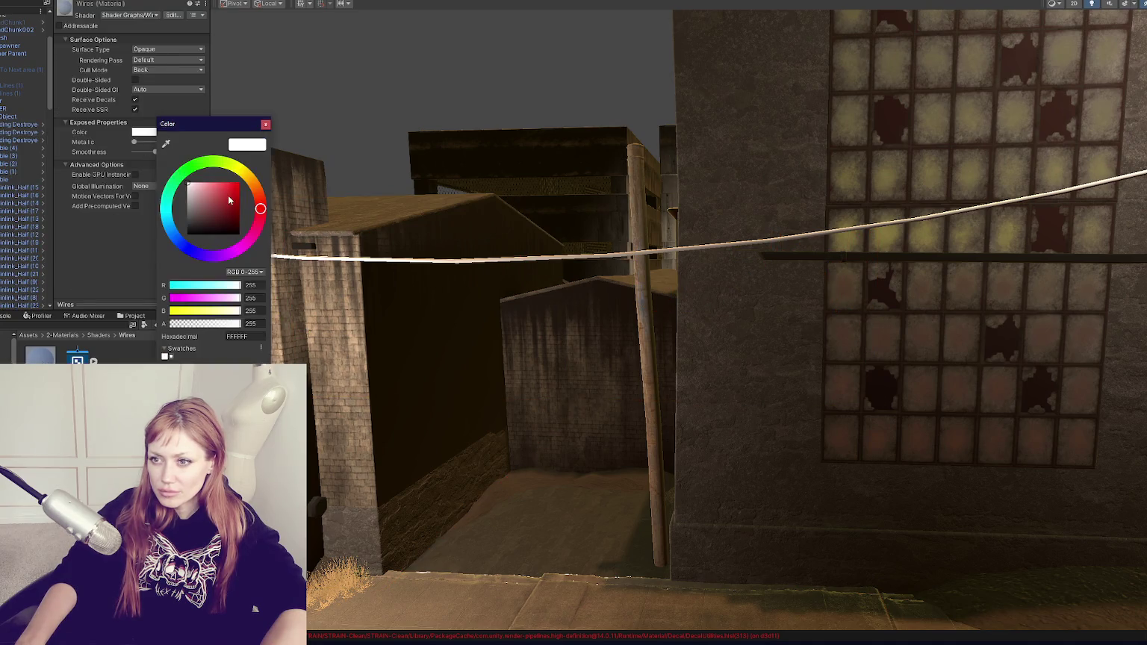
left_click_drag(194, 224, 157, 242)
left_click(266, 123)
left_click_drag(154, 151, 132, 152)
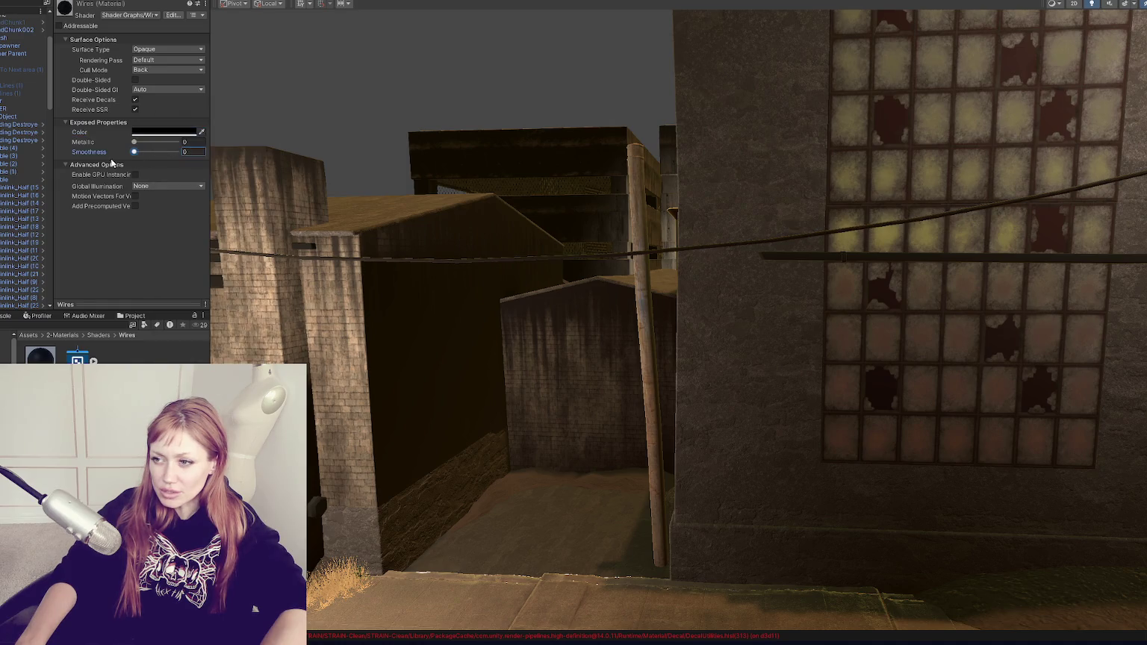
mouse_move(478, 149)
left_mouse_down()
mouse_move(500, 134)
mouse_move(498, 189)
mouse_move(499, 161)
left_mouse_up()
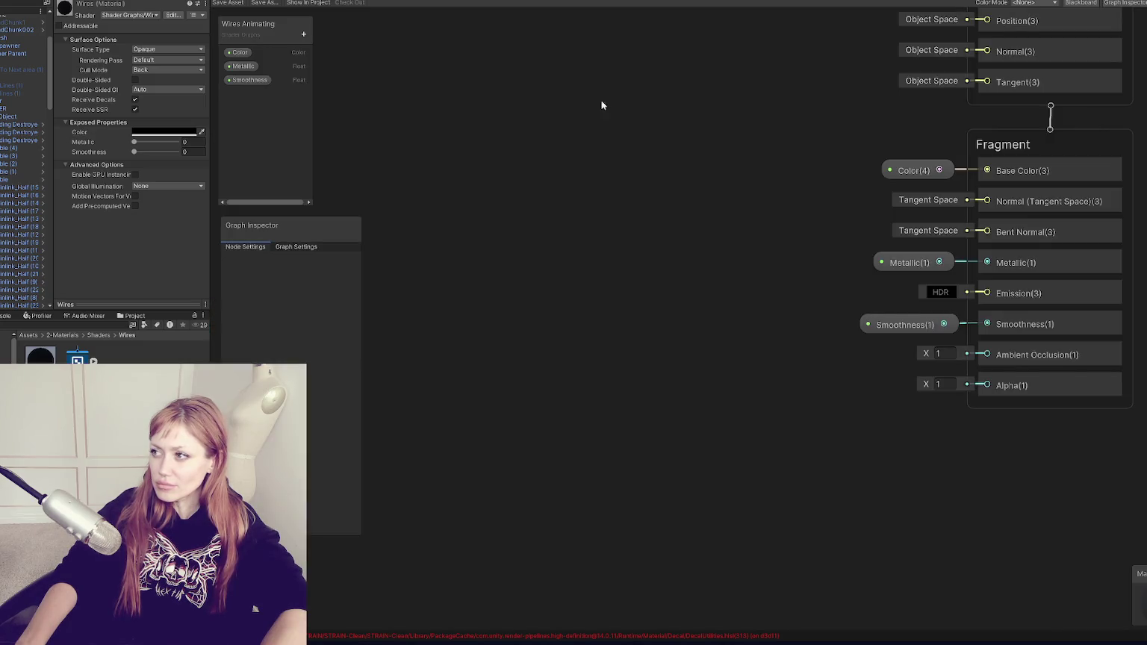
mouse_move(602, 105)
left_mouse_down()
mouse_move(615, 366)
mouse_move(678, 322)
mouse_move(641, 263)
left_mouse_up()
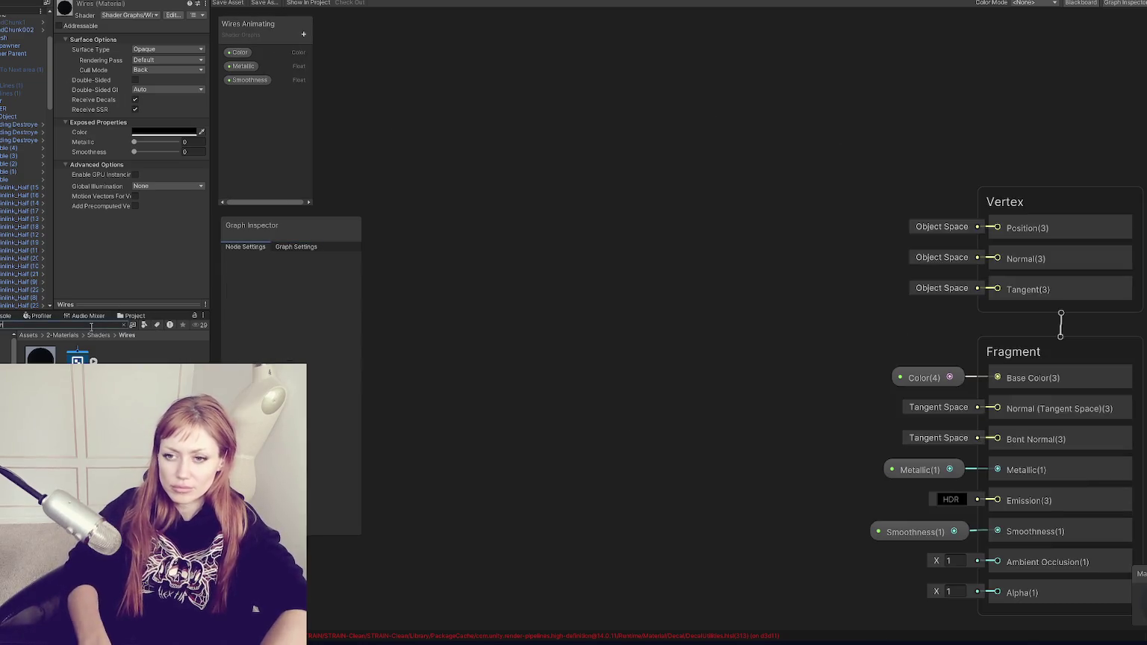
Filter the Project panel to Shader assets and open the Lumon shader graph
left_click(91, 326)
type("r")
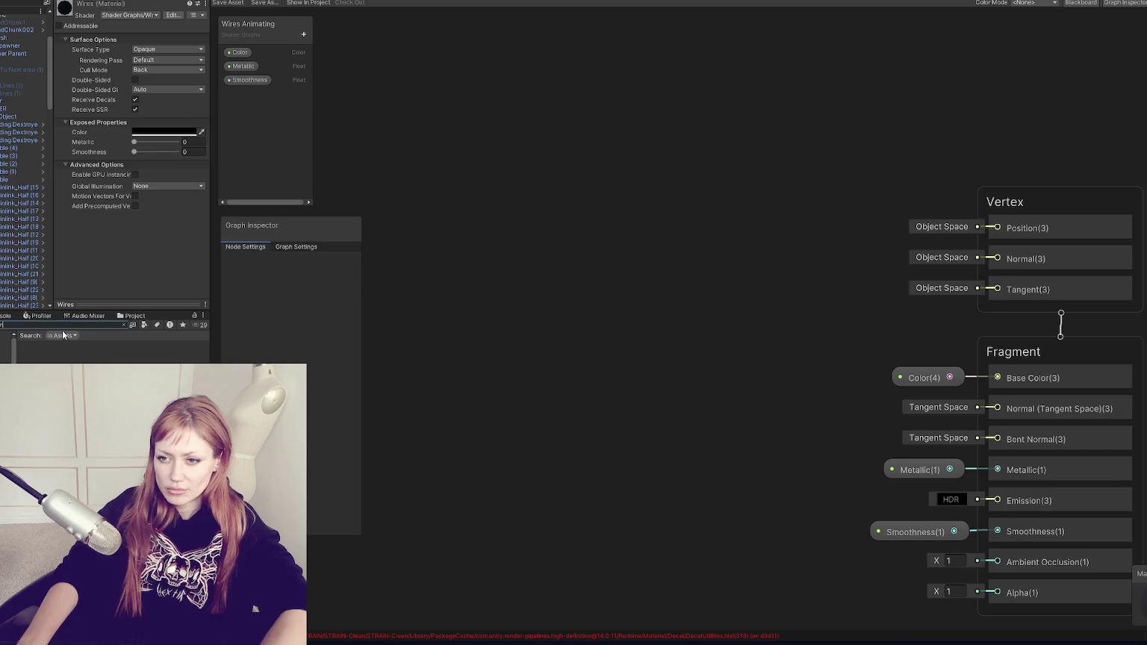
left_click(124, 325)
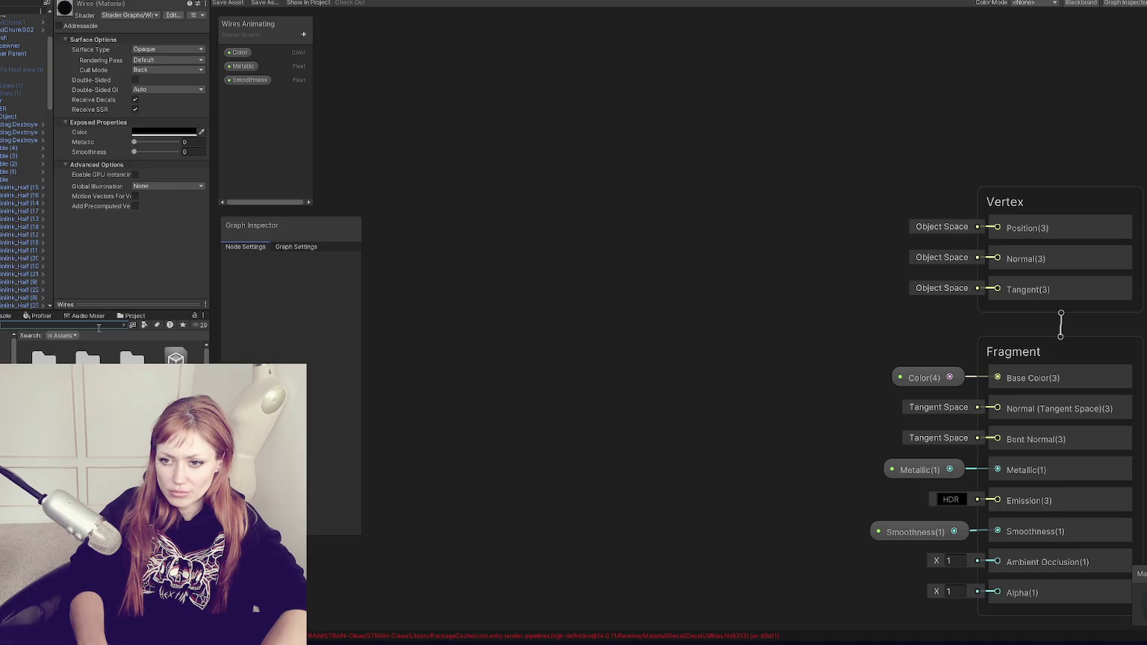
type("r")
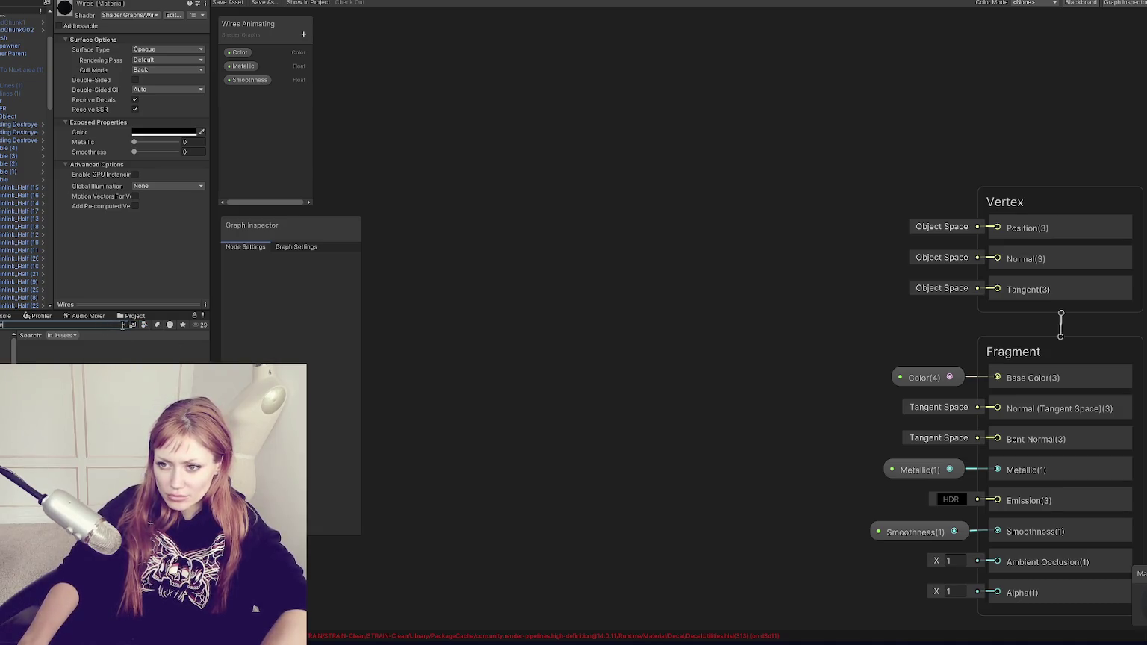
left_click(125, 325)
left_click(144, 325)
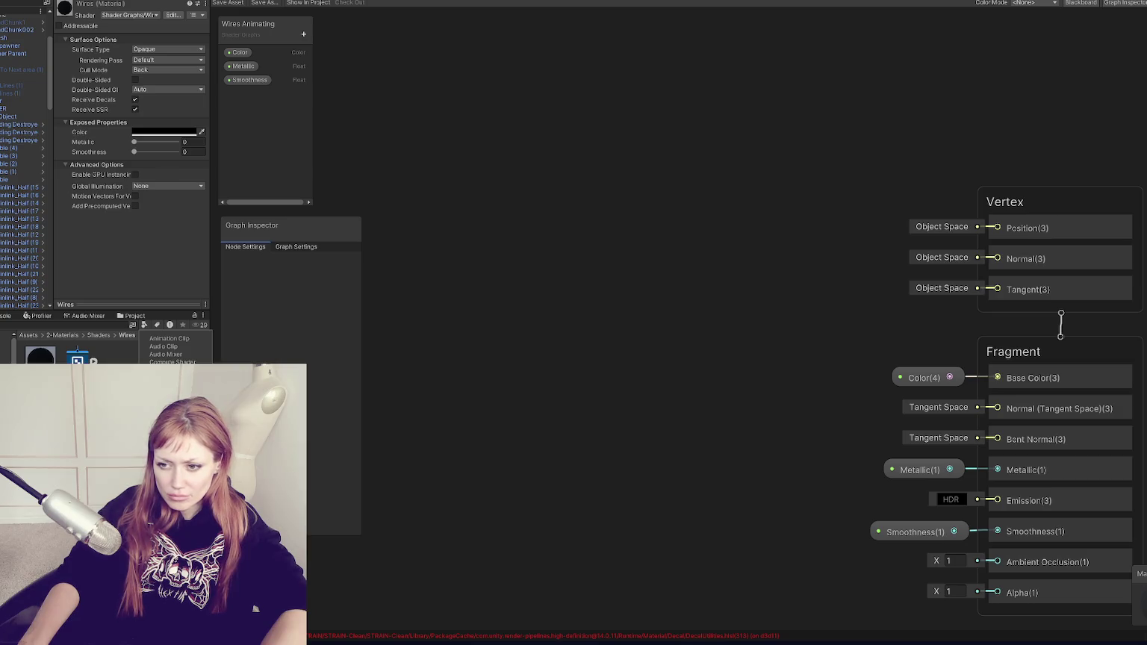
left_click(165, 441)
left_click(164, 448)
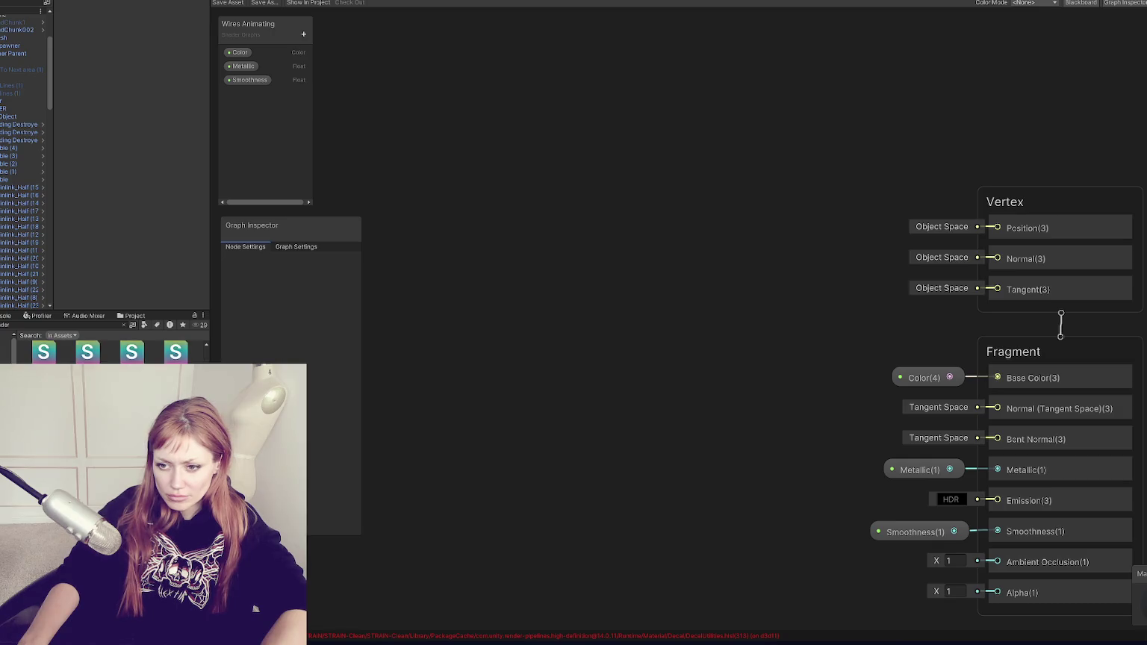
double_click(164, 448)
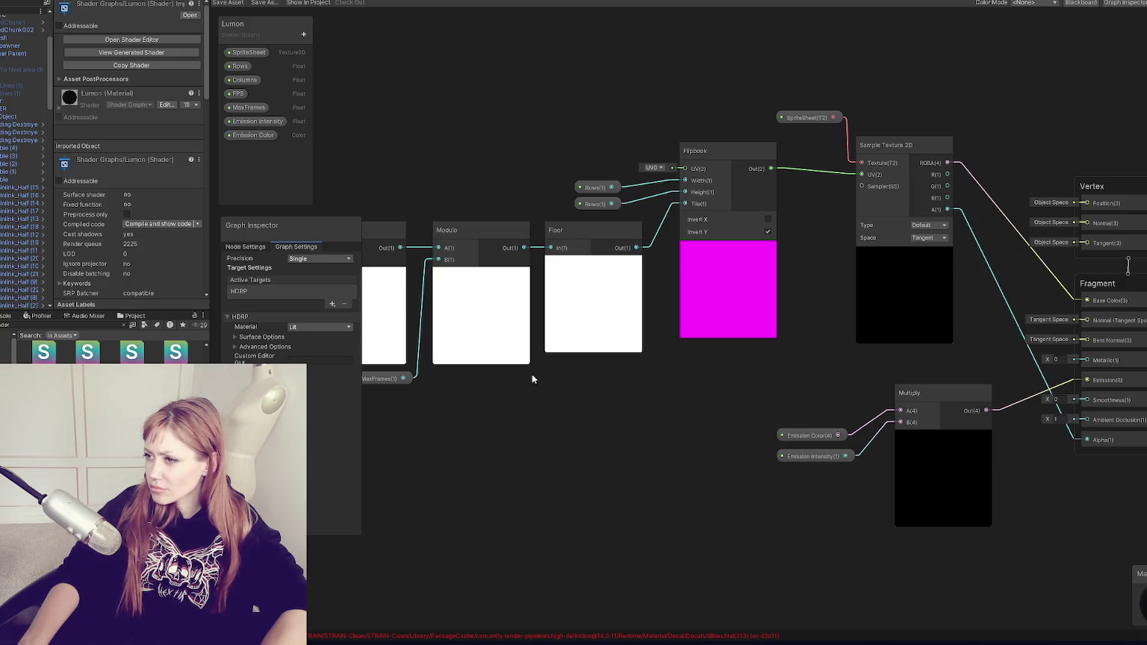
Look around the Lumon graph, then re-list shader assets and select Combo Plant Sway
mouse_move(532, 379)
left_mouse_down()
mouse_move(681, 402)
mouse_move(768, 387)
mouse_move(582, 393)
mouse_move(500, 414)
left_mouse_up()
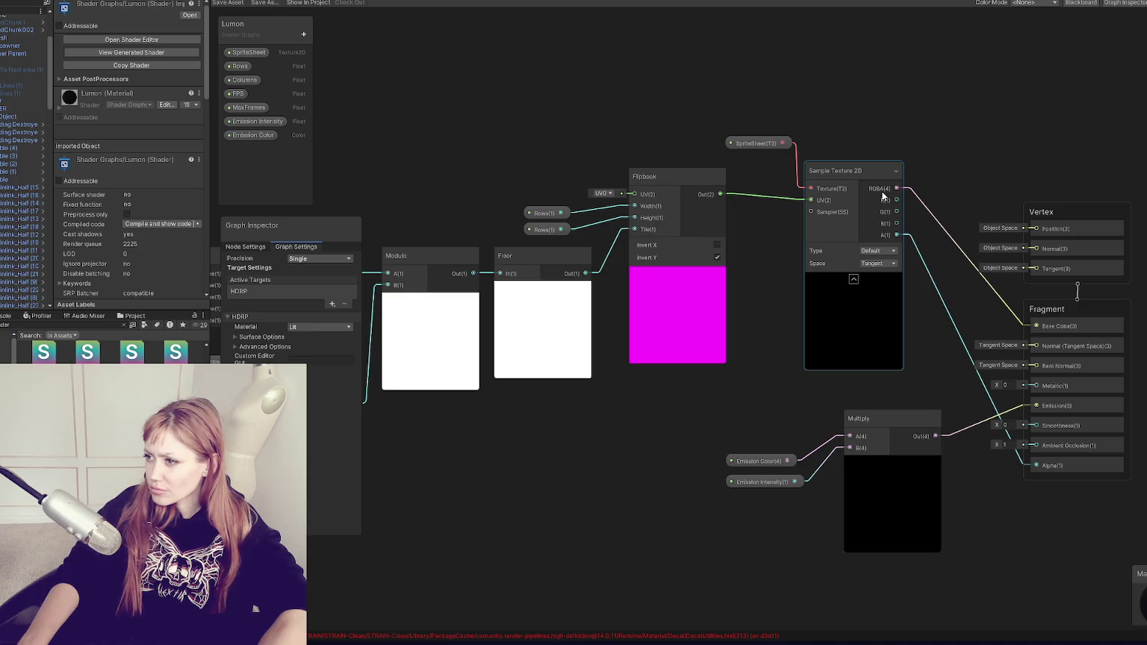
mouse_move(461, 164)
left_mouse_down()
mouse_move(781, 154)
mouse_move(293, 52)
mouse_move(346, 128)
mouse_move(535, 177)
left_mouse_up()
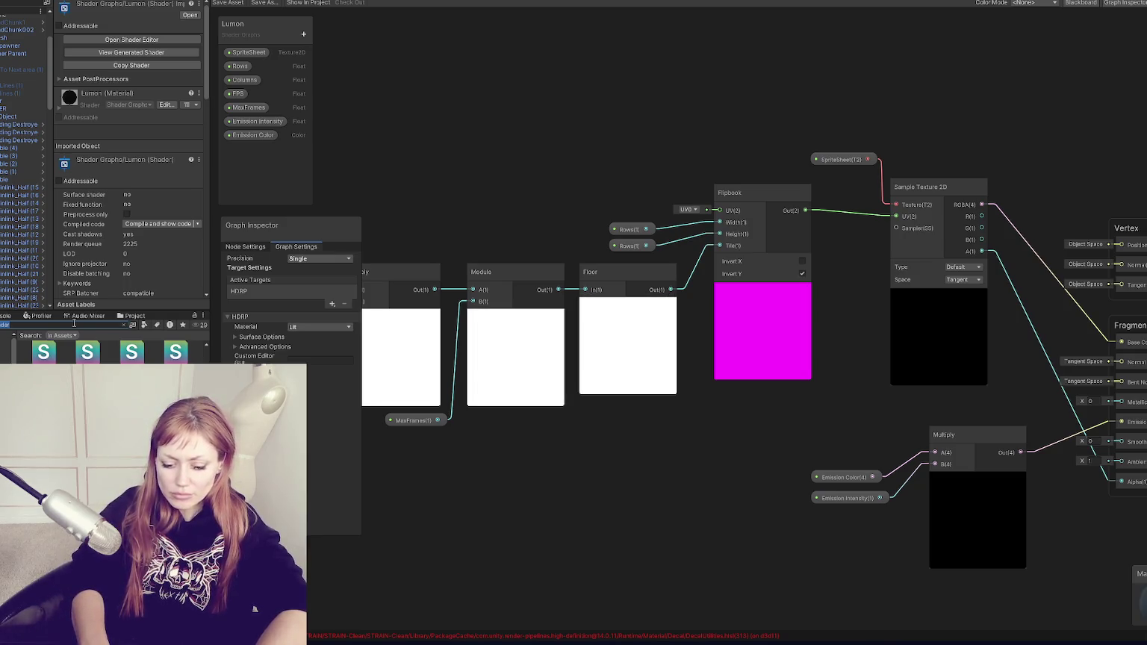
key("BackSpace")
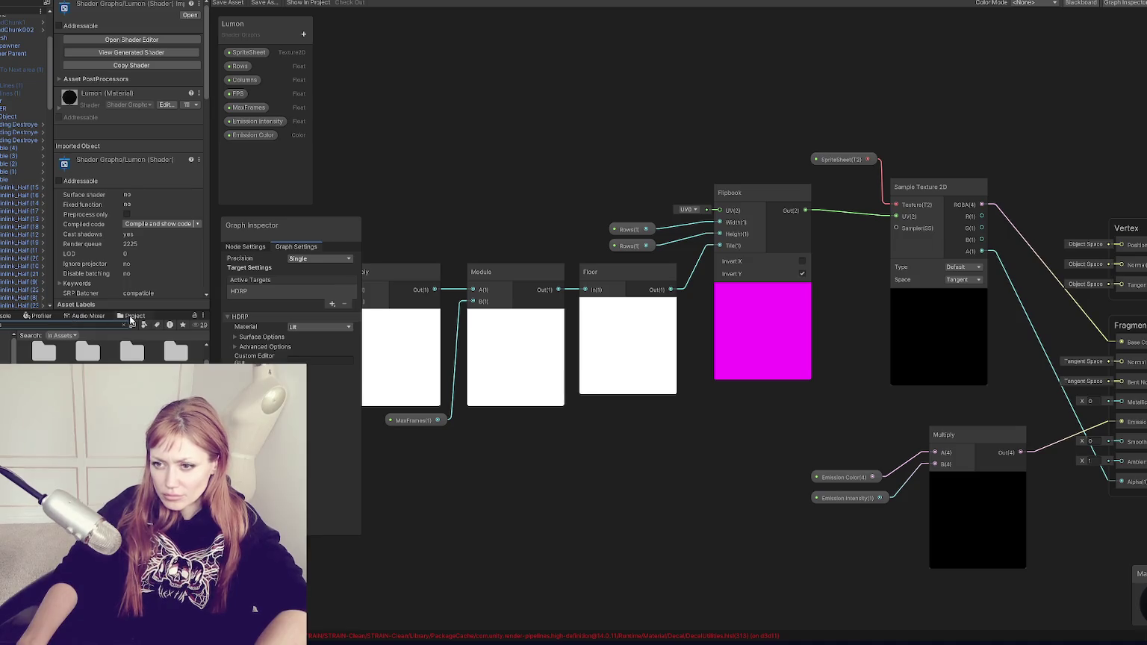
left_click(125, 324)
left_click(142, 324)
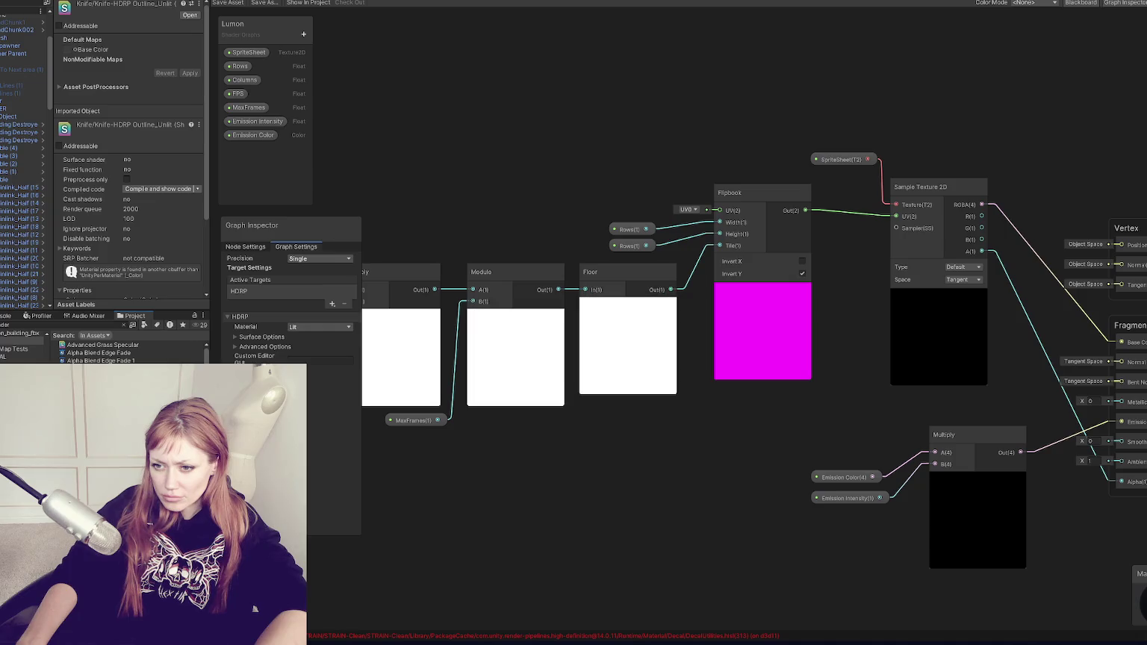
left_click(112, 389)
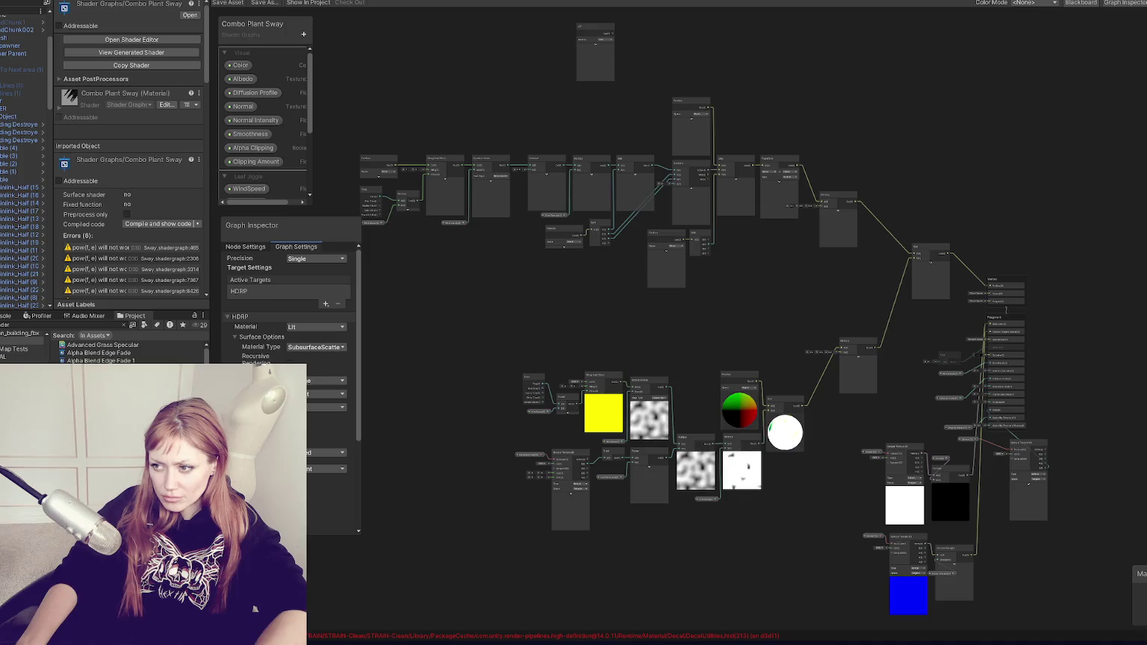
Pan and zoom the Combo Plant Sway graph to inspect its Time, Gradient Noise, Position and Add nodes
scroll(568, 373, "up", 5)
mouse_move(1000, 276)
left_mouse_down()
mouse_move(641, 258)
mouse_move(584, 378)
mouse_move(783, 543)
mouse_move(912, 483)
mouse_move(1143, 478)
left_mouse_up()
mouse_move(748, 464)
left_mouse_down()
mouse_move(910, 491)
mouse_move(834, 141)
mouse_move(647, 34)
left_mouse_up()
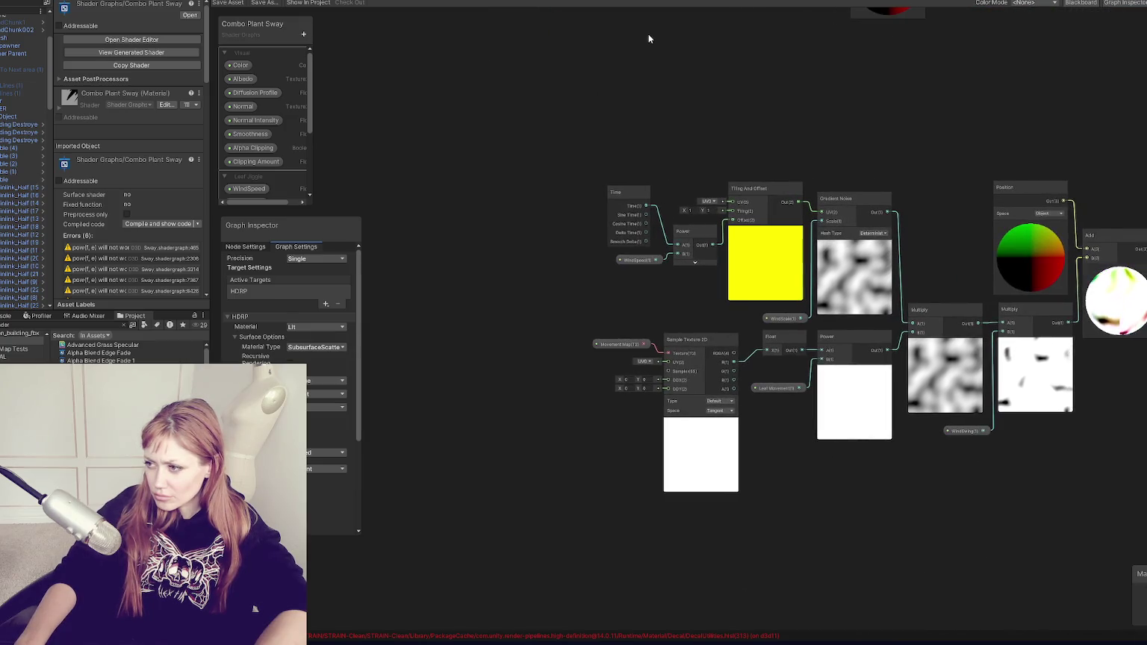
scroll(612, 101, "up", 3)
mouse_move(521, 412)
left_mouse_down()
mouse_move(405, 174)
mouse_move(482, 258)
mouse_move(565, 238)
left_mouse_up()
scroll(440, 200, "down", 1)
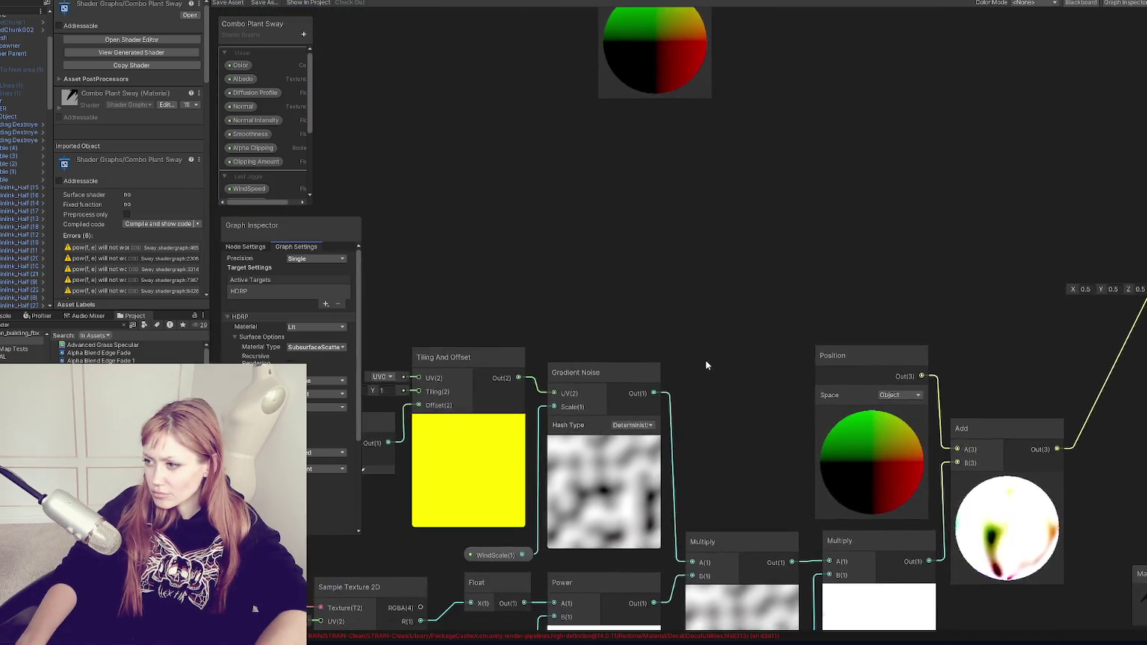
left_click_drag(973, 264, 1048, 238)
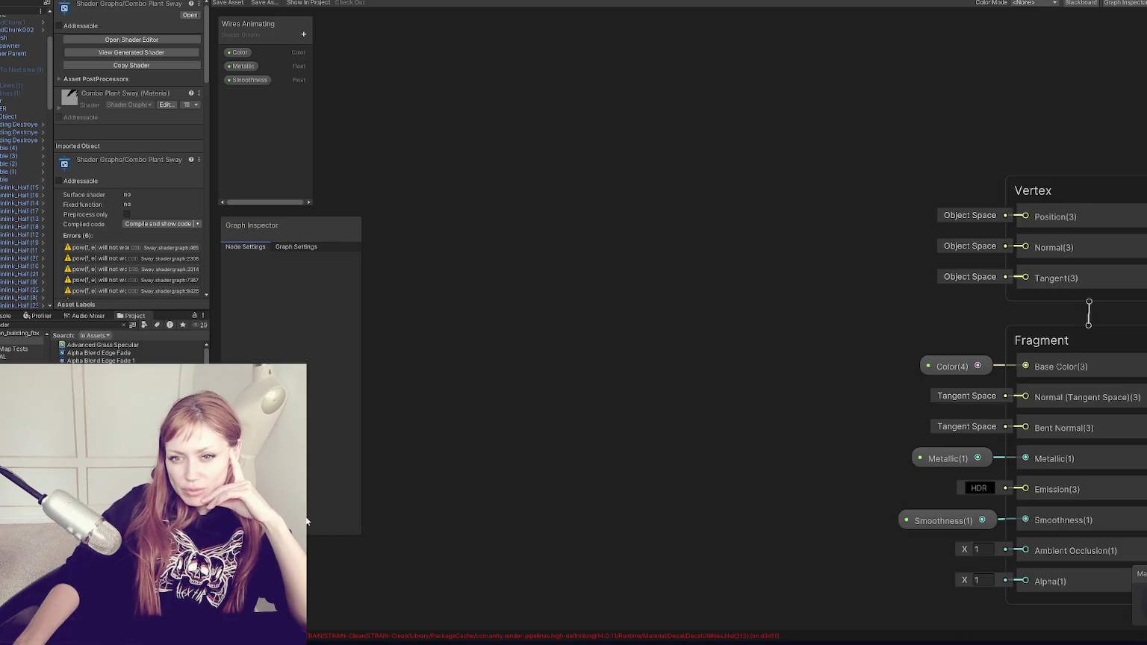
Launch Photoshop from the Windows search
mouse_move(171, 643)
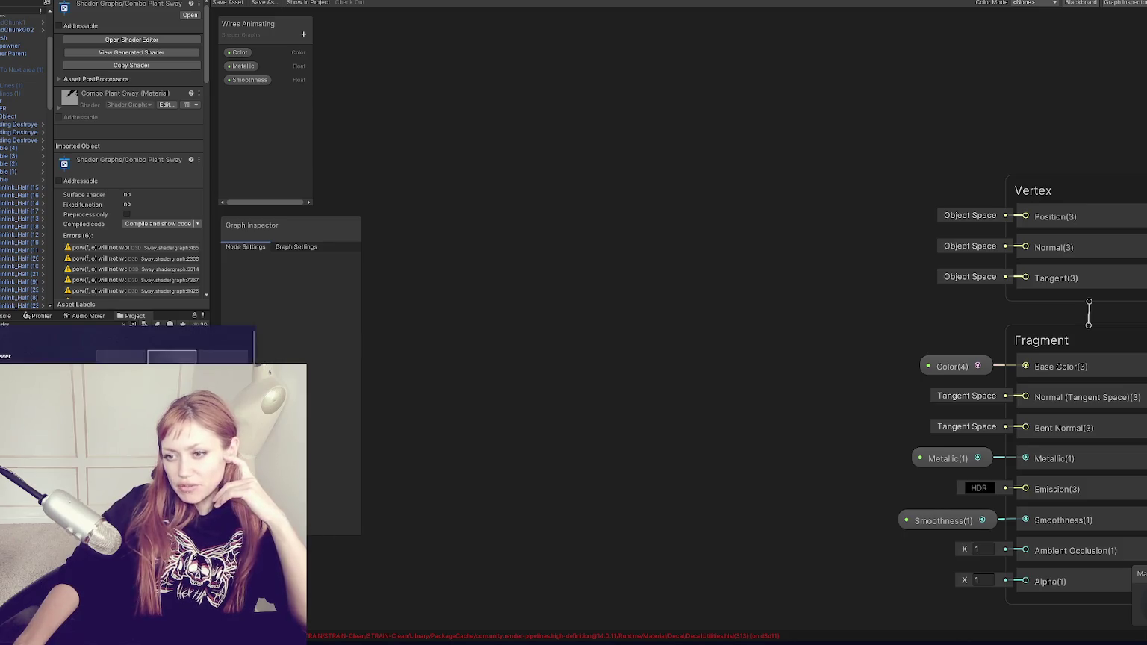
key("super+s")
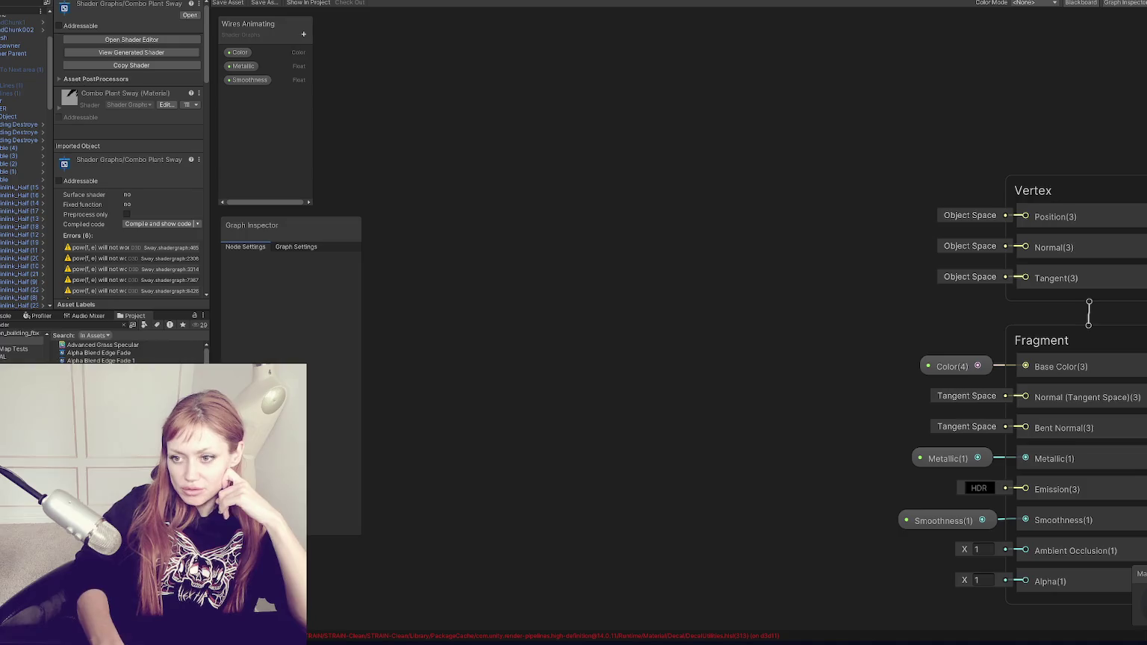
key("Return")
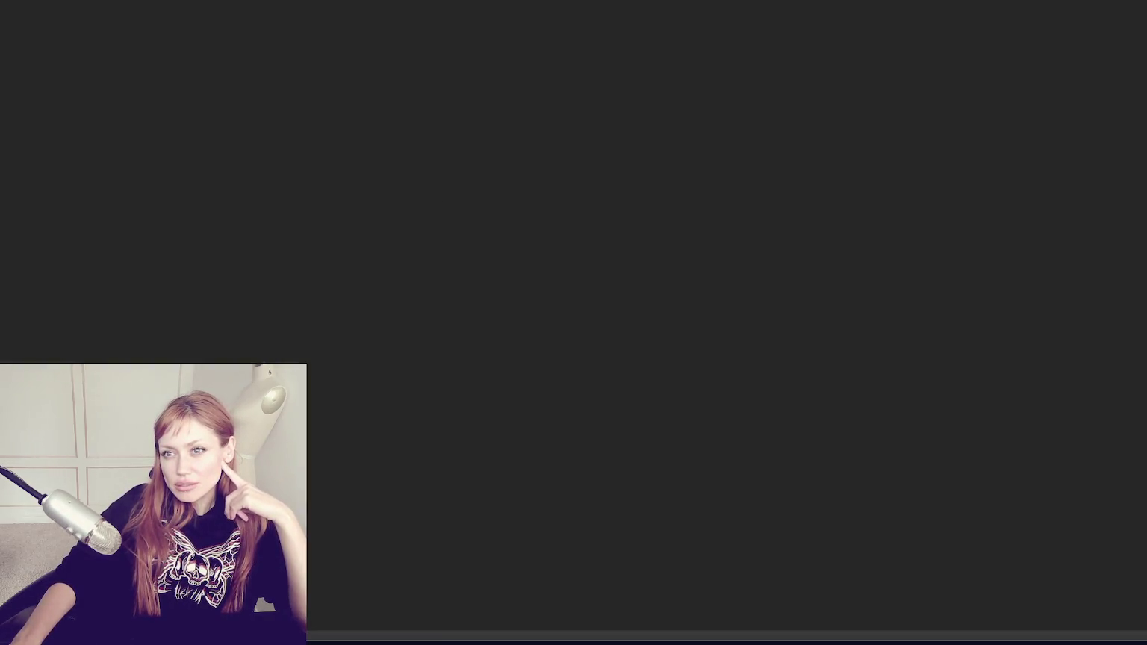
Create a new 1024 × 1024 px Photoshop document
key("alt+f")
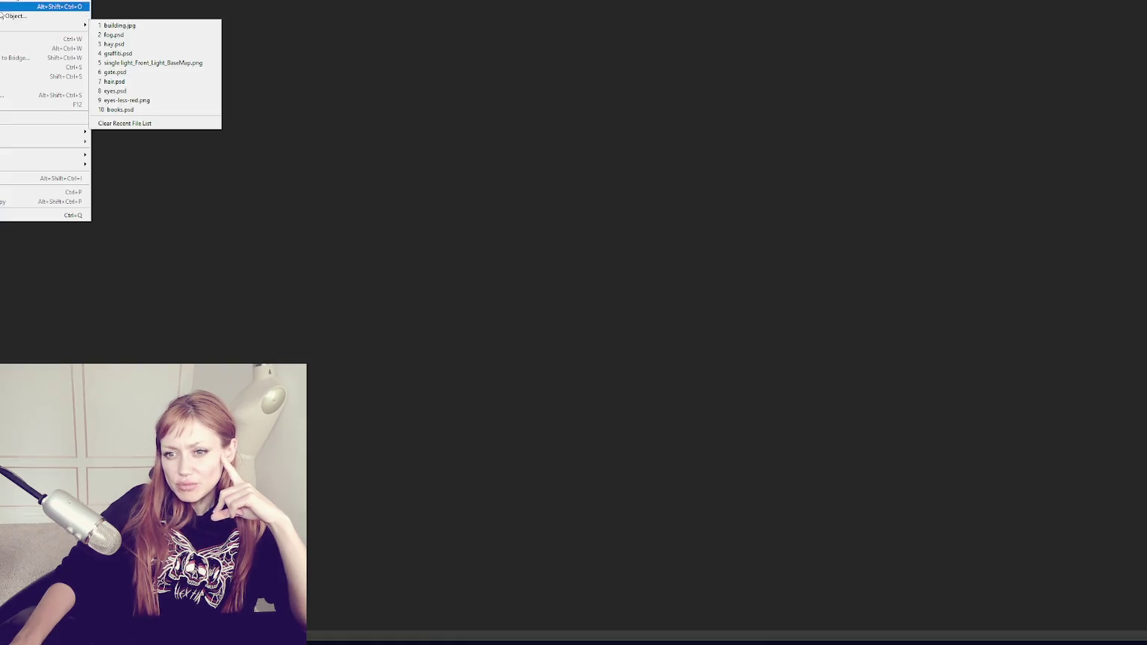
key("ctrl+n")
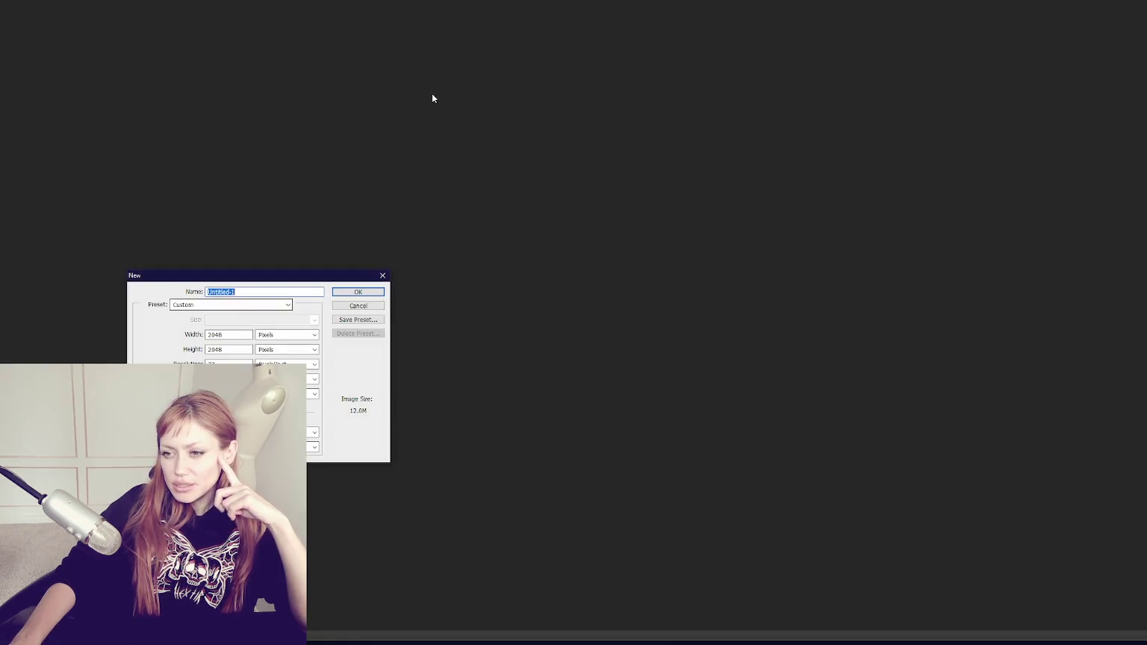
key("Tab")
key("Tab")
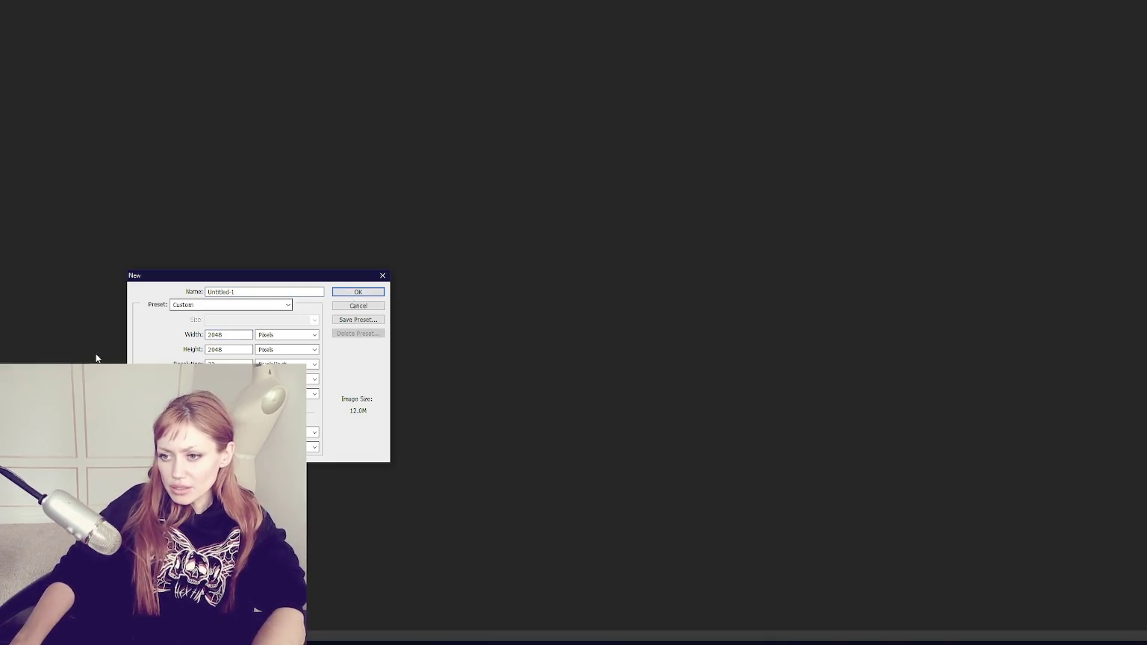
double_click(242, 336)
type("1024")
key("Tab")
key("Tab")
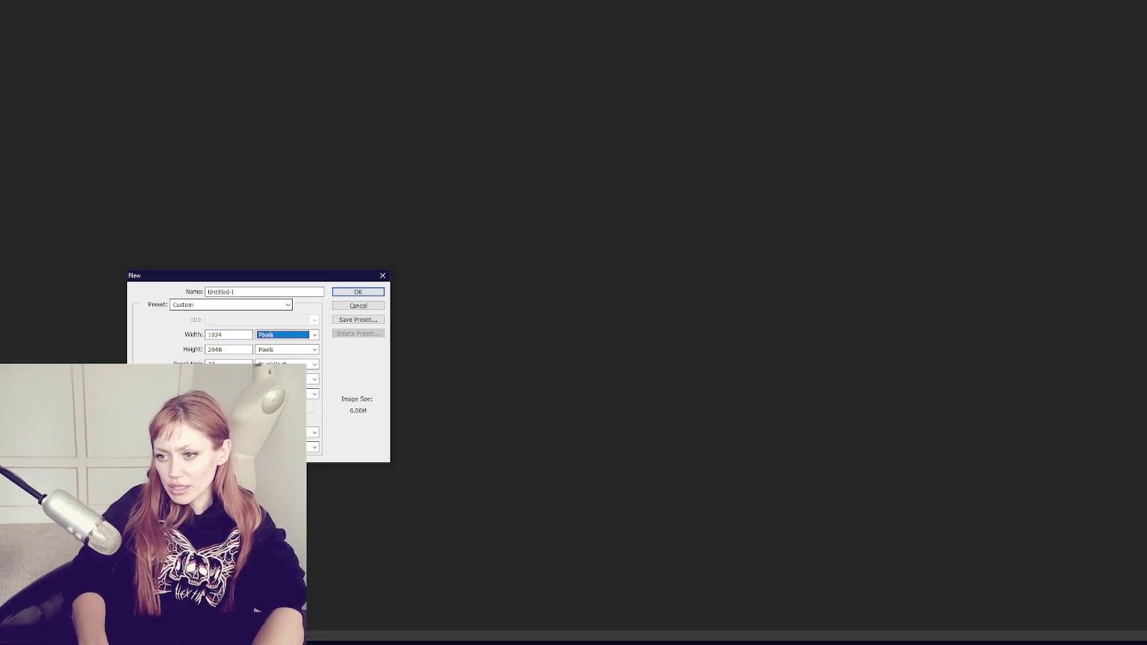
key("Return")
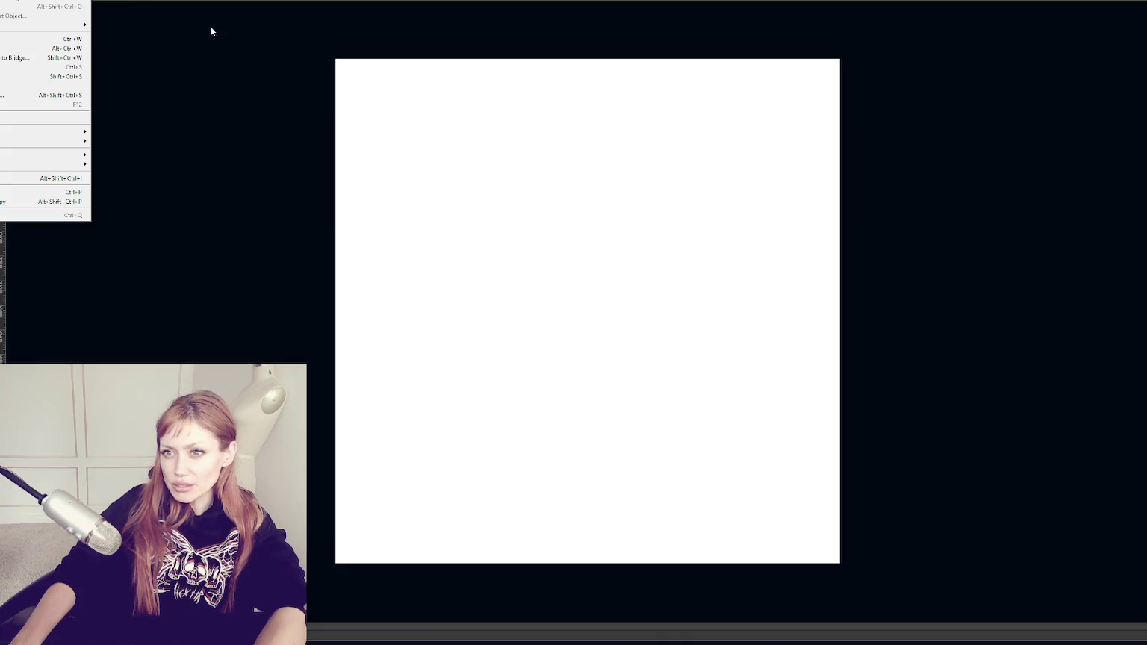
left_click(211, 31)
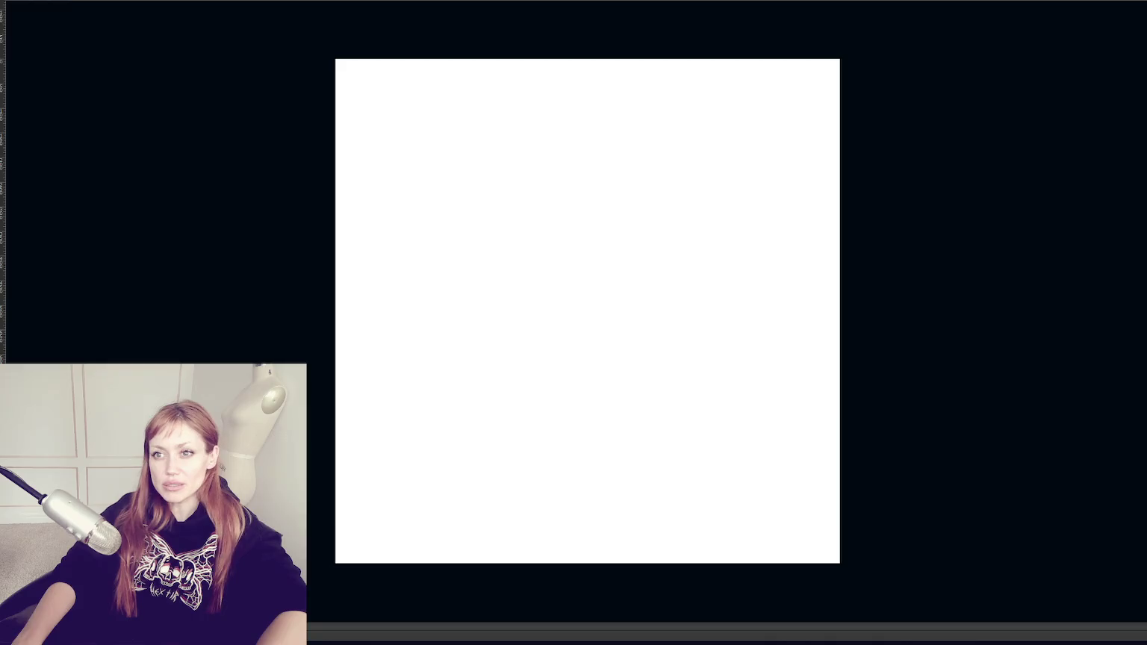
Draw a reflected gradient from canvas centre to right edge, redrawing until the white centre band looks right
mouse_move(574, 282)
left_mouse_down()
mouse_move(831, 284)
mouse_move(859, 302)
mouse_move(840, 303)
left_mouse_up()
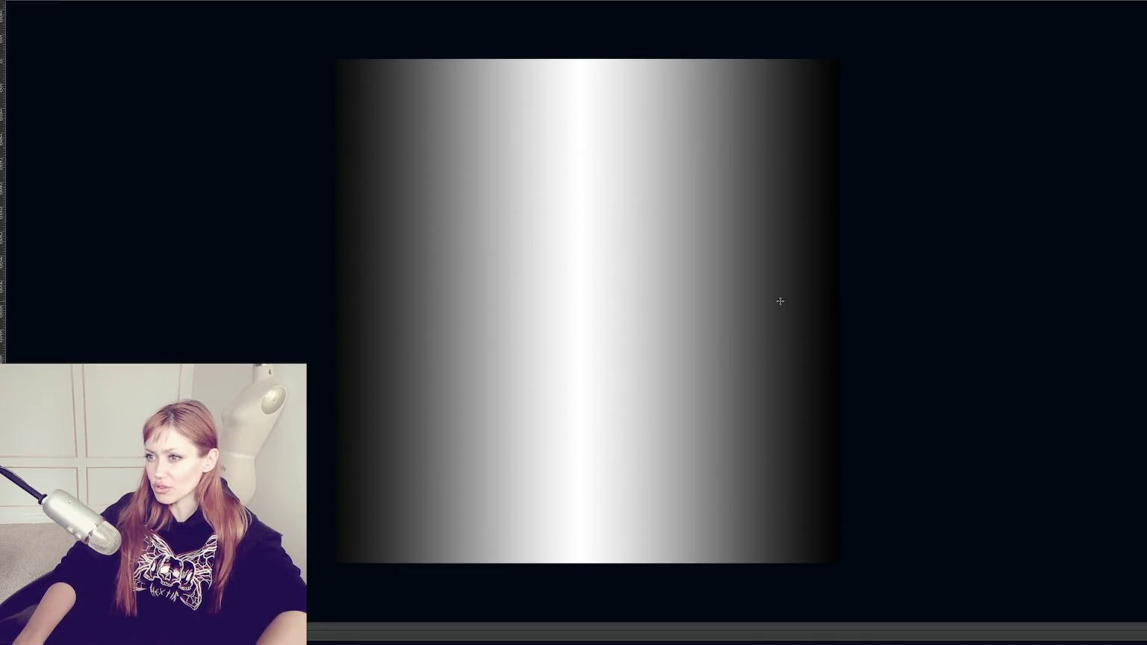
left_click_drag(595, 287, 812, 296)
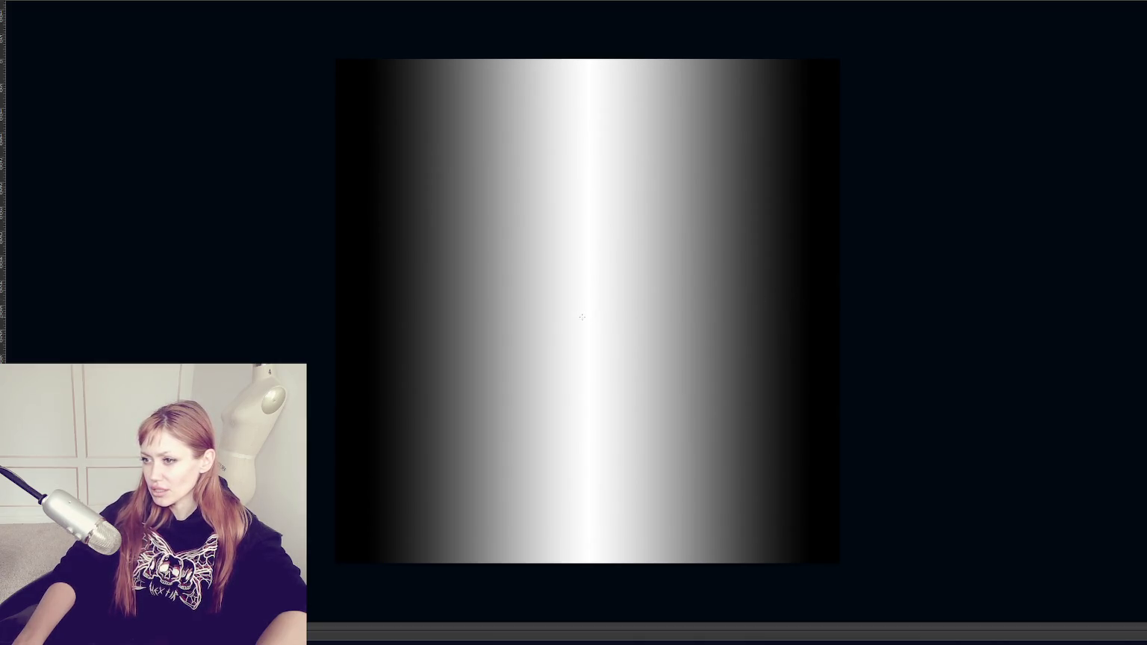
left_click_drag(582, 311, 819, 299)
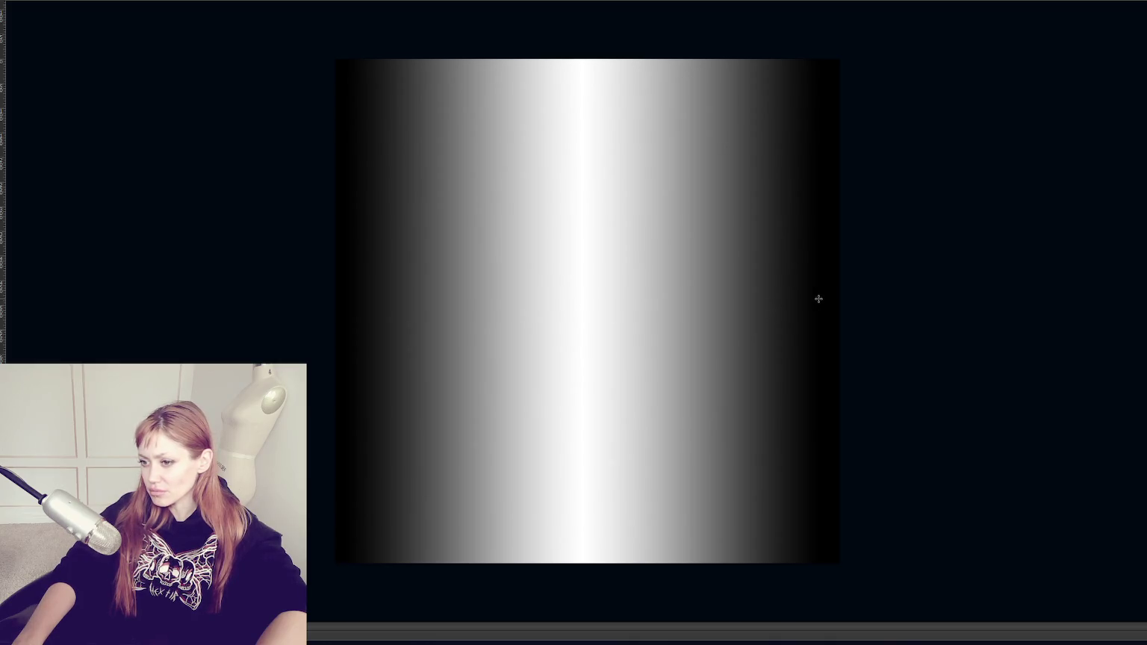
left_click(22, 2)
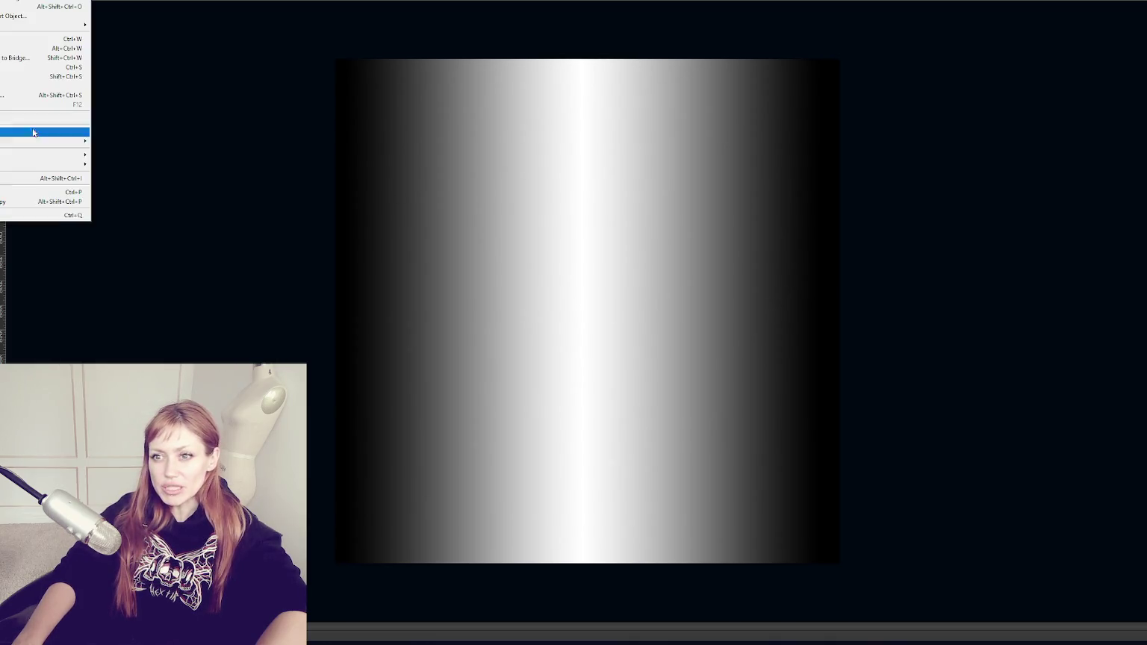
left_click(106, 179)
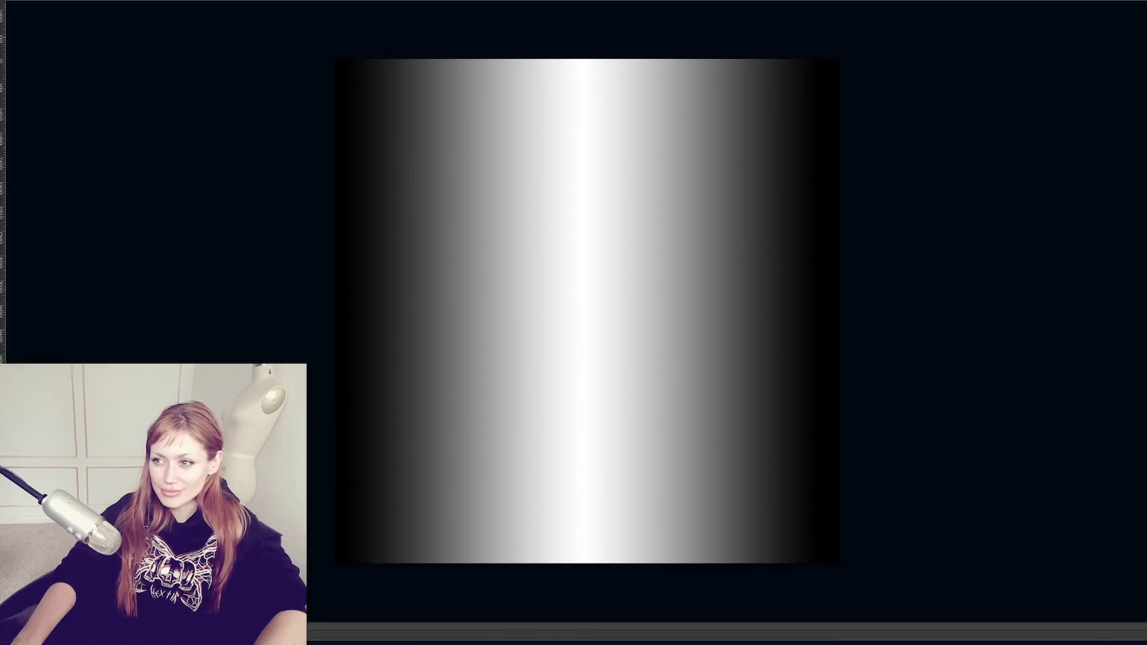
Quit Photoshop without saving and open the Wires shader folder in the Project panel
key("ctrl+q")
left_click(568, 207)
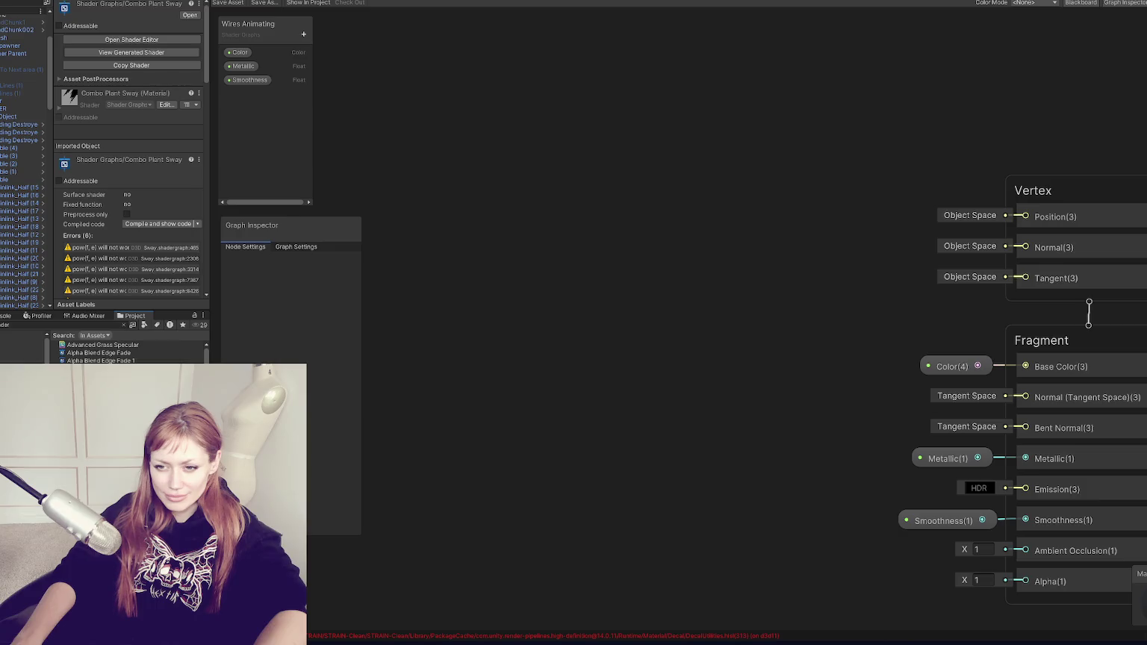
key("Escape")
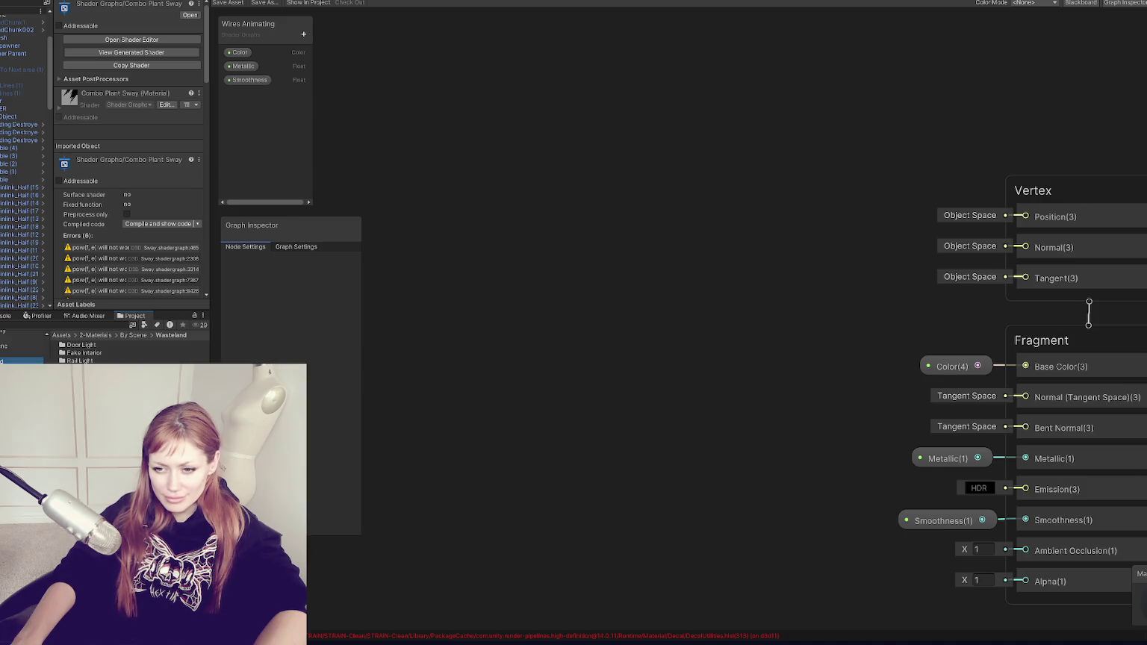
left_click(22, 361)
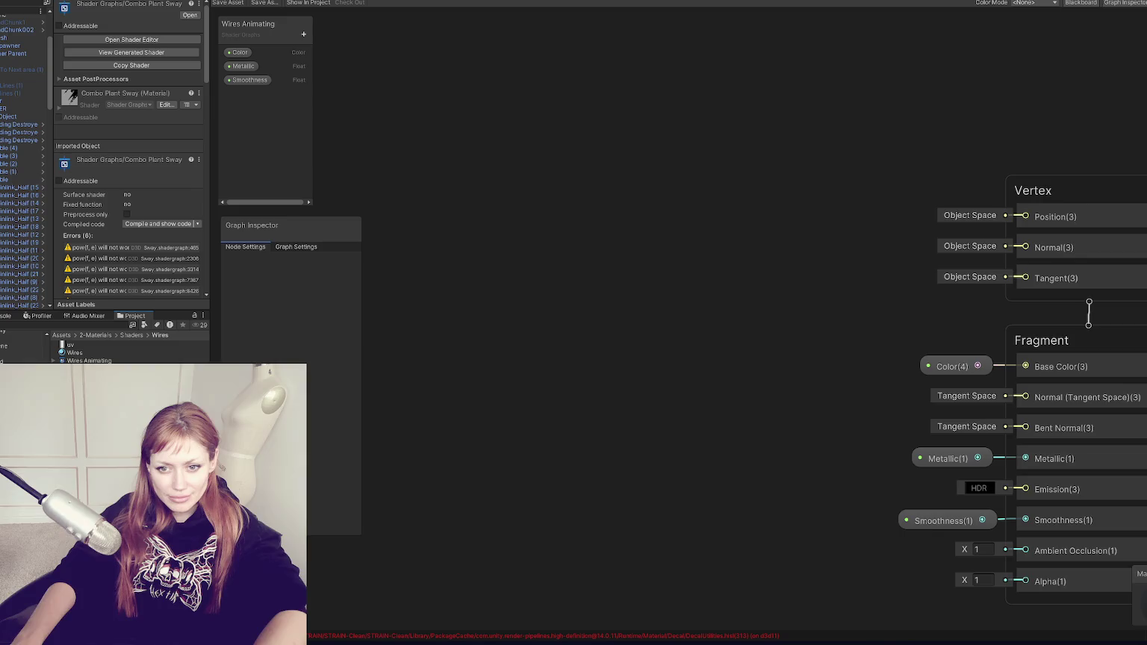
Add a Texture 2D property named 'UV Vertex Map' and place it on the graph
left_click(303, 33)
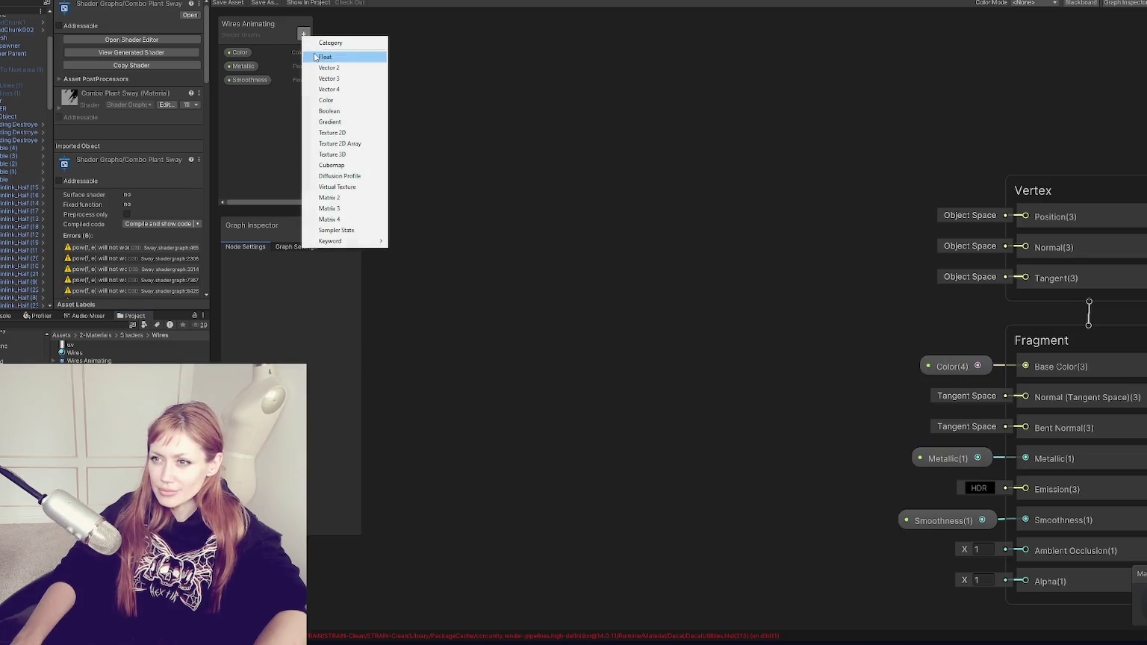
left_click(339, 134)
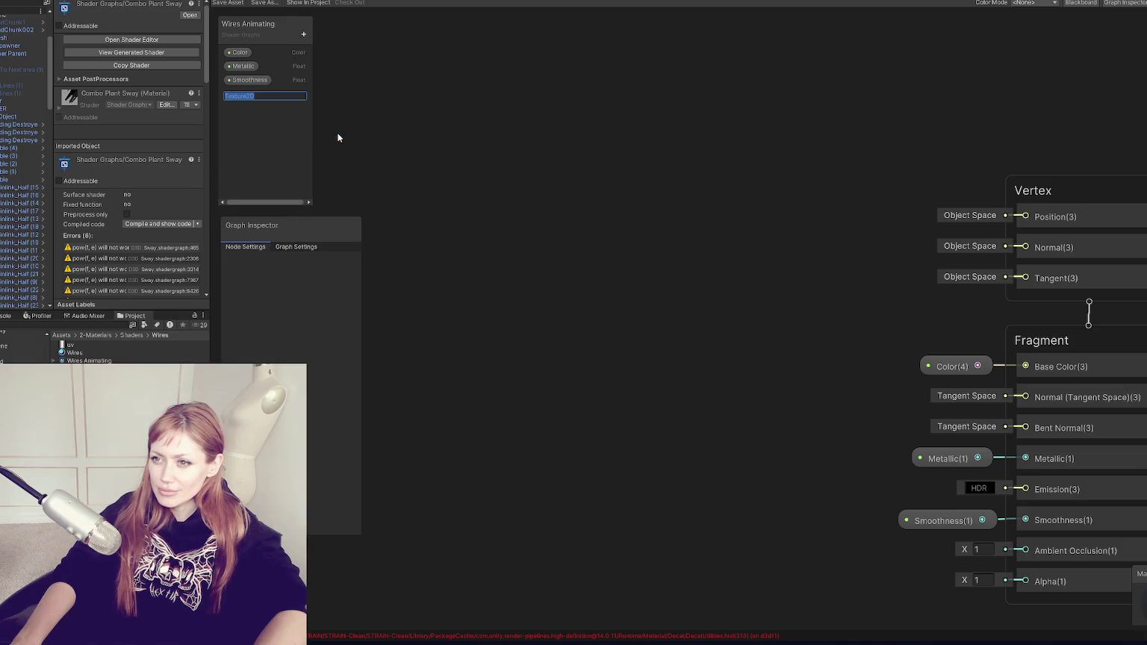
type("UV")
key("BackSpace")
key("BackSpace")
type("Vertex Map")
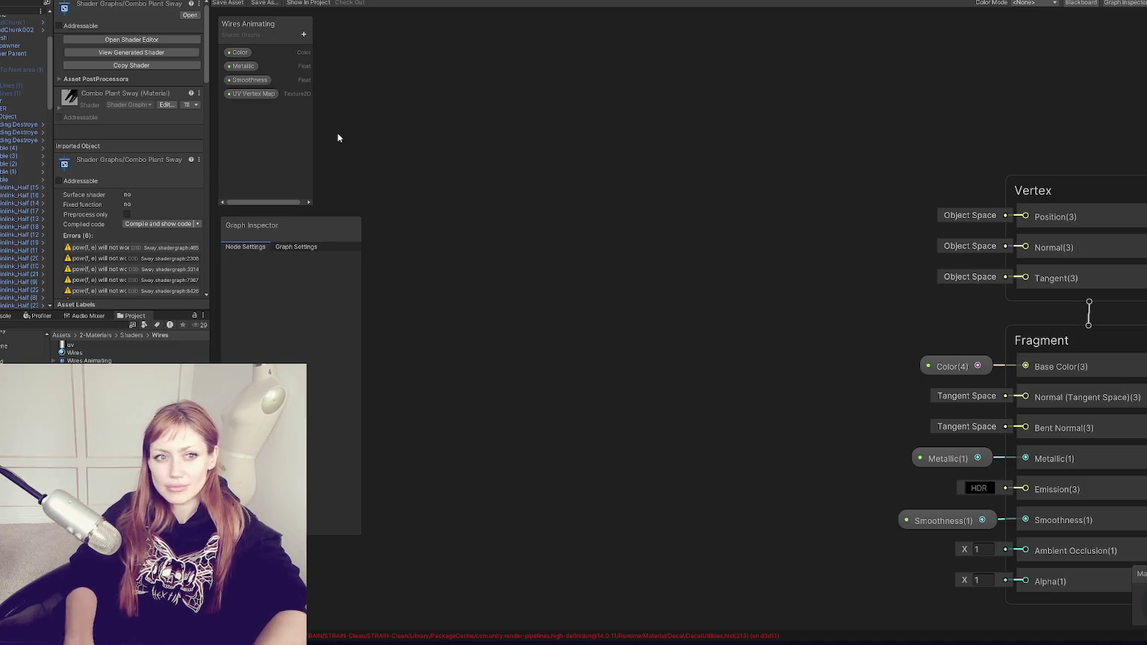
key("Return")
left_click_drag(254, 93, 522, 215)
Add a Sample Texture 2D node and connect UV Vertex Map to its Texture input
right_click(706, 229)
left_click(706, 230)
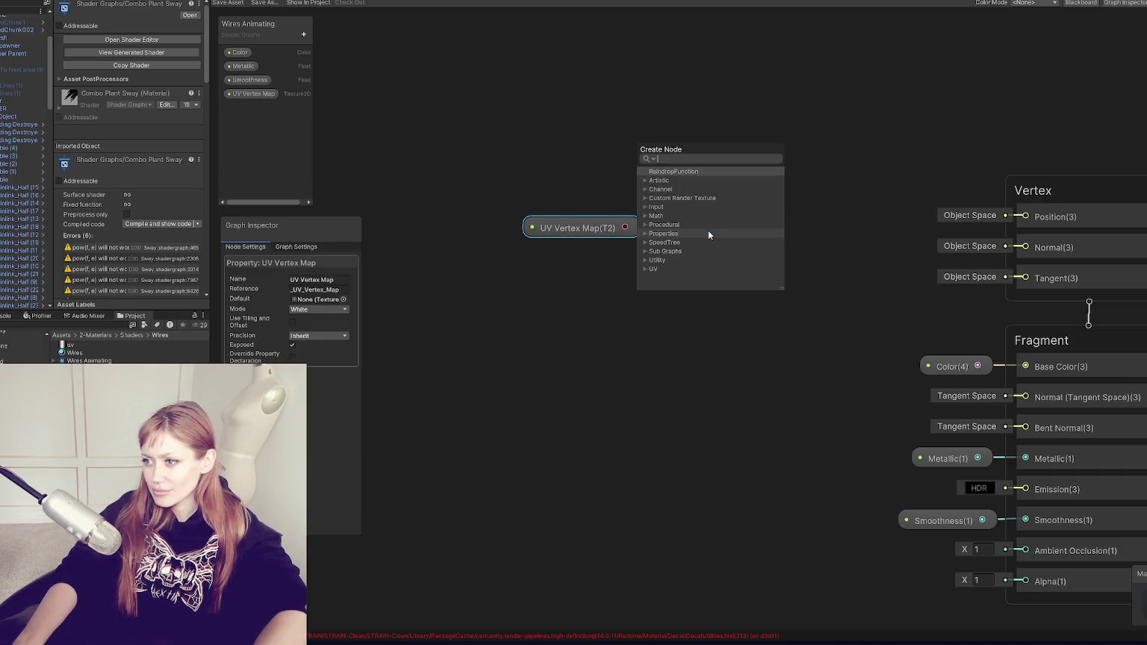
type("sample textre")
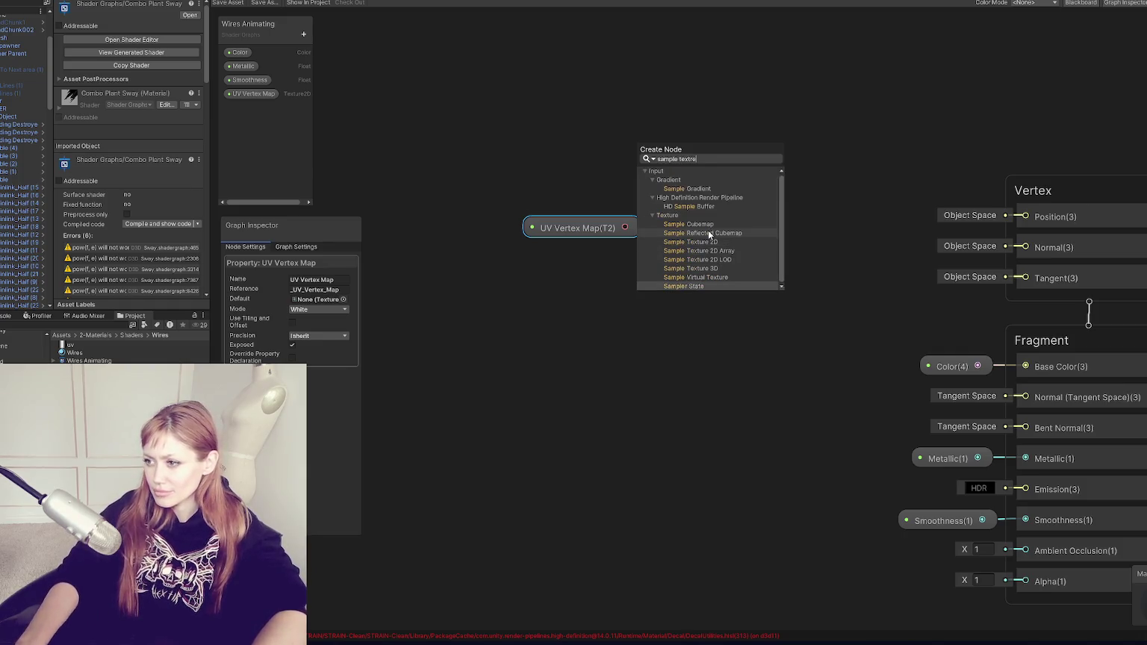
left_click(754, 242)
mouse_move(568, 228)
left_mouse_down()
mouse_move(521, 231)
mouse_move(661, 278)
left_mouse_up()
mouse_move(780, 279)
left_mouse_down()
mouse_move(953, 215)
mouse_move(1026, 214)
mouse_move(1029, 274)
left_mouse_up()
left_click(465, 13)
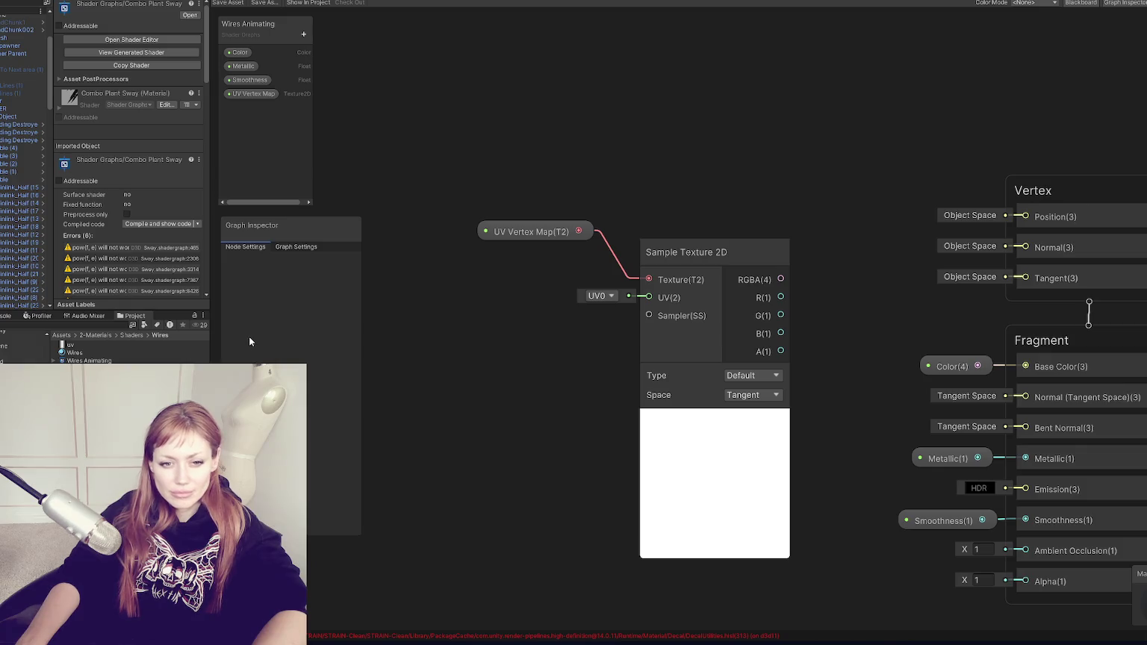
right_click(638, 127)
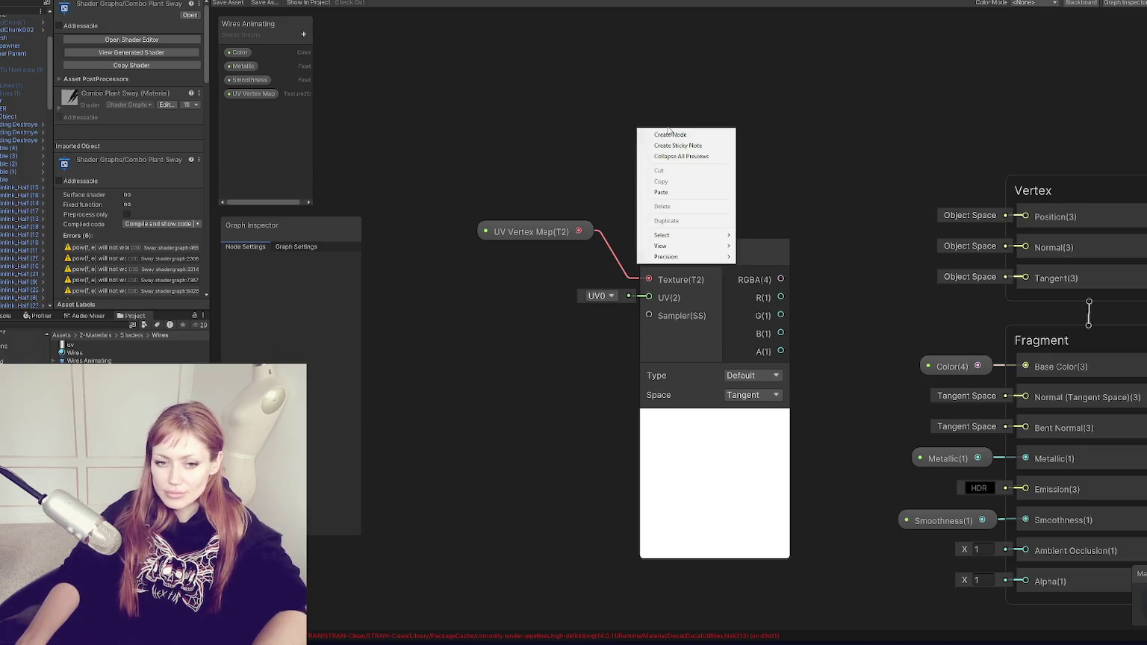
Add a Power node and spread it apart from the Sample Texture 2D node
left_click(664, 131)
type("power")
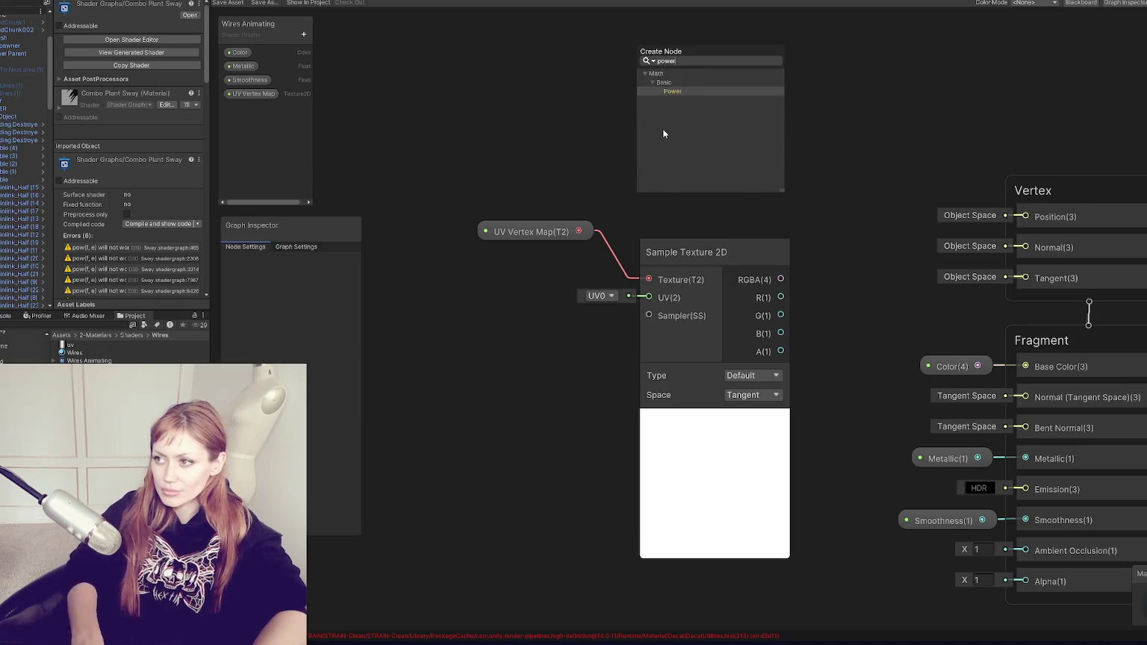
key("Return")
left_click_drag(691, 154, 877, 222)
left_click_drag(635, 213, 423, 307)
left_click_drag(670, 259, 435, 326)
left_click_drag(891, 214, 772, 272)
Add a Float node, wiring RGBA into Float X and Float Out into Power A
right_click(495, 142)
left_click(515, 147)
type("float")
key("Return")
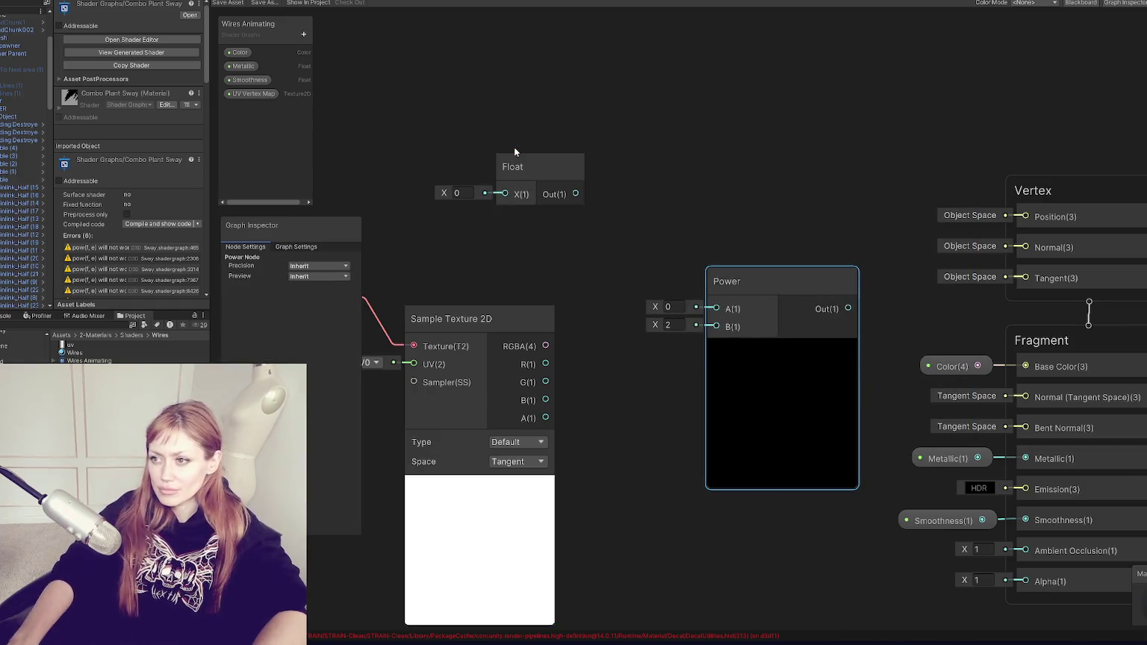
left_click_drag(546, 346, 506, 194)
left_click_drag(578, 195, 716, 308)
Try linking the Power output to the vertex Position, then cancel the pending connection
left_click_drag(850, 309, 1008, 203)
left_click(827, 218)
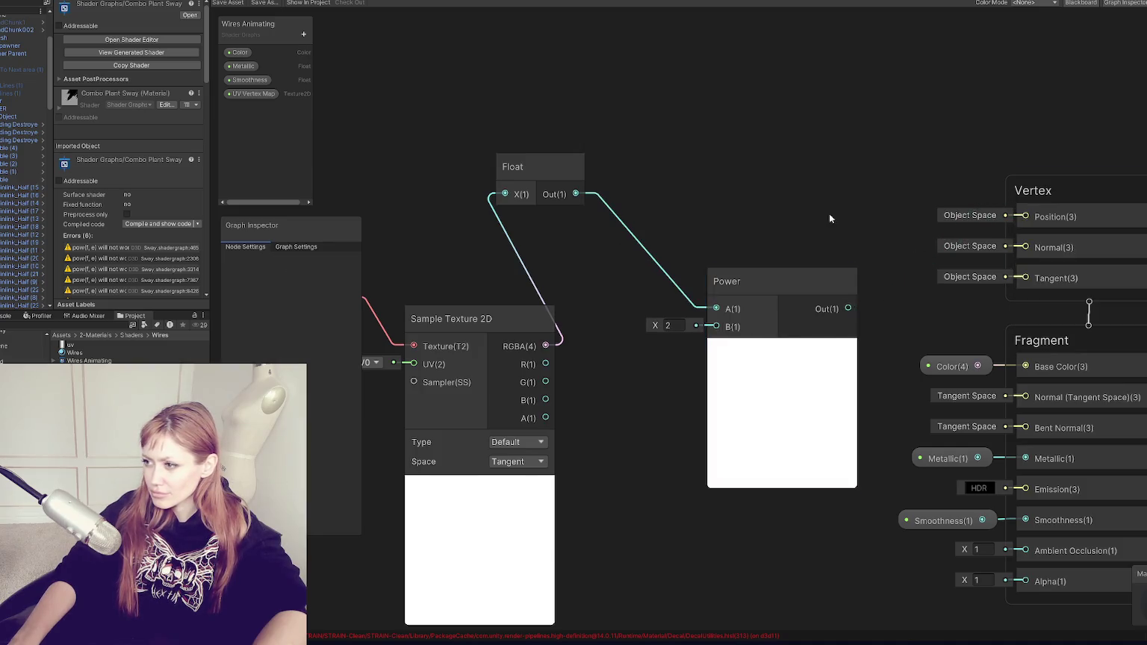
left_click(1032, 217)
mouse_move(850, 308)
left_mouse_down()
mouse_move(1025, 216)
mouse_move(1016, 213)
left_mouse_up()
key("Escape")
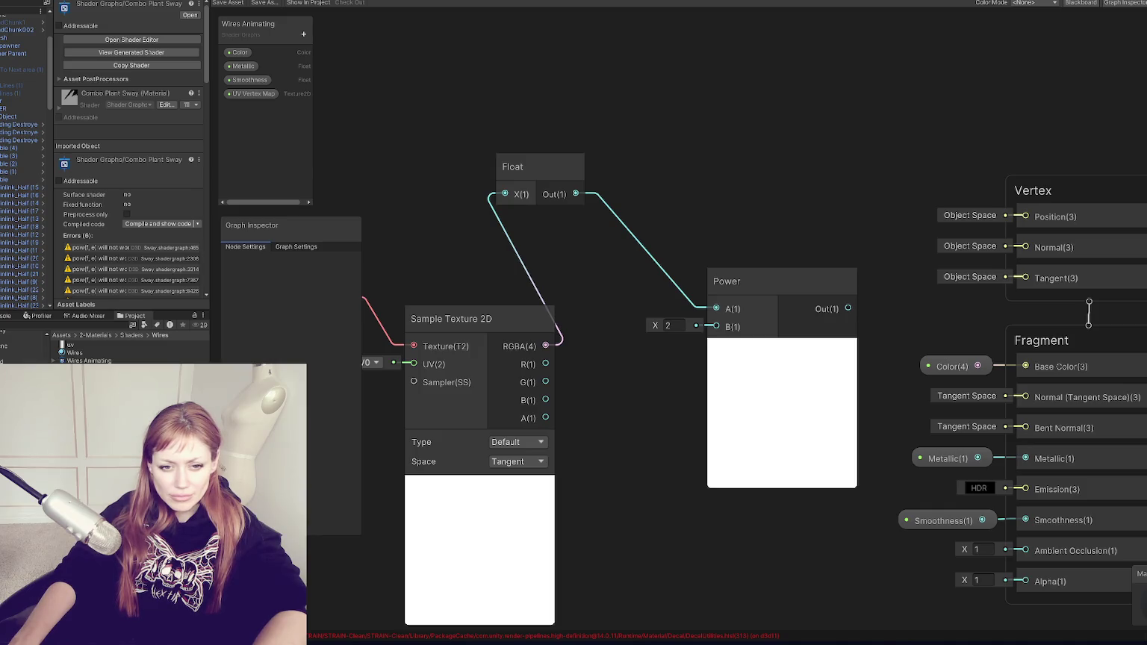
left_click(303, 34)
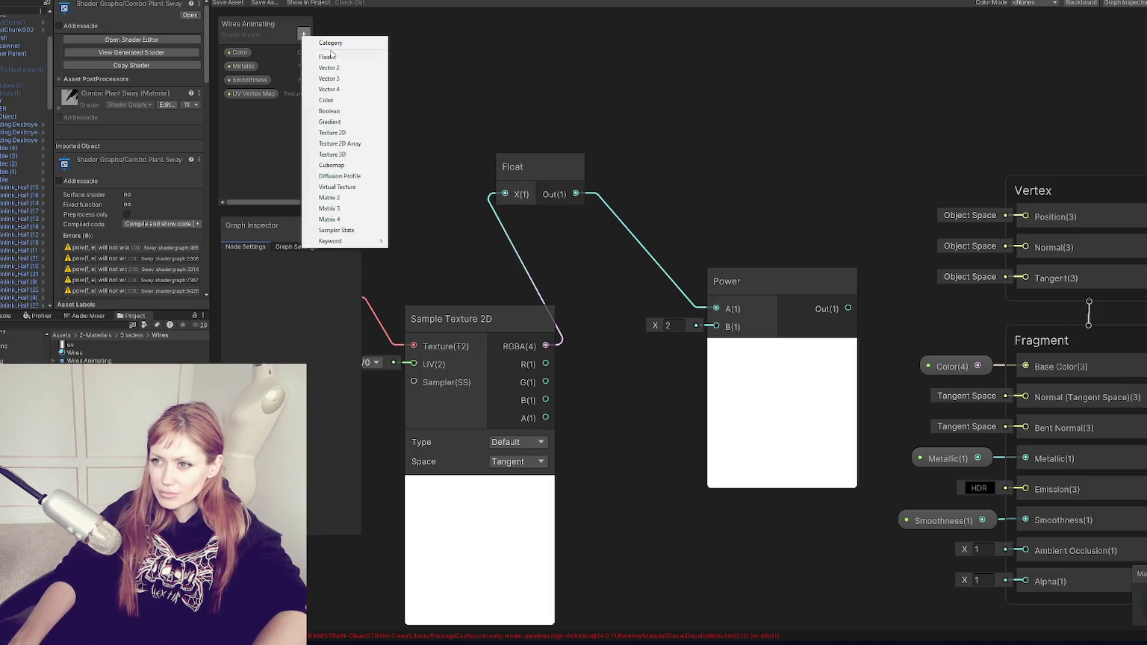
Create a Wind Swing float property and place it between Sample Texture and Power
left_click(330, 56)
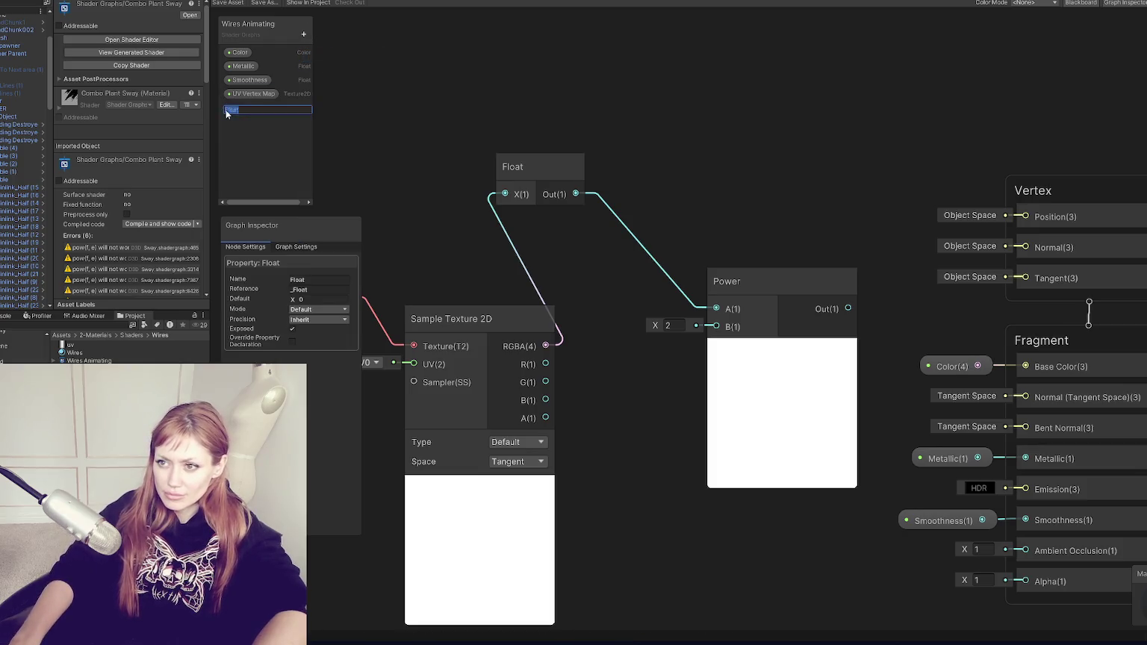
type("Wind Swing")
key("Return")
left_click_drag(258, 109, 702, 140)
mouse_move(543, 169)
left_mouse_down()
mouse_move(639, 234)
mouse_move(635, 538)
mouse_move(617, 348)
mouse_move(627, 270)
left_mouse_up()
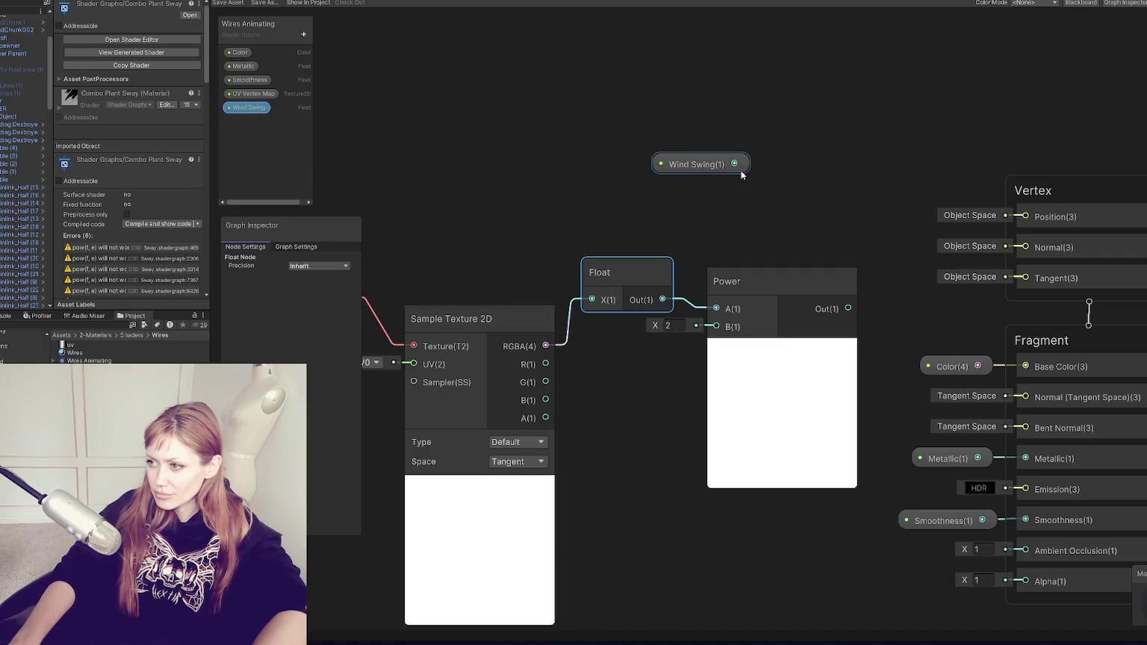
Add a Multiply node taking Wind Swing on A and the Power output on B
right_click(664, 26)
left_click(672, 18)
type("multiply")
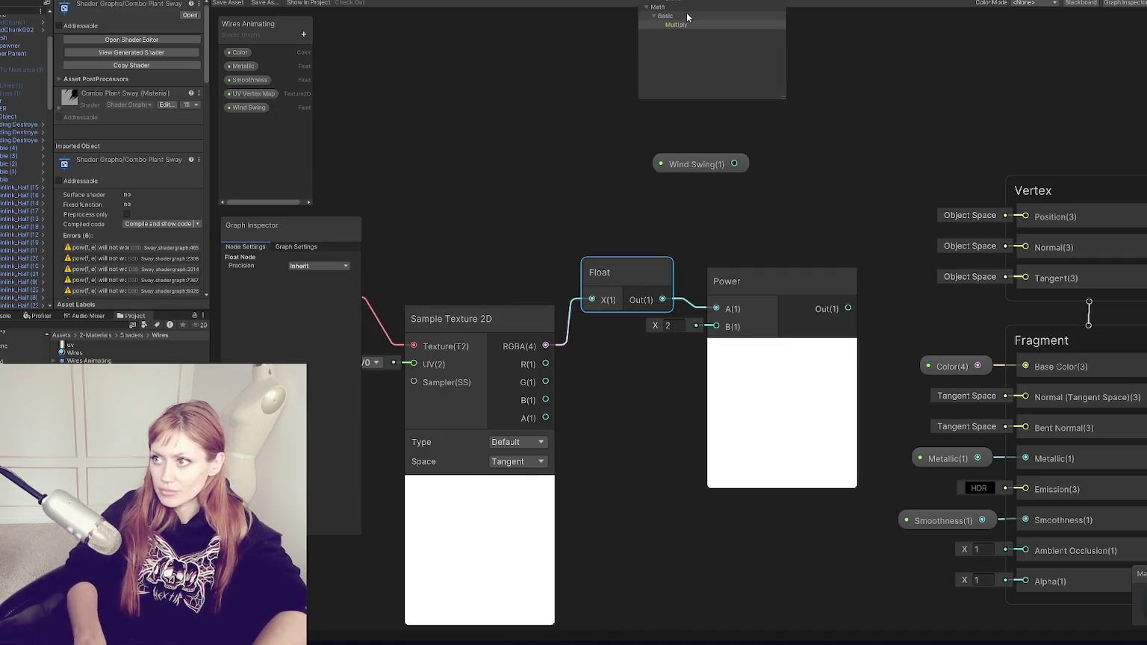
key("Return")
mouse_move(688, 29)
left_mouse_down()
mouse_move(747, 34)
mouse_move(703, 23)
mouse_move(671, 187)
left_mouse_up()
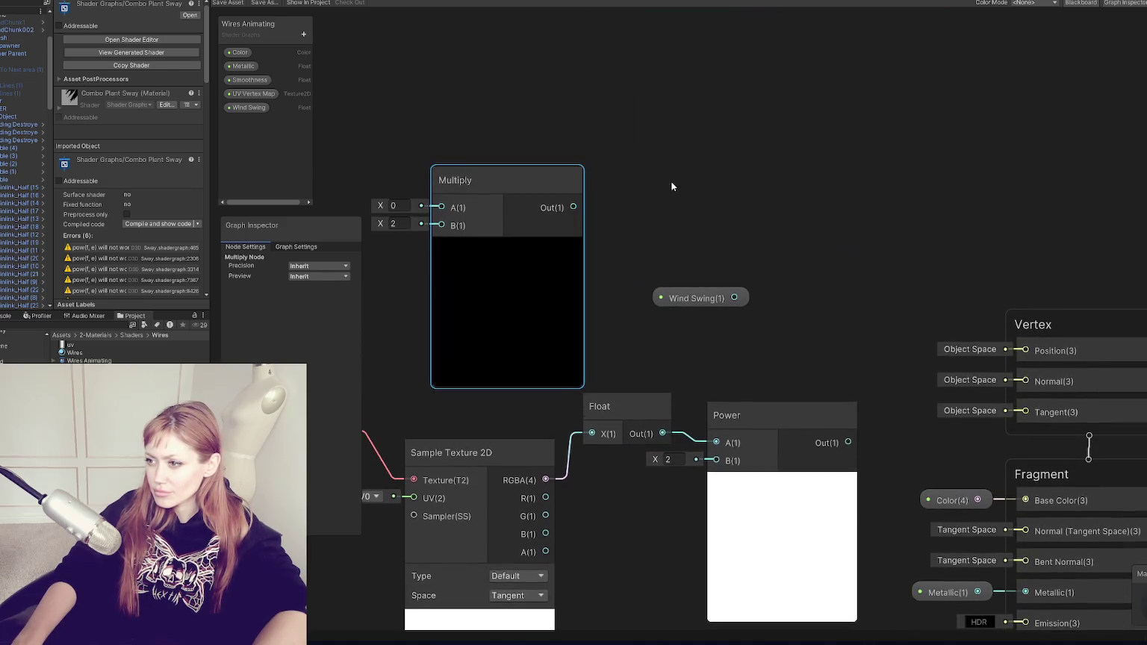
scroll(671, 187, "down", 5)
mouse_move(676, 249)
left_mouse_down()
mouse_move(478, 218)
mouse_move(572, 212)
left_mouse_up()
left_click_drag(751, 314, 572, 220)
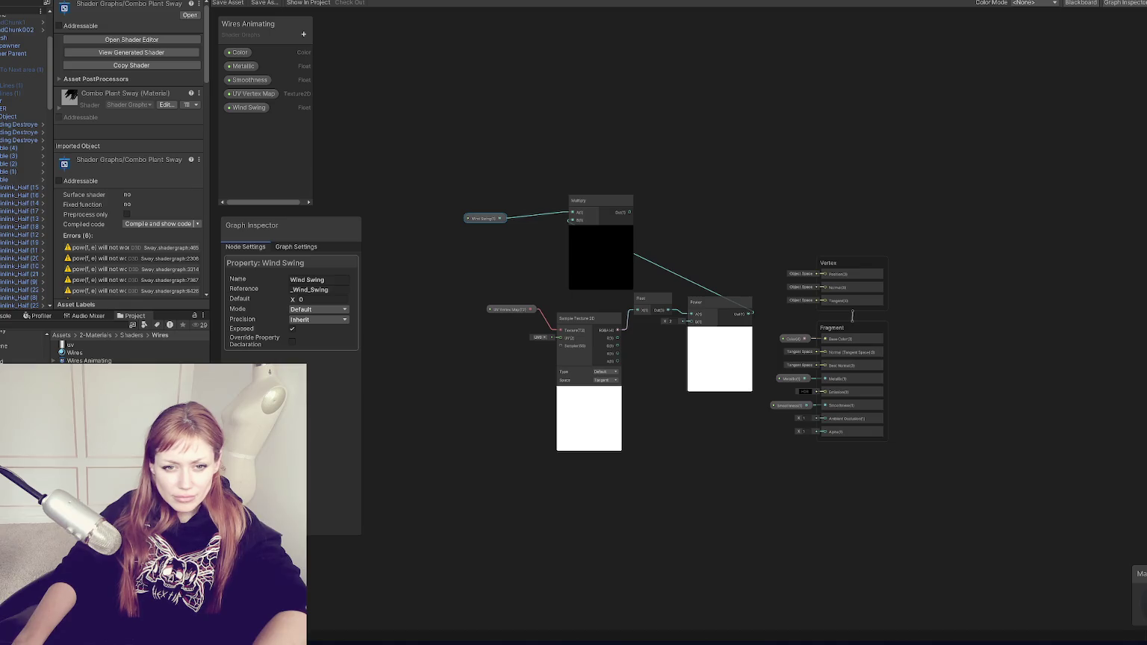
Add a Position node set to Object space and move it up and left
right_click(702, 141)
left_click(714, 149)
type("position")
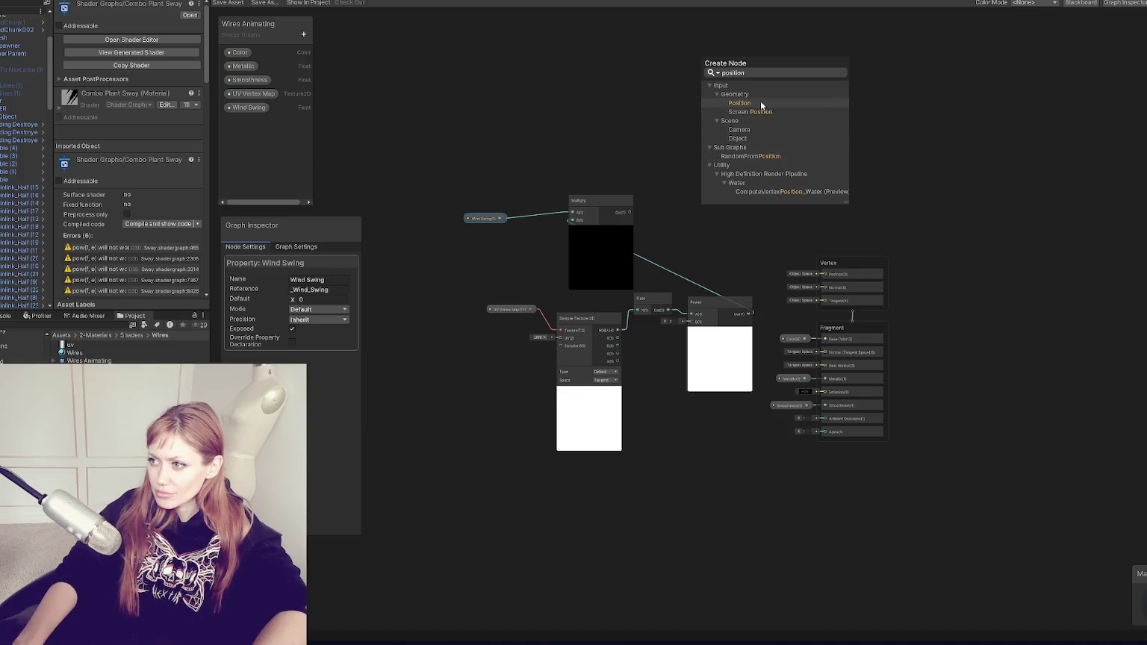
left_click(760, 103)
scroll(788, 179, "up", 5)
left_click(693, 151)
left_click(691, 163)
mouse_move(675, 105)
left_mouse_down()
mouse_move(568, 58)
mouse_move(588, 29)
mouse_move(597, 64)
mouse_move(748, 135)
left_mouse_up()
Add an Add node combining Position and the multiplied wind, and wire it to vertex Position
key("space")
type("add")
key("Return")
left_click_drag(447, 286, 747, 150)
mouse_move(862, 133)
left_mouse_down()
mouse_move(829, 410)
mouse_move(840, 412)
left_mouse_up()
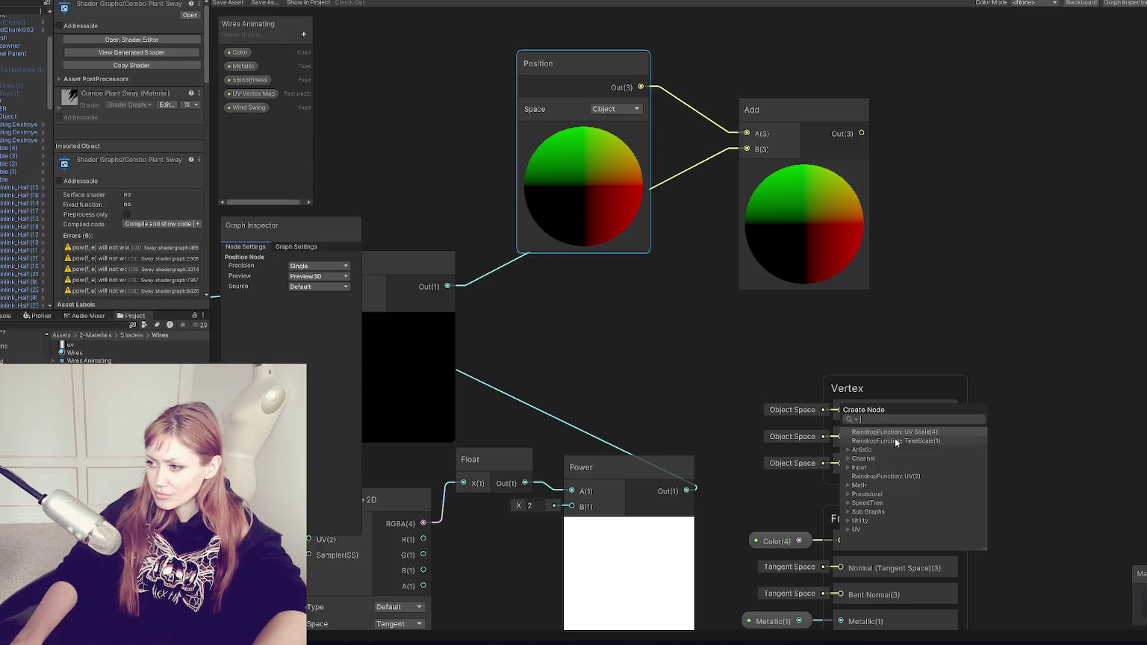
left_click(857, 422)
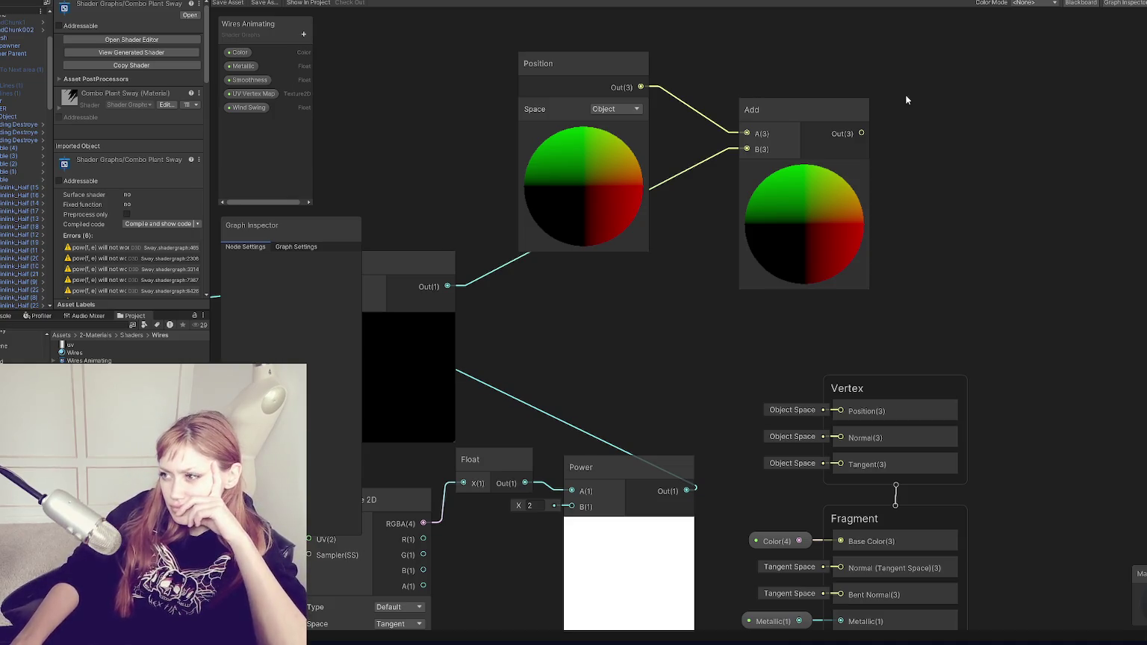
left_click_drag(862, 133, 812, 389)
left_click_drag(842, 412, 841, 410)
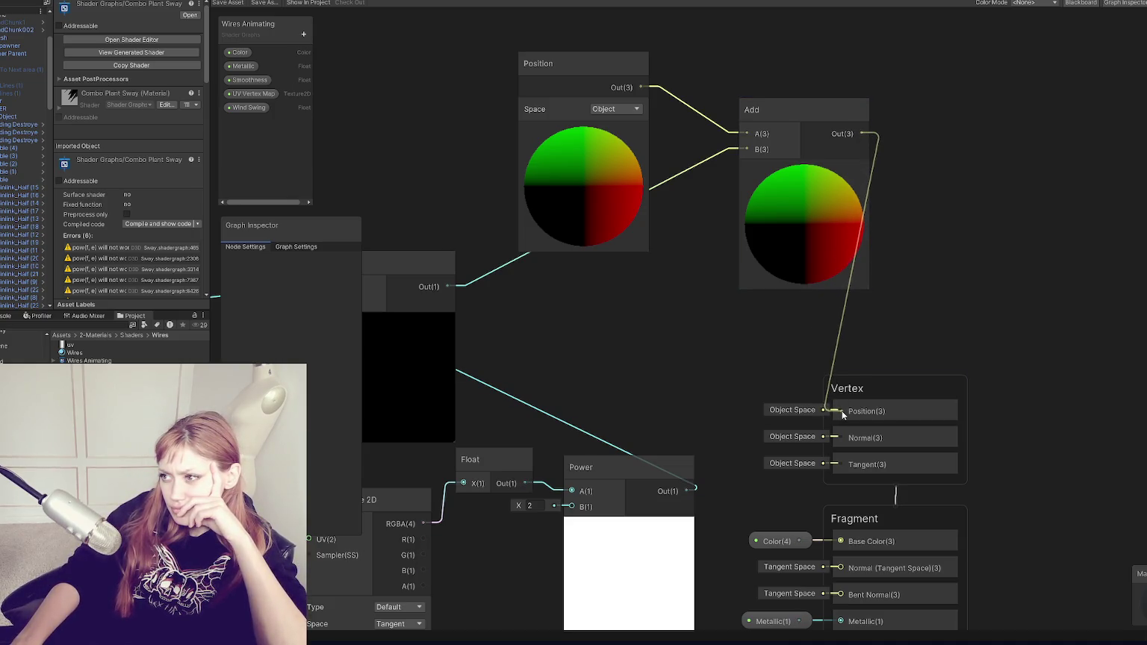
left_click(969, 336)
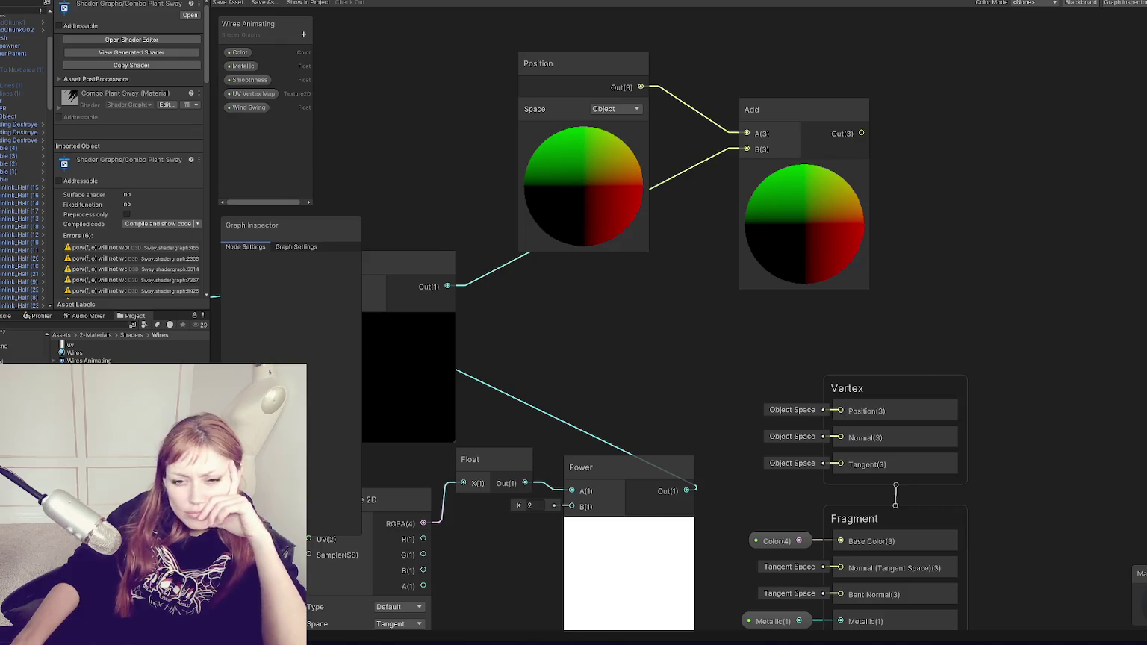
Raise the Multiply node and move the UV Vertex Map, texture, Float and Power nodes together
mouse_move(543, 357)
left_mouse_down()
mouse_move(757, 280)
mouse_move(922, 312)
left_mouse_up()
left_click_drag(744, 248, 744, 174)
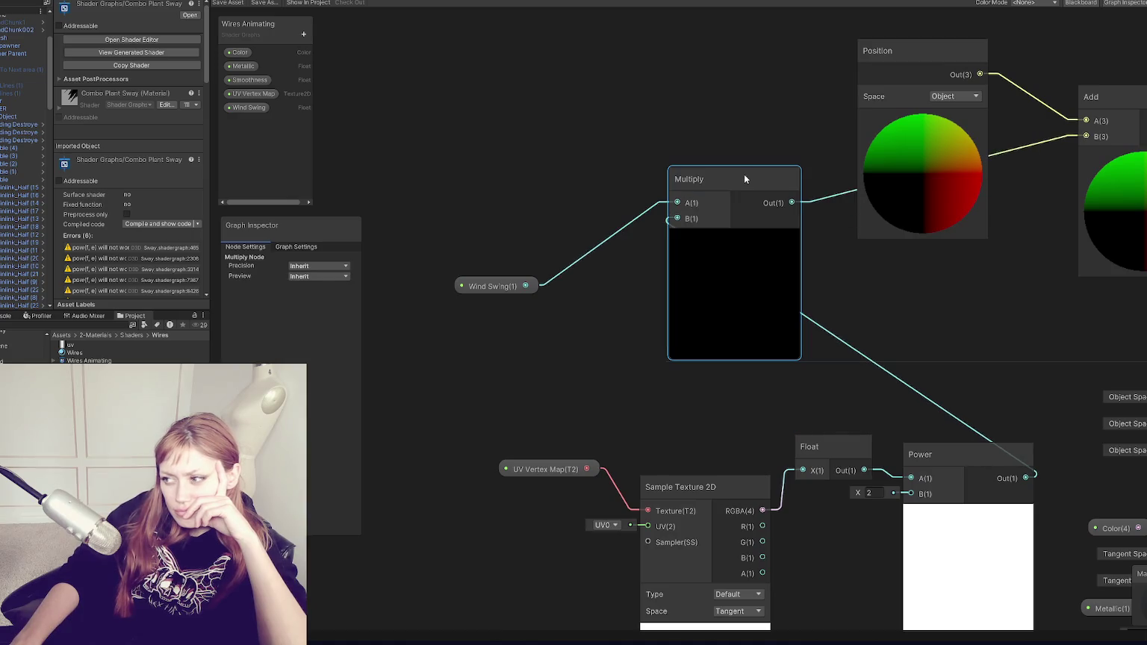
scroll(777, 321, "down", 2)
left_click(630, 405)
left_click(914, 420)
left_click_drag(961, 366, 511, 595)
mouse_move(921, 436)
left_mouse_down()
mouse_move(529, 385)
mouse_move(552, 271)
mouse_move(617, 325)
mouse_move(616, 188)
left_mouse_up()
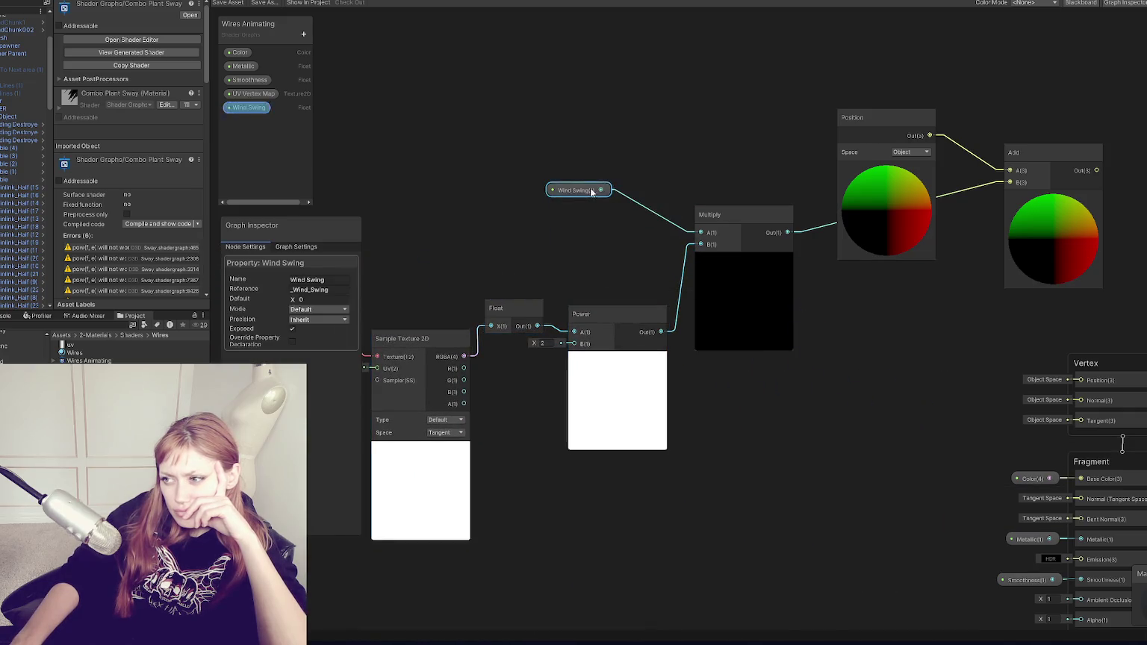
Tidy the Wind Swing, Power and mask node chain into a neat row
scroll(613, 273, "down", 2)
left_click_drag(514, 359, 763, 561)
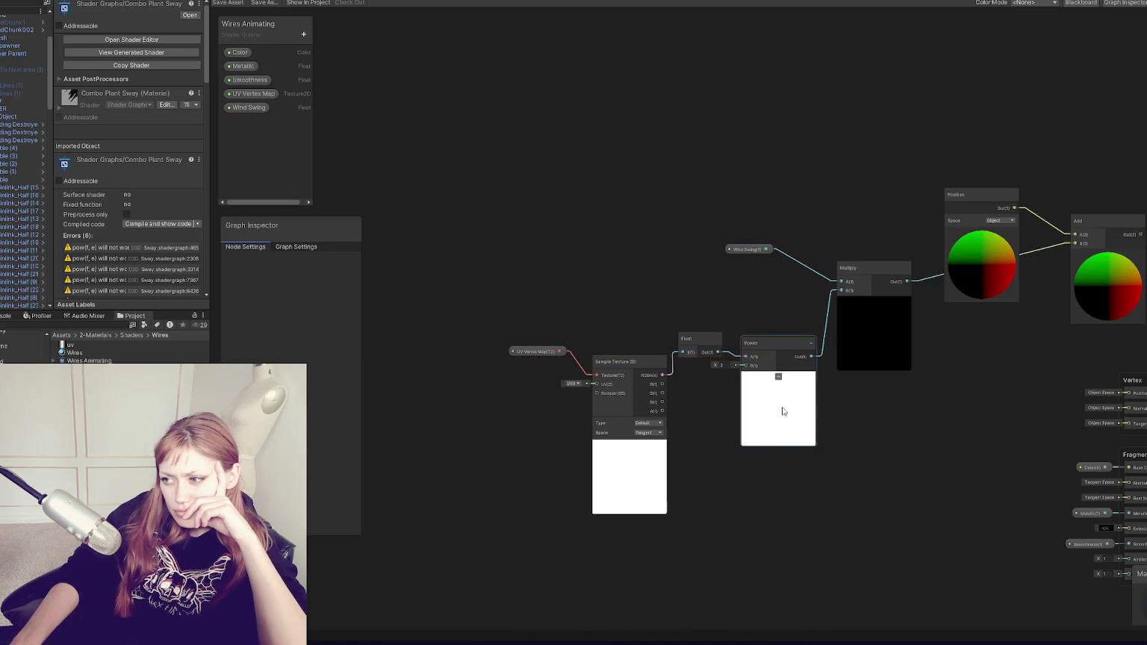
left_click_drag(770, 350, 765, 331)
left_click(448, 268)
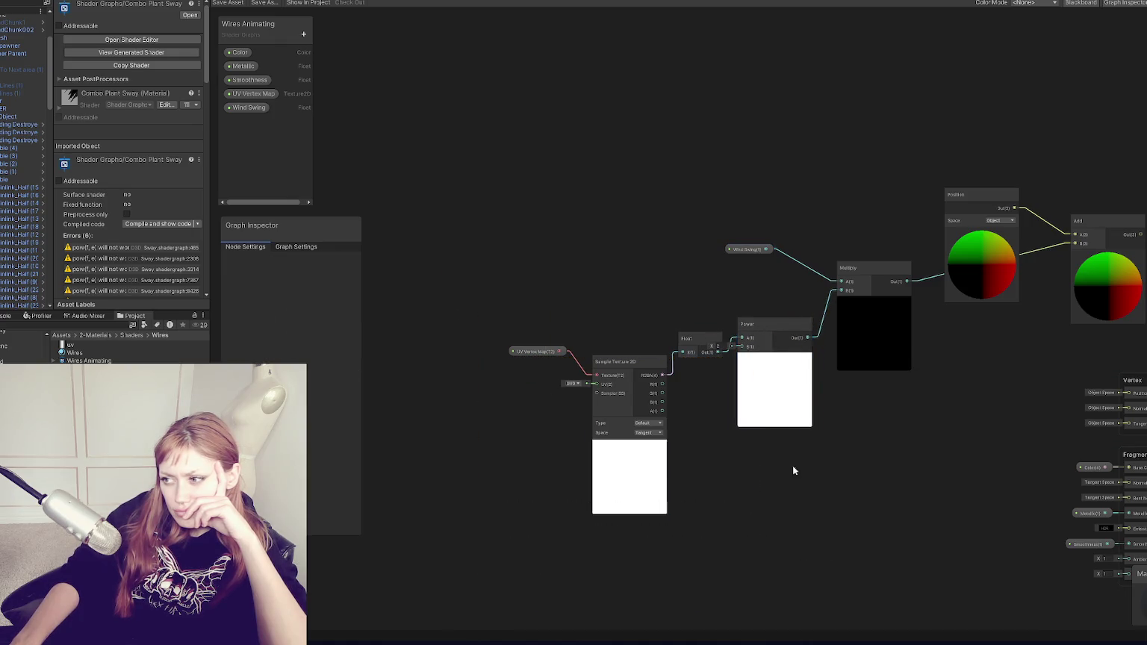
mouse_move(486, 312)
left_mouse_down()
mouse_move(718, 479)
mouse_move(764, 425)
left_mouse_up()
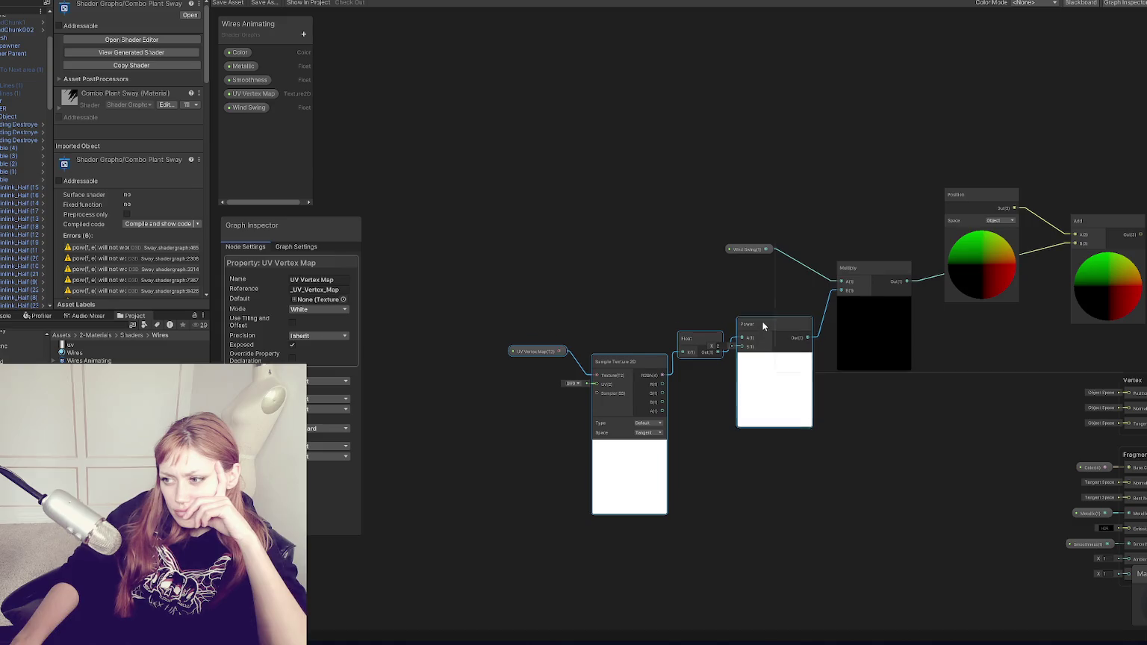
left_click_drag(762, 332, 750, 302)
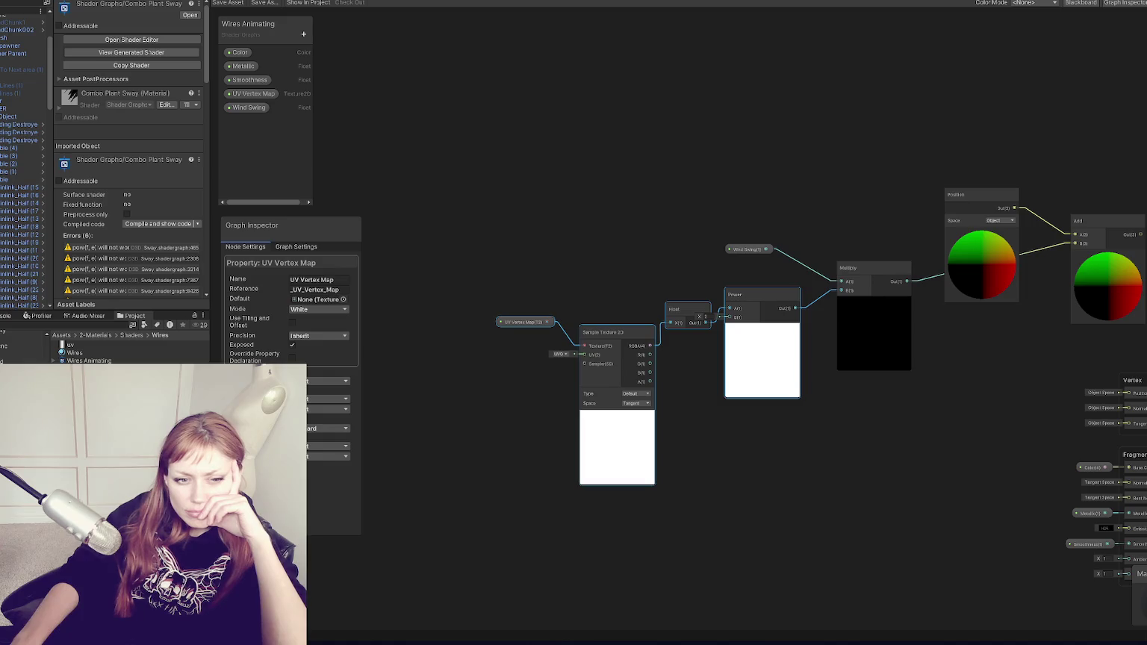
scroll(765, 371, "up", 4)
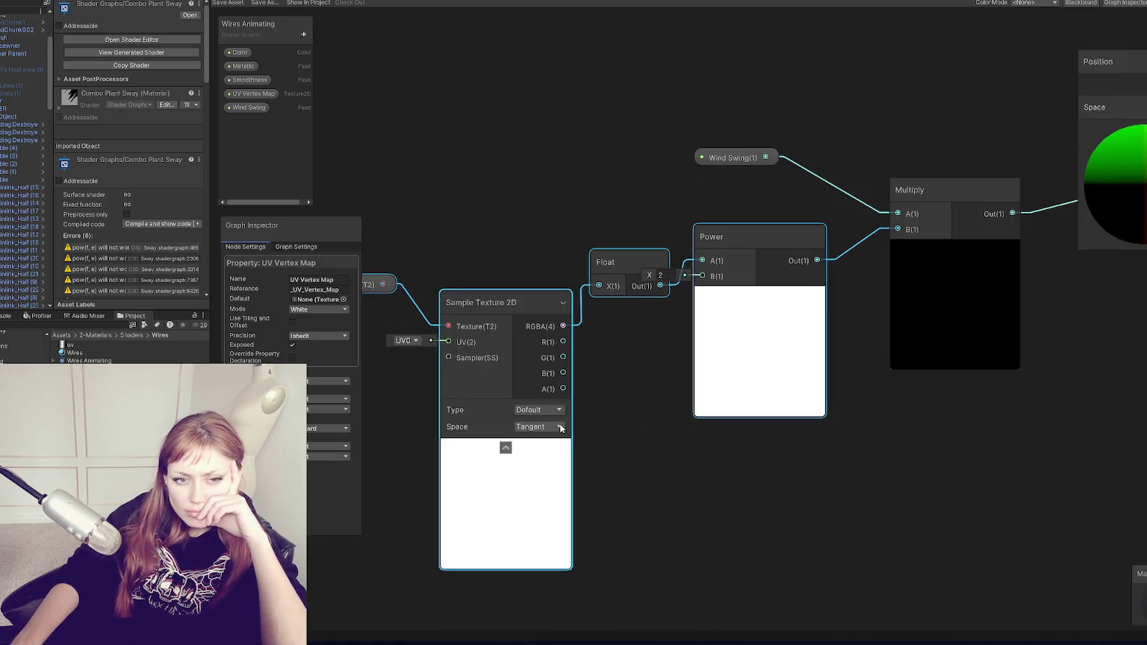
left_click_drag(641, 327, 538, 443)
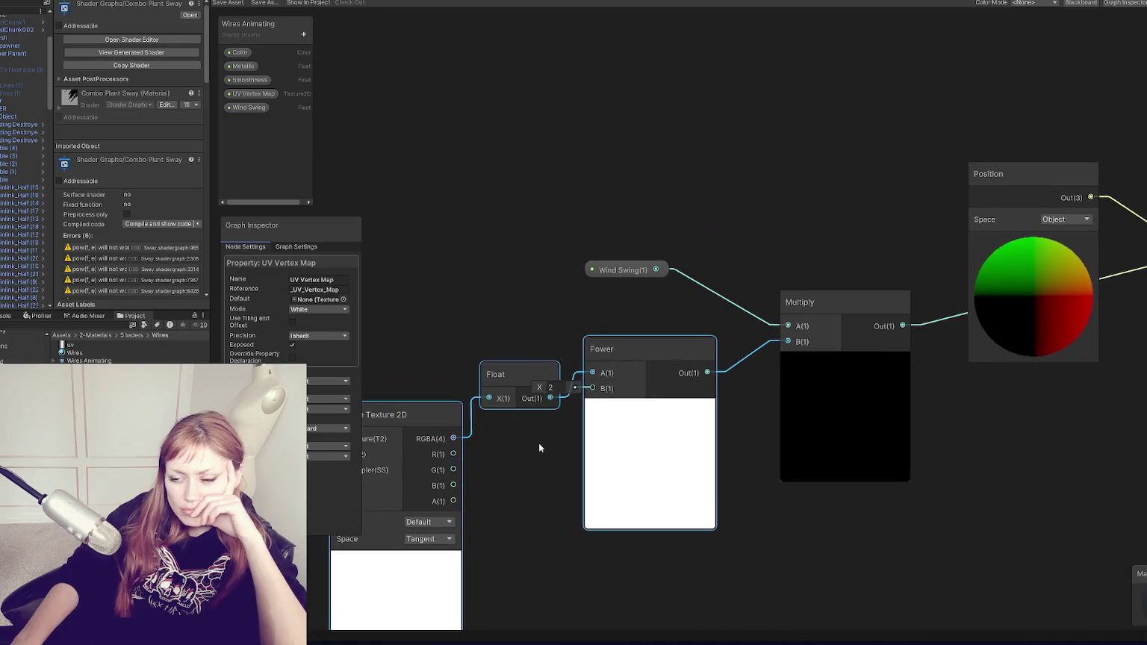
mouse_move(515, 374)
left_mouse_down()
mouse_move(498, 312)
mouse_move(516, 392)
mouse_move(494, 320)
mouse_move(505, 340)
left_mouse_up()
left_click(509, 380)
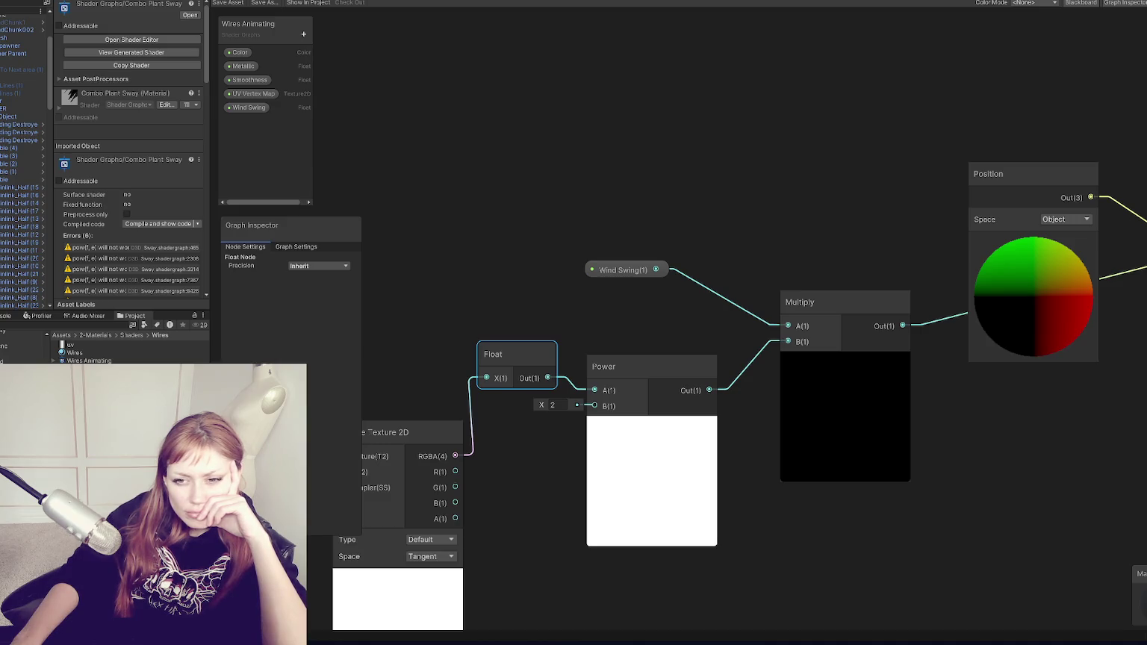
Add a Time node to the graph and move it to the left
right_click(414, 108)
left_click(448, 124)
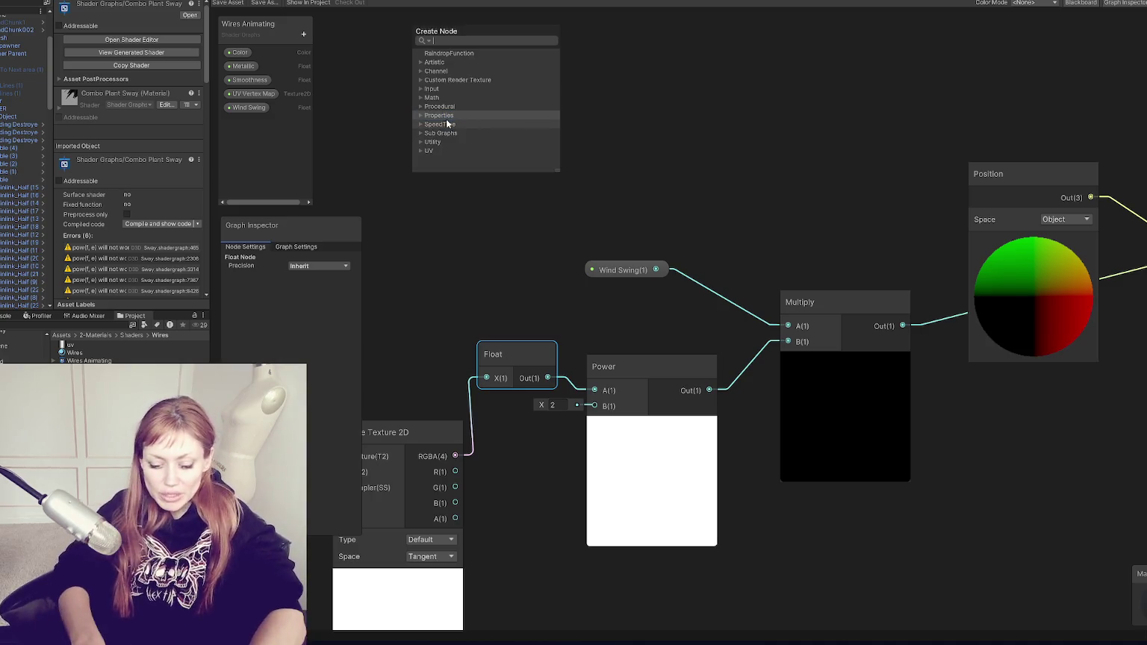
type("time")
key("Return")
left_click_drag(446, 118, 396, 139)
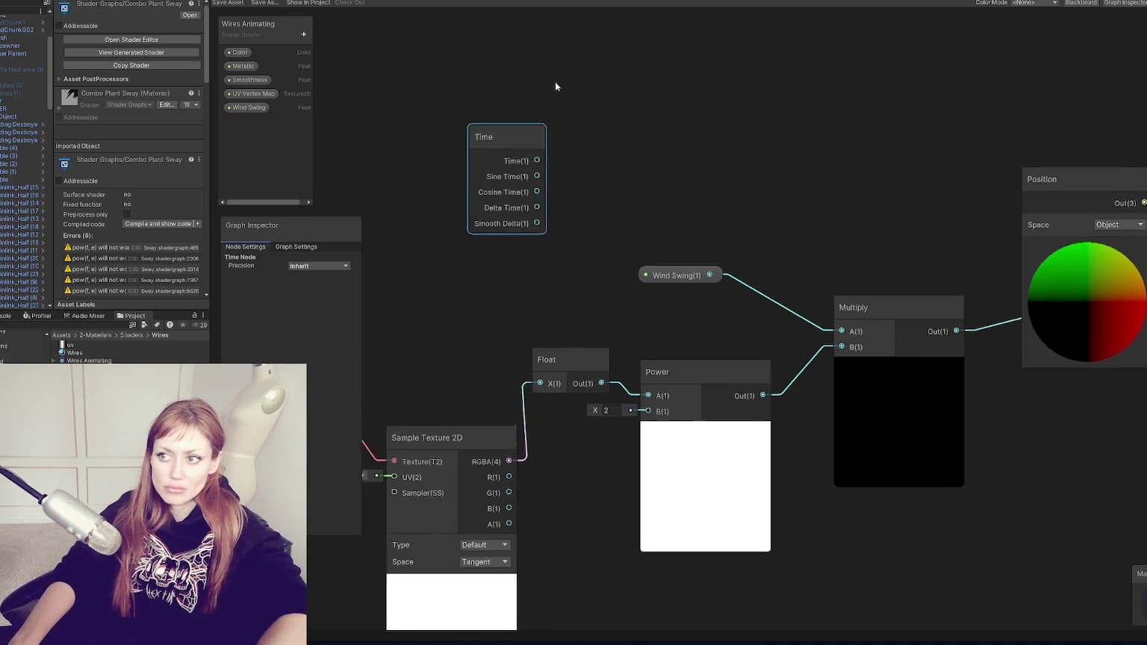
left_click_drag(547, 149, 343, 148)
Add a Power node beside the Time node
right_click(477, 98)
left_click(508, 106)
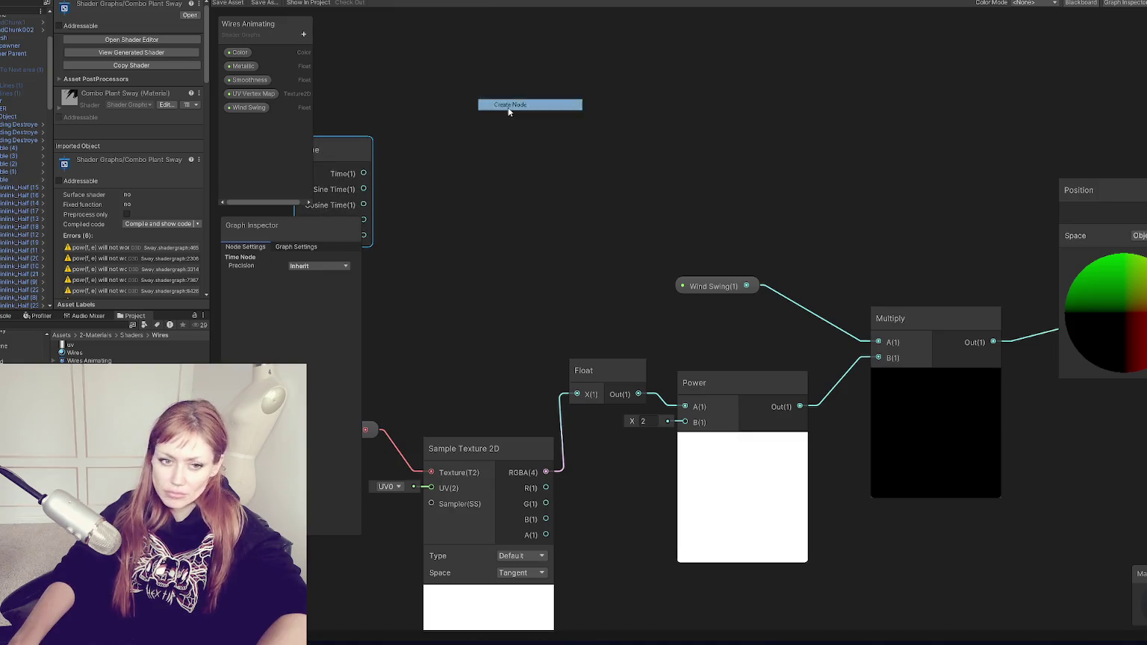
key("Escape")
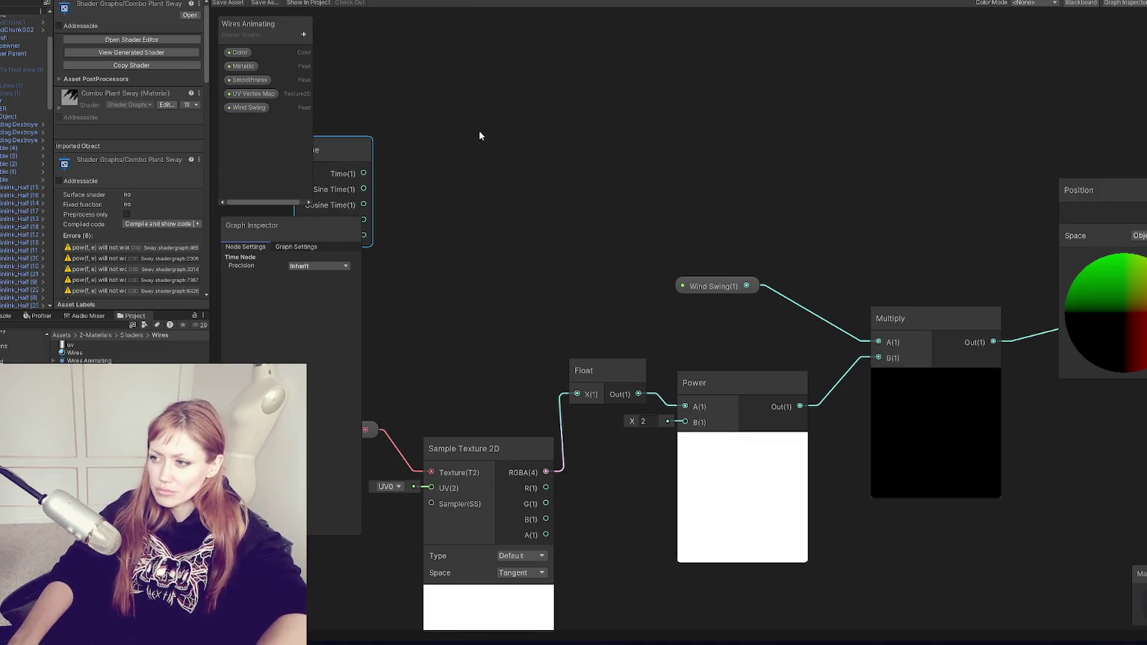
left_click_drag(479, 133, 718, 149)
scroll(617, 149, "down", 5)
right_click(590, 134)
left_click(591, 137)
type("power")
key("Return")
left_click_drag(608, 145, 557, 146)
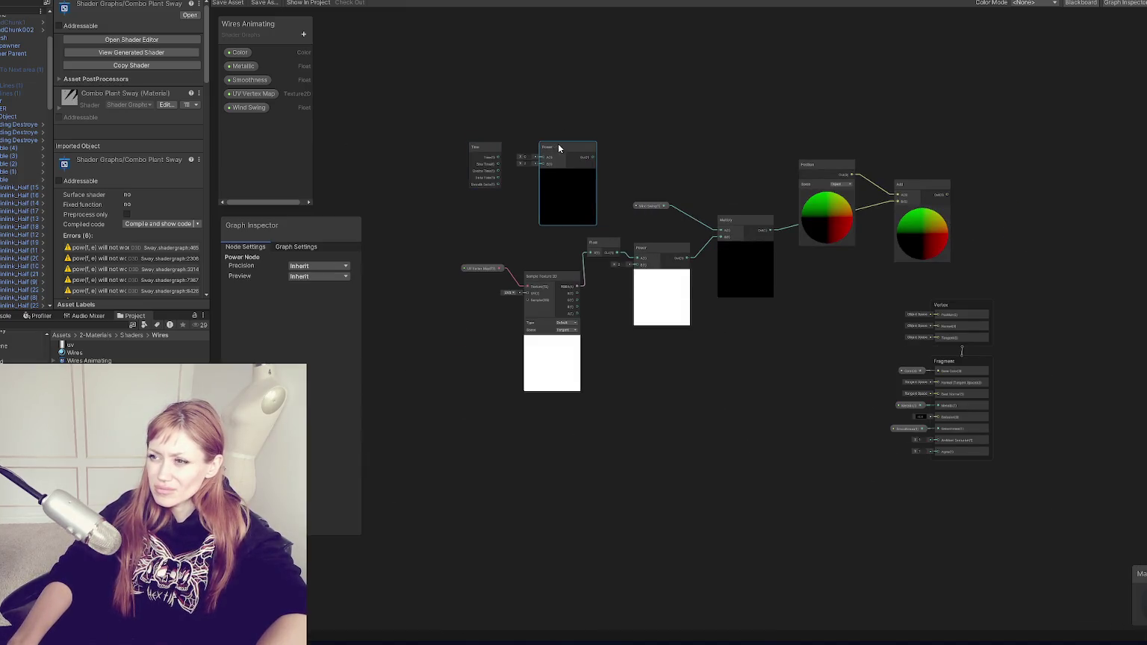
Create a Wind Power float property and place it in the graph
left_click(248, 107)
left_click(322, 130)
left_click(258, 107)
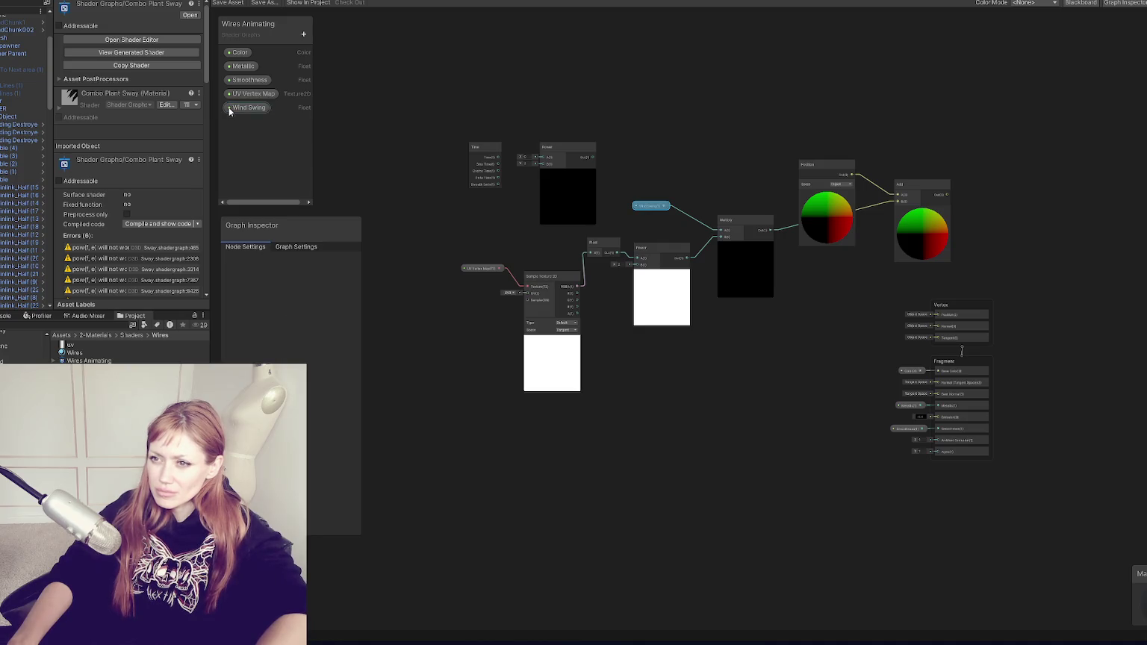
left_click(304, 33)
left_click(323, 54)
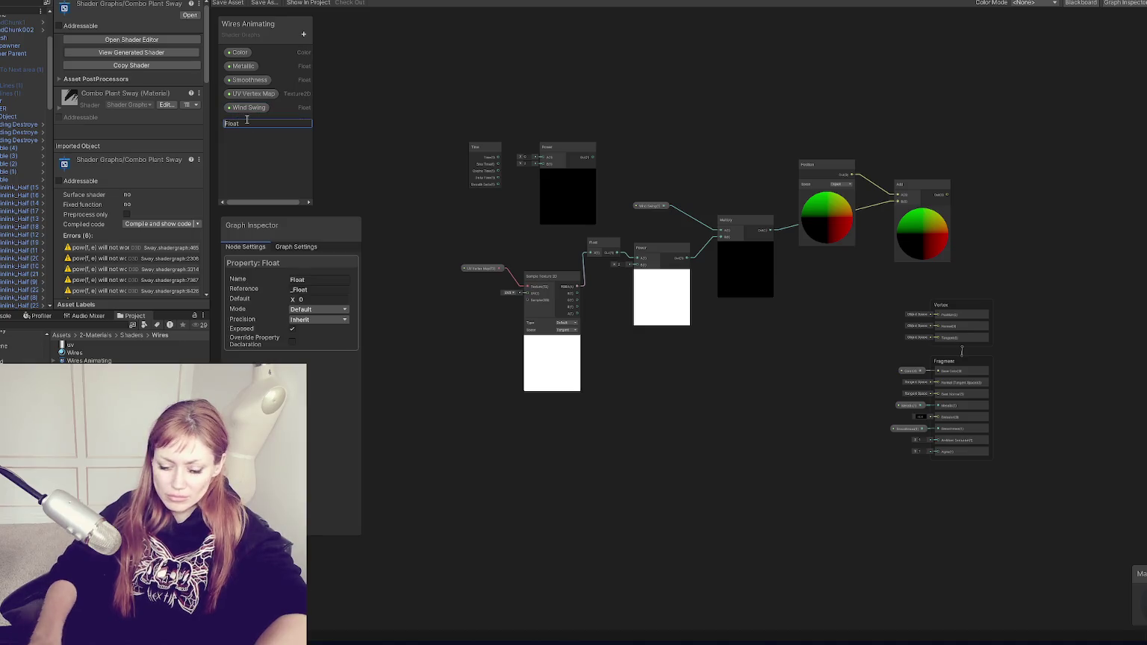
type("w")
key("BackSpace")
type("W")
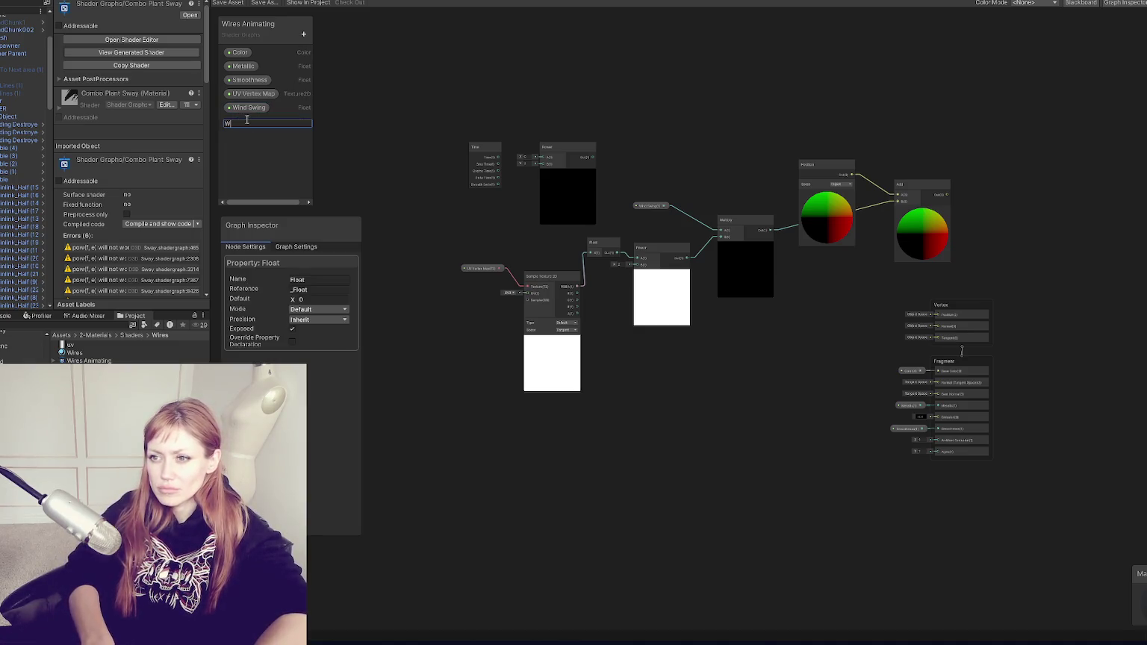
type("ind Power")
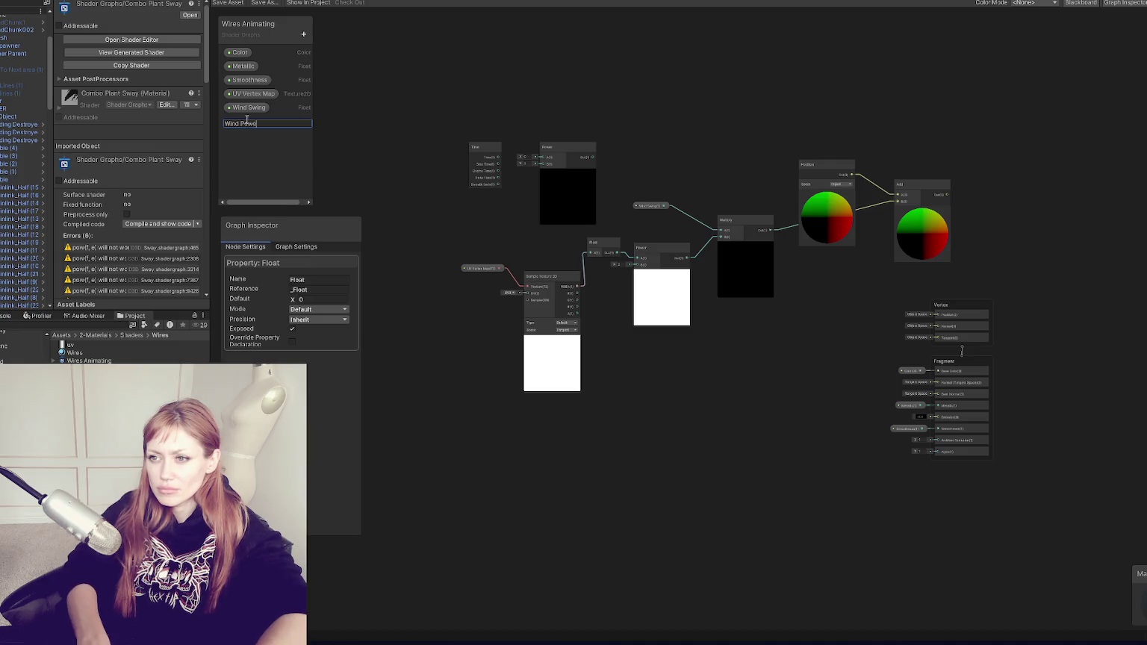
key("Return")
left_click_drag(502, 221, 503, 222)
scroll(505, 206, "up", 3)
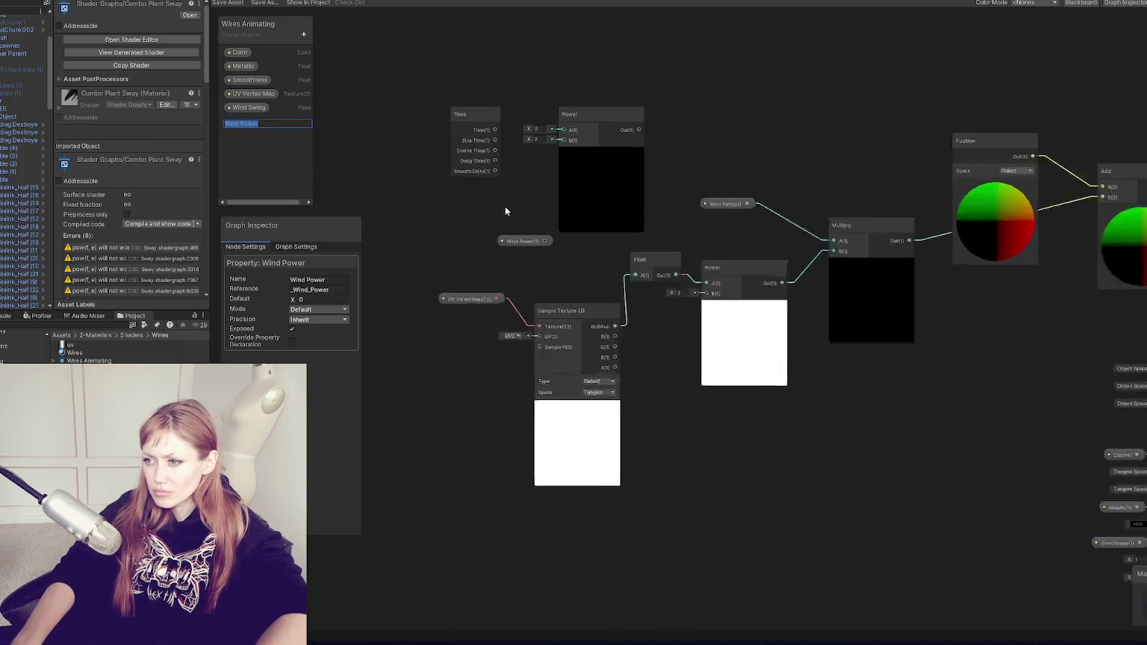
Wire Time into the Power node's A input and Wind Power into its B input
left_click_drag(496, 129, 576, 121)
left_click_drag(497, 130, 572, 118)
key("Escape")
mouse_move(553, 245)
left_mouse_down()
mouse_move(573, 130)
mouse_move(516, 218)
mouse_move(503, 209)
left_mouse_up()
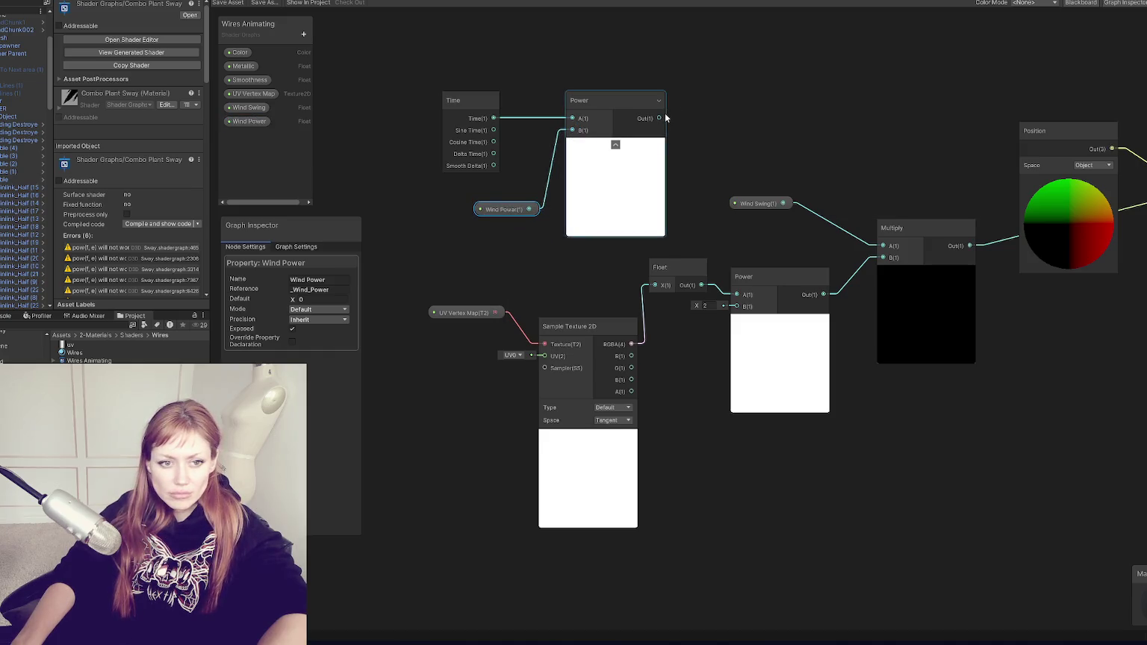
right_click(715, 94)
left_click(728, 100)
Add a Tiling And Offset node and connect the time-driven Power output to its Offset
type("t")
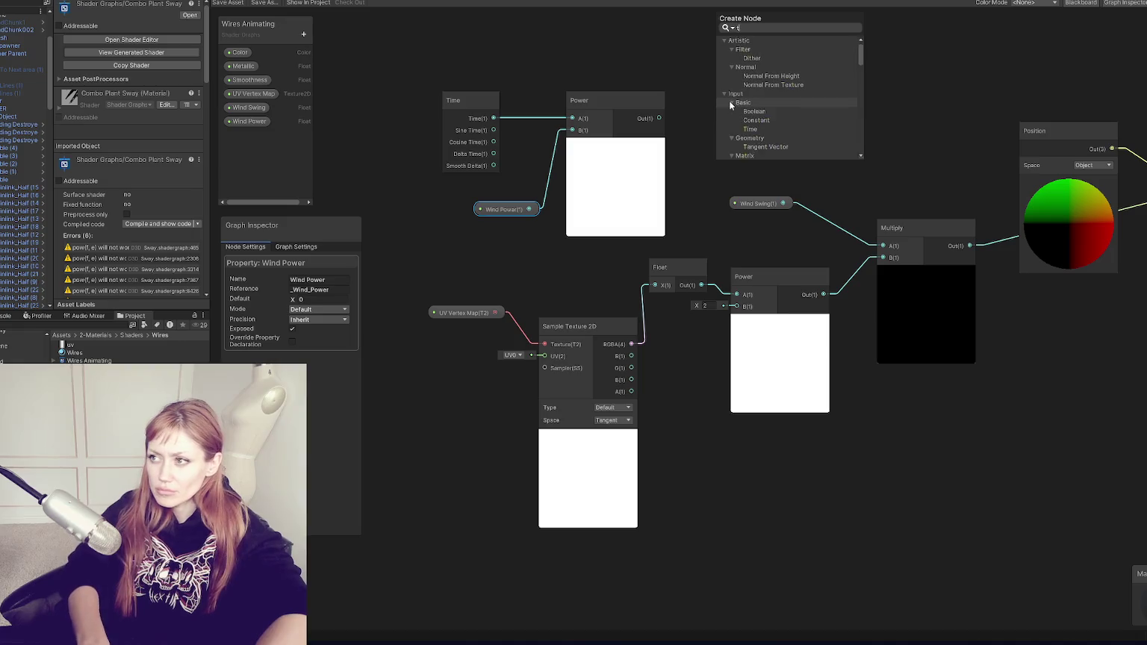
type("iling")
key("Return")
mouse_move(731, 106)
left_mouse_down()
mouse_move(771, 39)
mouse_move(754, 26)
left_mouse_up()
mouse_move(660, 151)
left_mouse_down()
mouse_move(736, 68)
mouse_move(751, 86)
left_mouse_up()
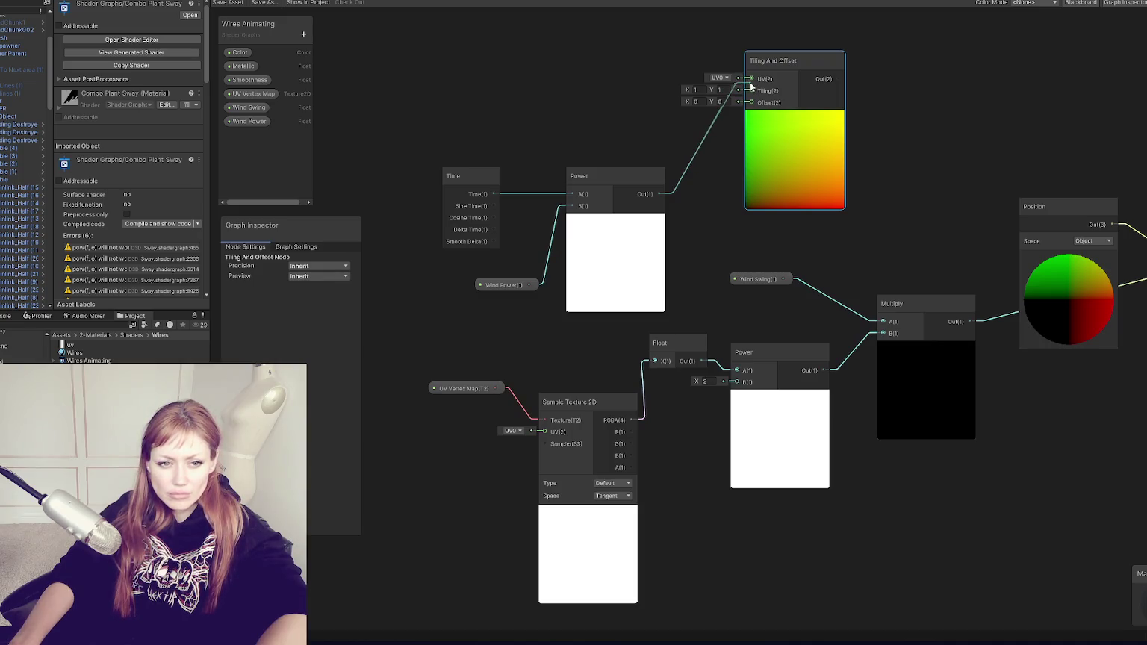
left_click_drag(751, 86, 750, 102)
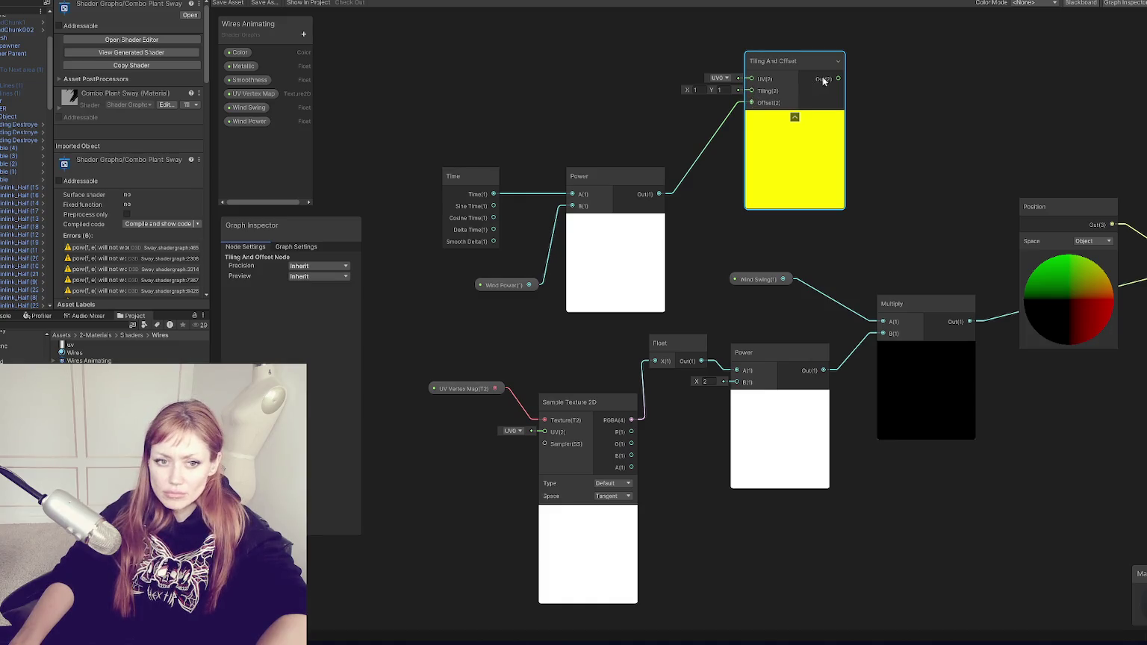
Add a Gradient Noise node and recentre the view around it
key("space")
type("grad")
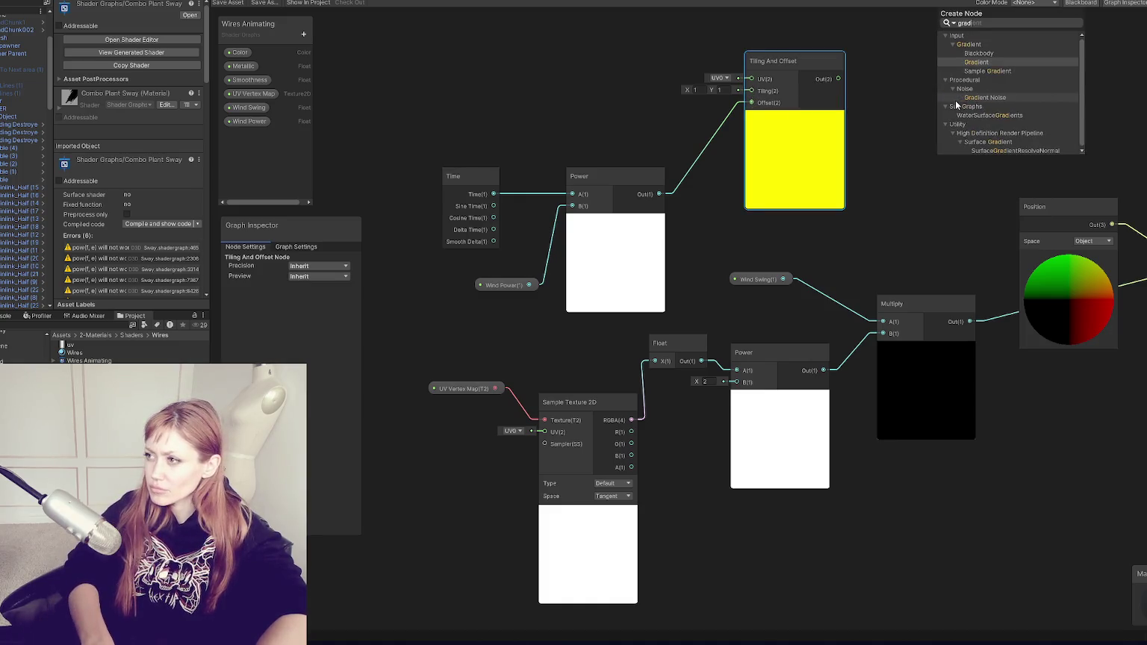
type("ie")
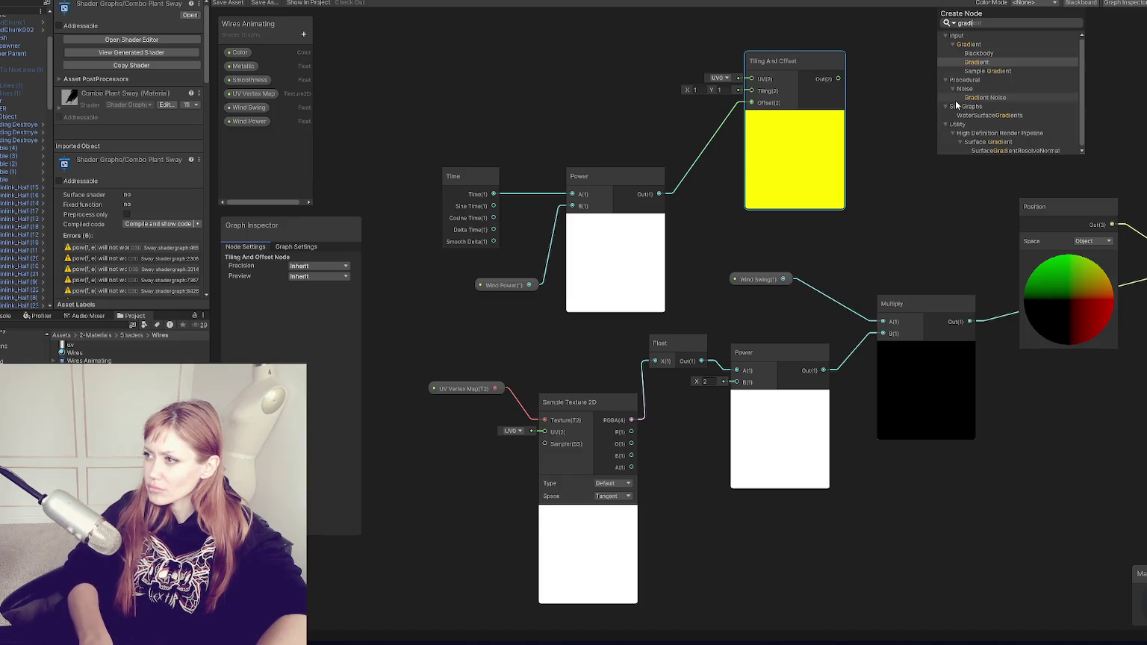
type("nt noi")
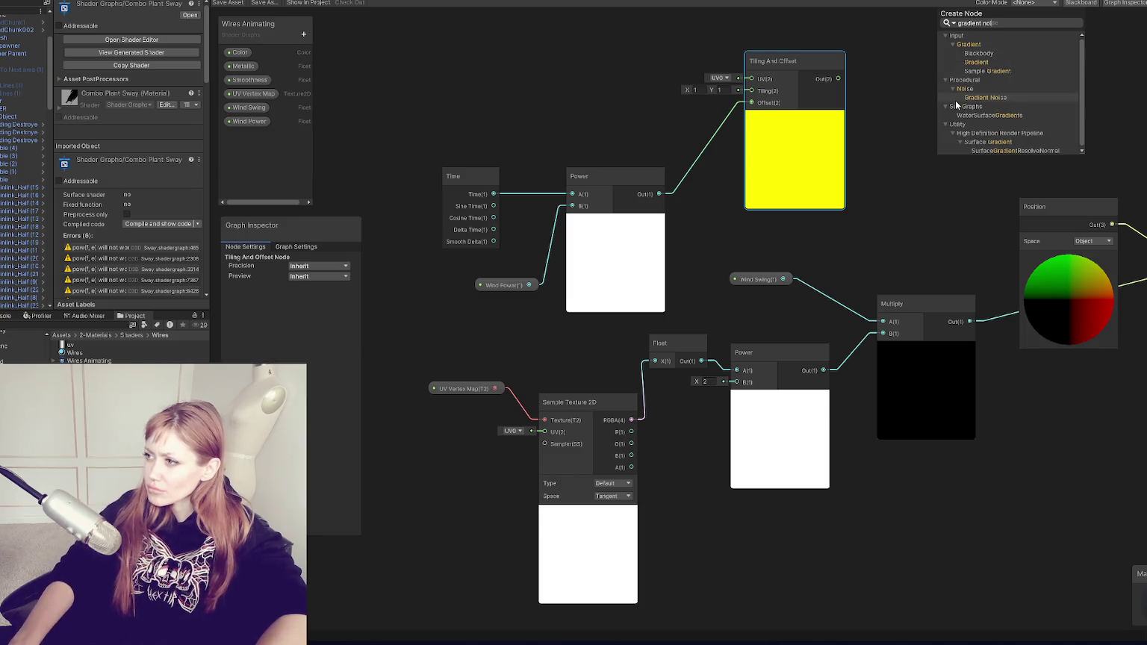
left_click(991, 98)
left_click_drag(982, 100, 958, 82)
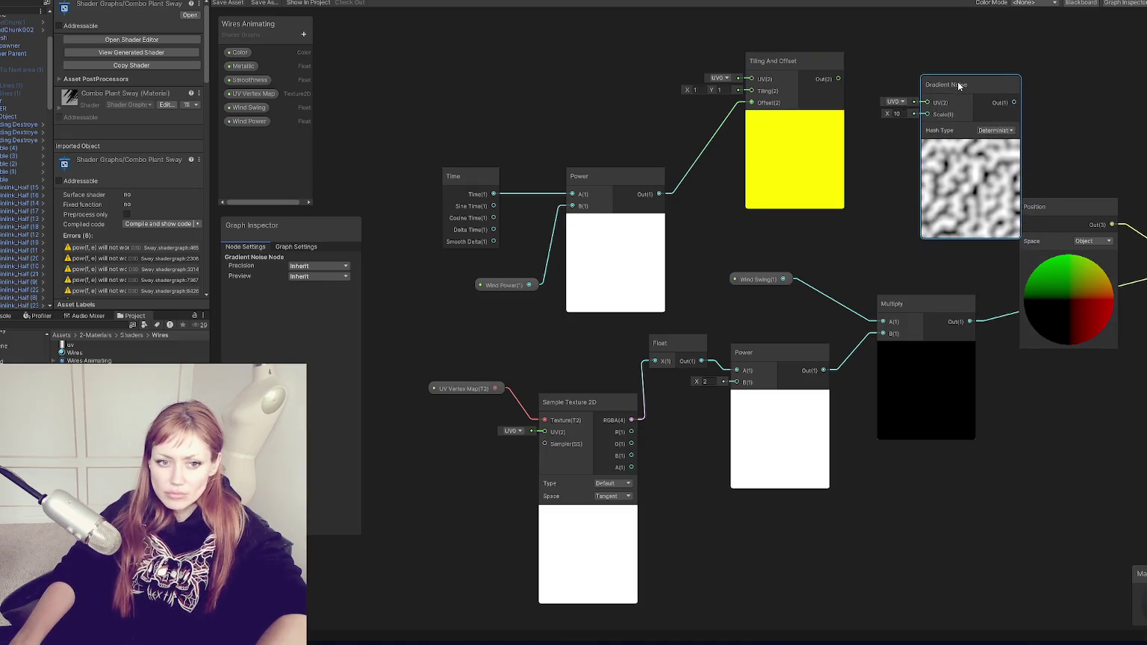
left_click_drag(1031, 113, 859, 167)
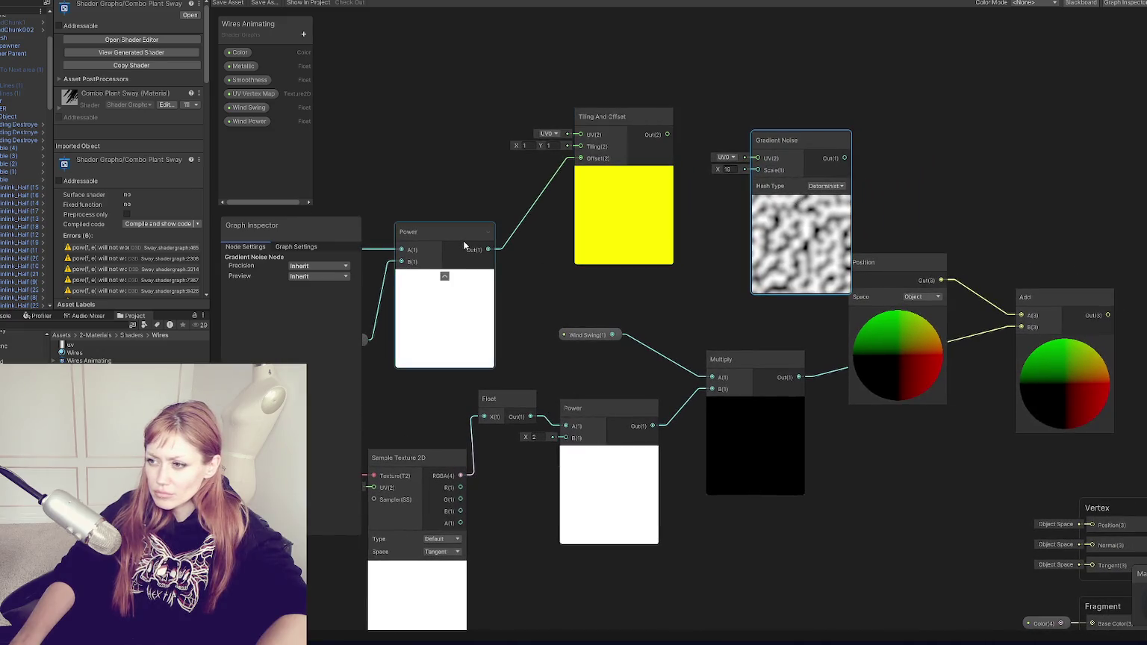
left_click_drag(440, 169, 453, 171)
Create a Wind Scale float property beside Gradient Noise and feed Tiling And Offset into its UV
left_click(257, 123)
left_click(304, 35)
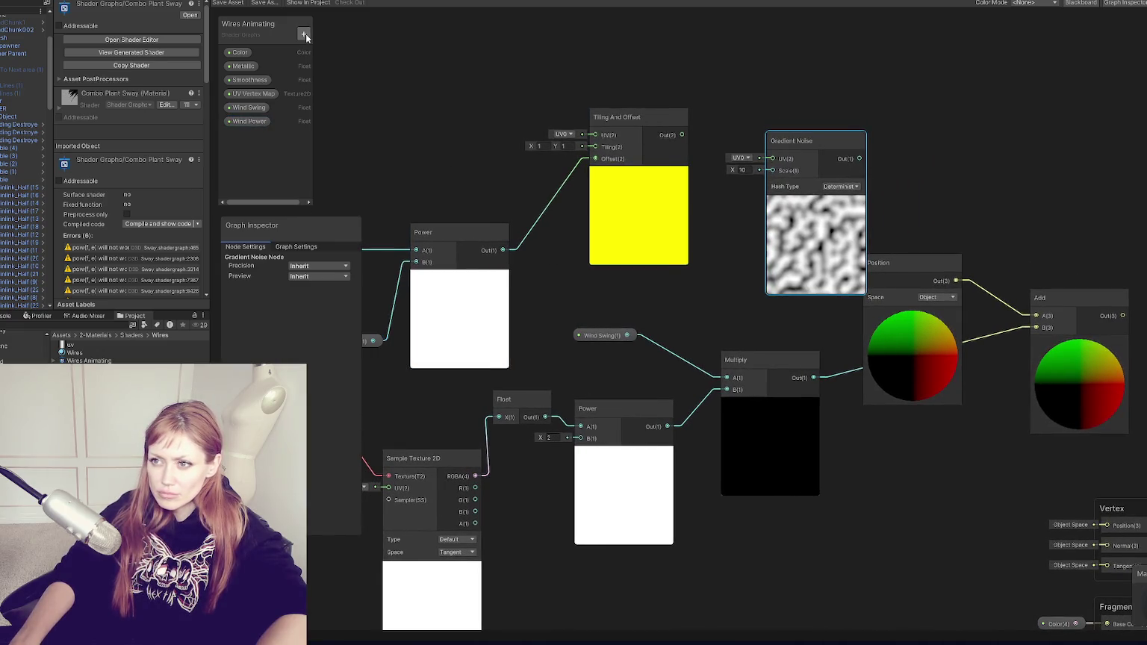
left_click(322, 56)
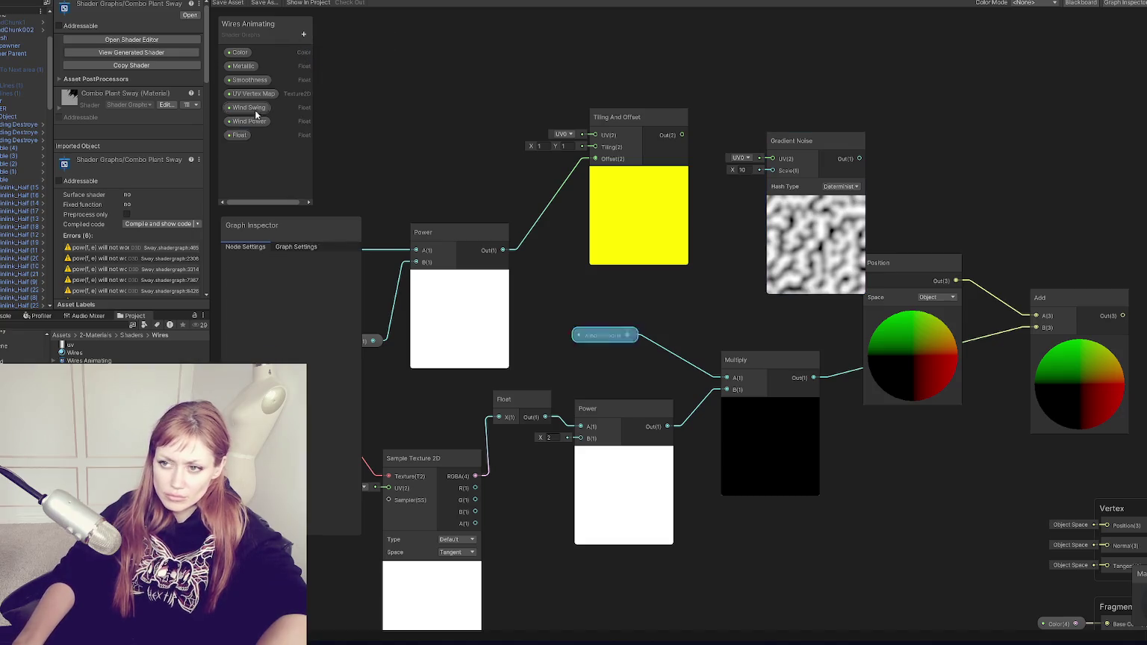
type("Wind ")
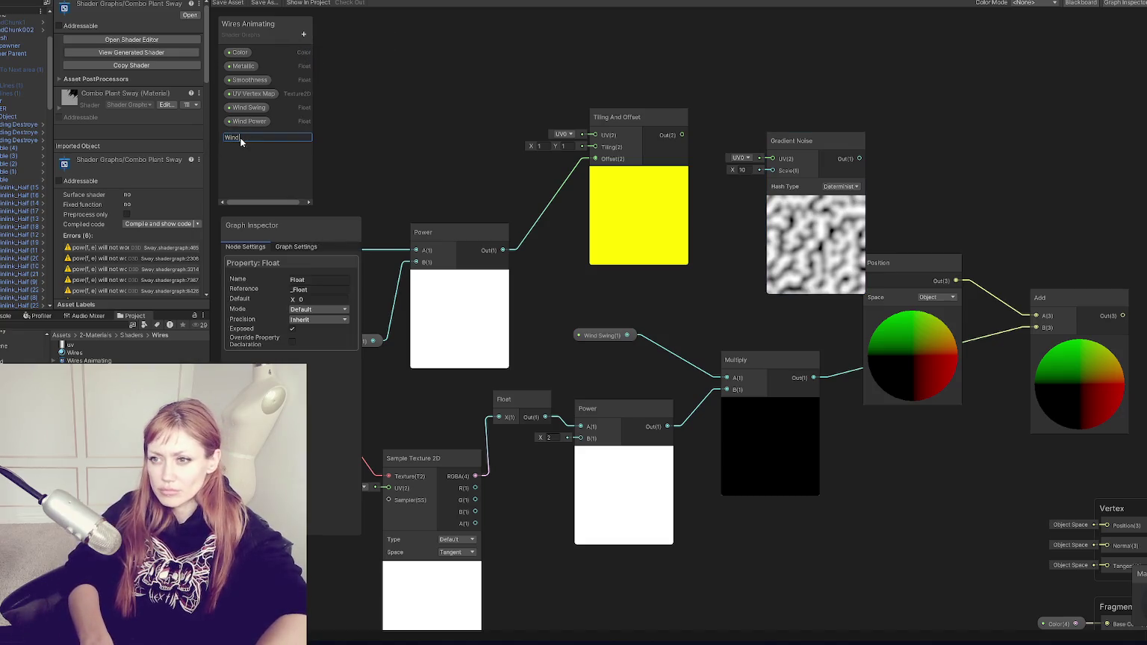
type("Scale")
key("Return")
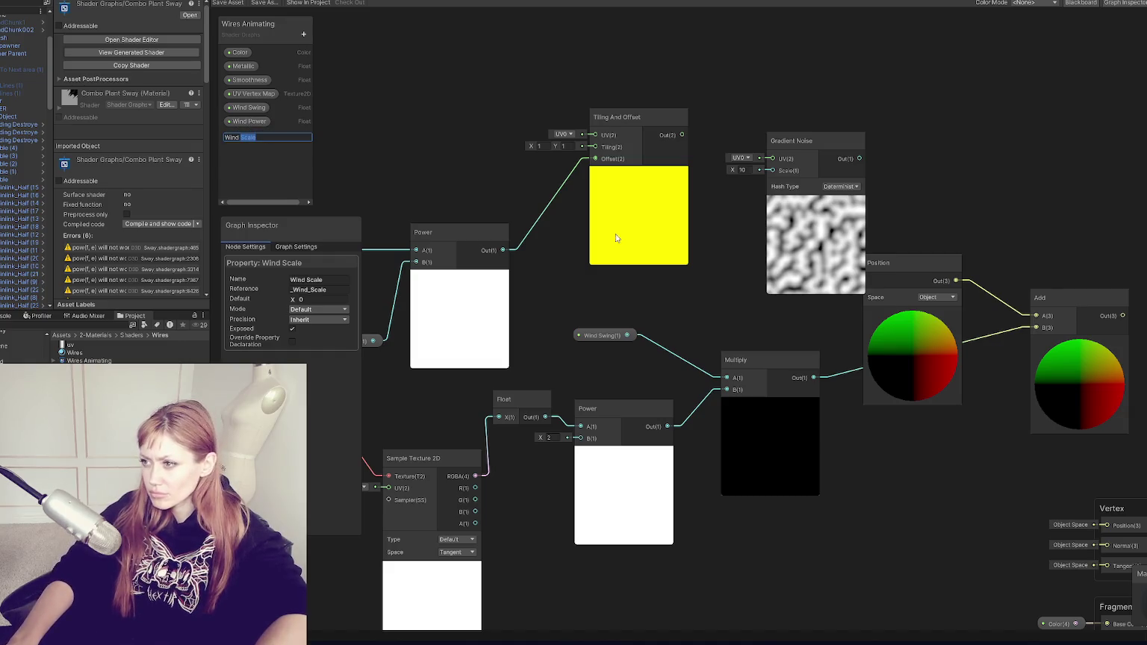
mouse_move(246, 135)
left_mouse_down()
mouse_move(769, 213)
mouse_move(715, 207)
left_mouse_up()
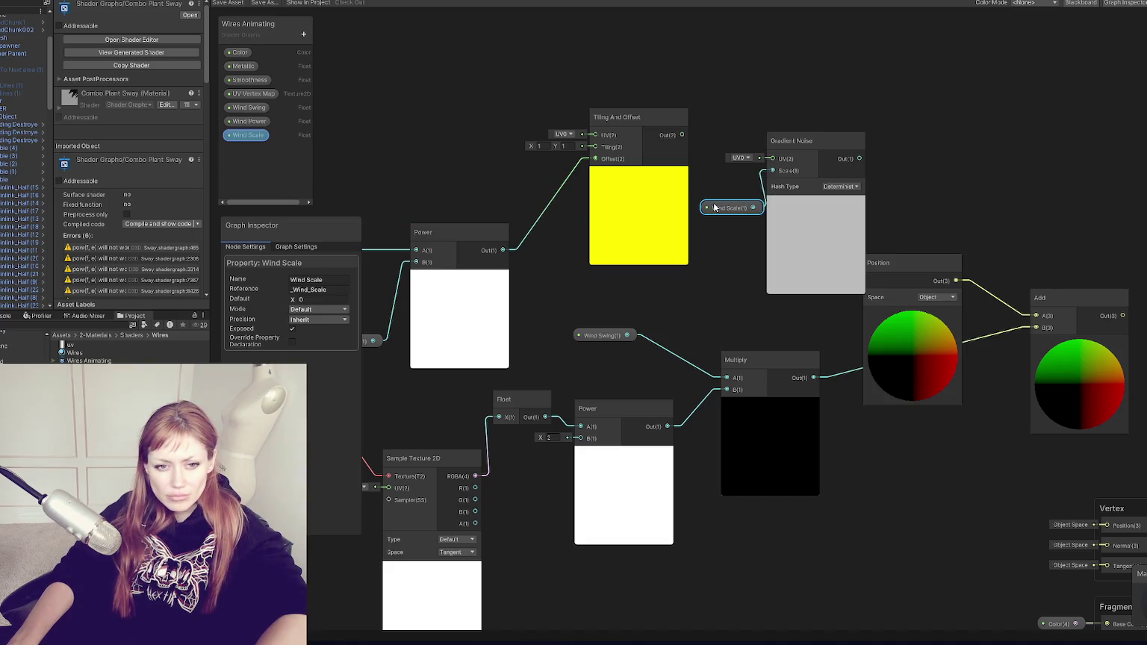
left_click_drag(682, 135, 773, 159)
Move the Position node up and right, then save the shader graph
mouse_move(903, 255)
left_mouse_down()
mouse_move(757, 196)
mouse_move(717, 199)
left_mouse_up()
mouse_move(918, 136)
left_mouse_down()
mouse_move(814, 188)
mouse_move(811, 143)
left_mouse_up()
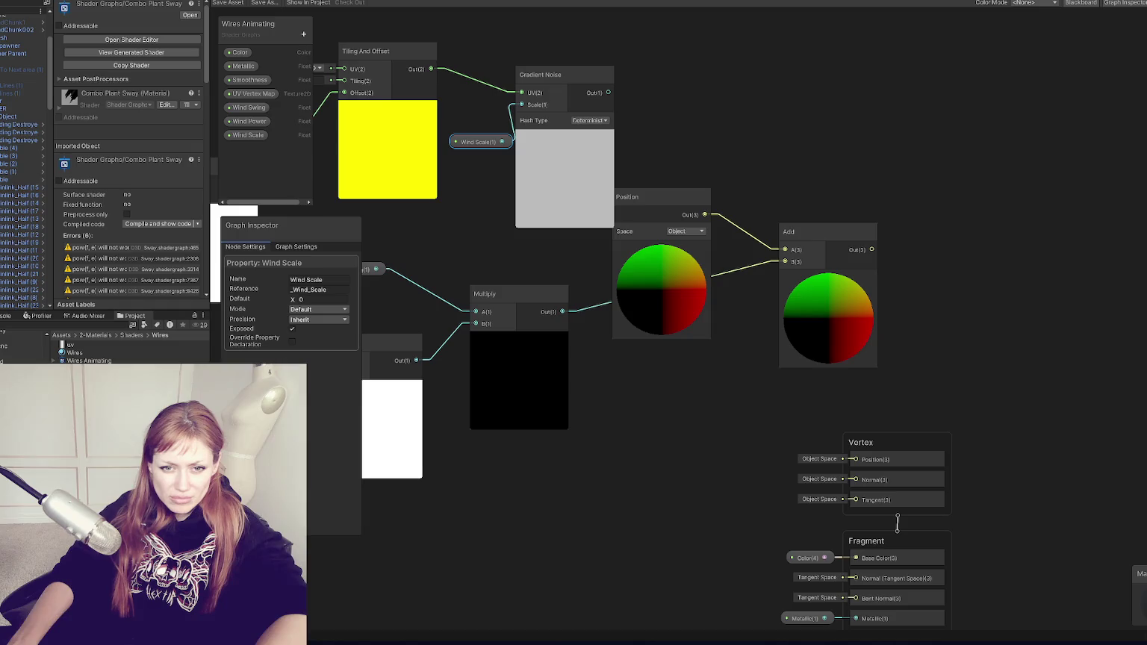
mouse_move(667, 196)
left_mouse_down()
mouse_move(691, 367)
mouse_move(782, 109)
mouse_move(771, 68)
left_mouse_up()
scroll(532, 124, "down", 3)
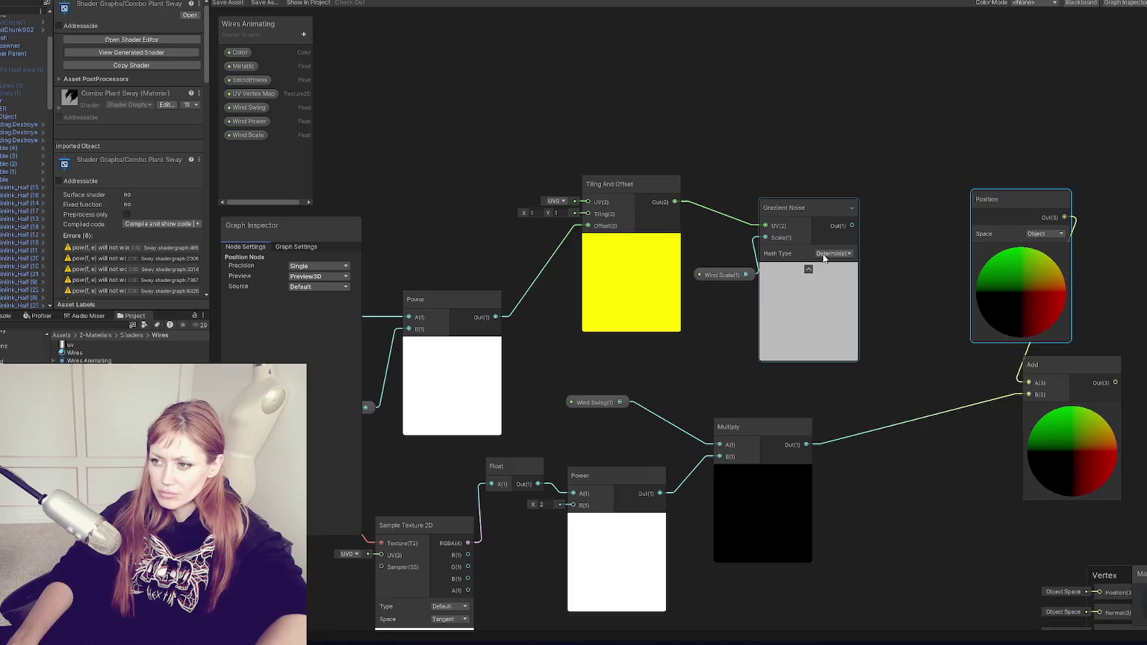
scroll(525, 174, "down", 2)
mouse_move(481, 165)
left_mouse_down()
mouse_move(900, 322)
mouse_move(805, 212)
left_mouse_up()
key("ctrl+s")
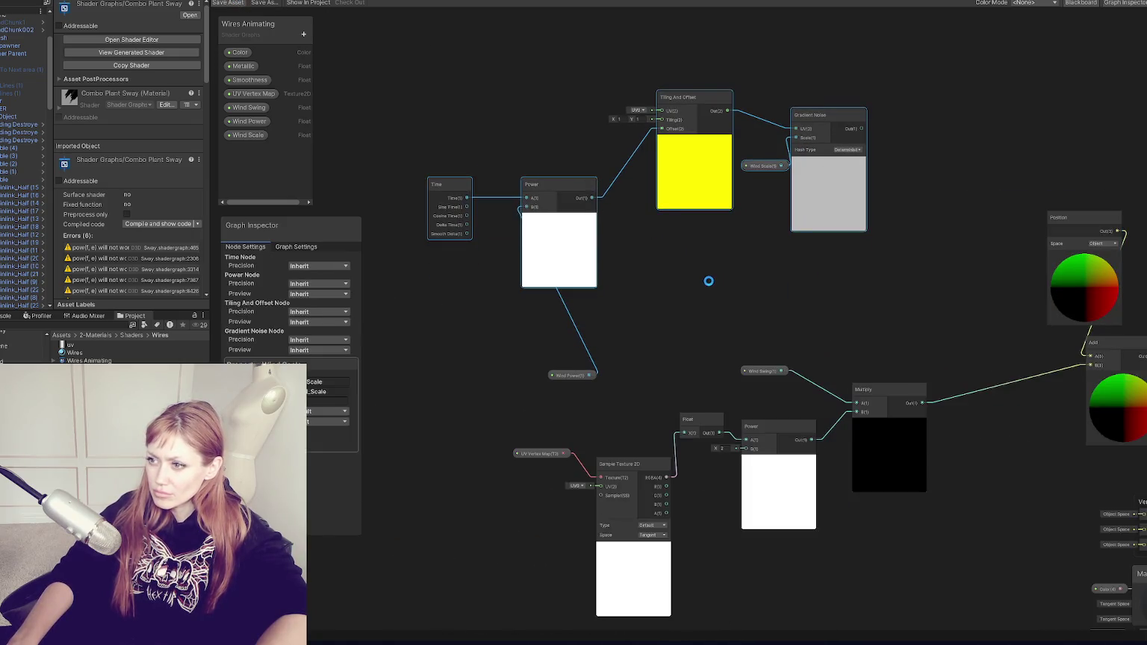
Rearrange Wind Power, Tiling And Offset and Wind Scale nodes next to Power
mouse_move(573, 380)
left_mouse_down()
mouse_move(509, 334)
mouse_move(488, 275)
left_mouse_up()
scroll(489, 275, "up", 3)
scroll(536, 273, "up", 2)
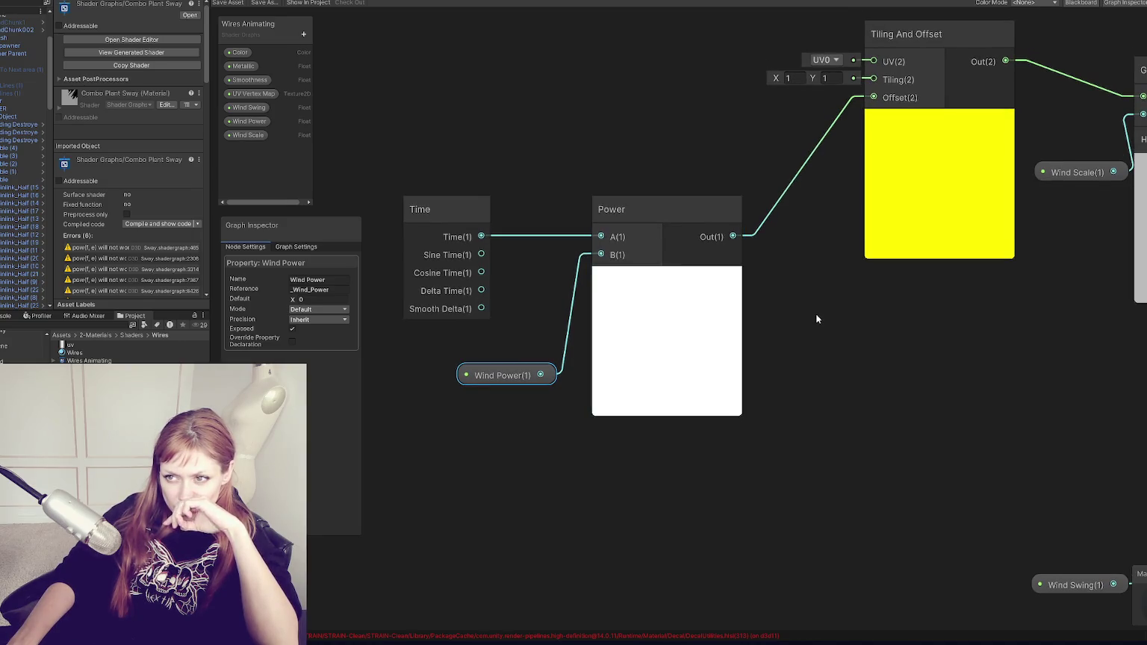
mouse_move(856, 286)
left_mouse_down()
mouse_move(682, 390)
mouse_move(559, 430)
mouse_move(481, 444)
mouse_move(348, 431)
mouse_move(349, 415)
mouse_move(435, 404)
left_mouse_up()
mouse_move(658, 288)
left_mouse_down()
mouse_move(536, 469)
mouse_move(560, 454)
left_mouse_up()
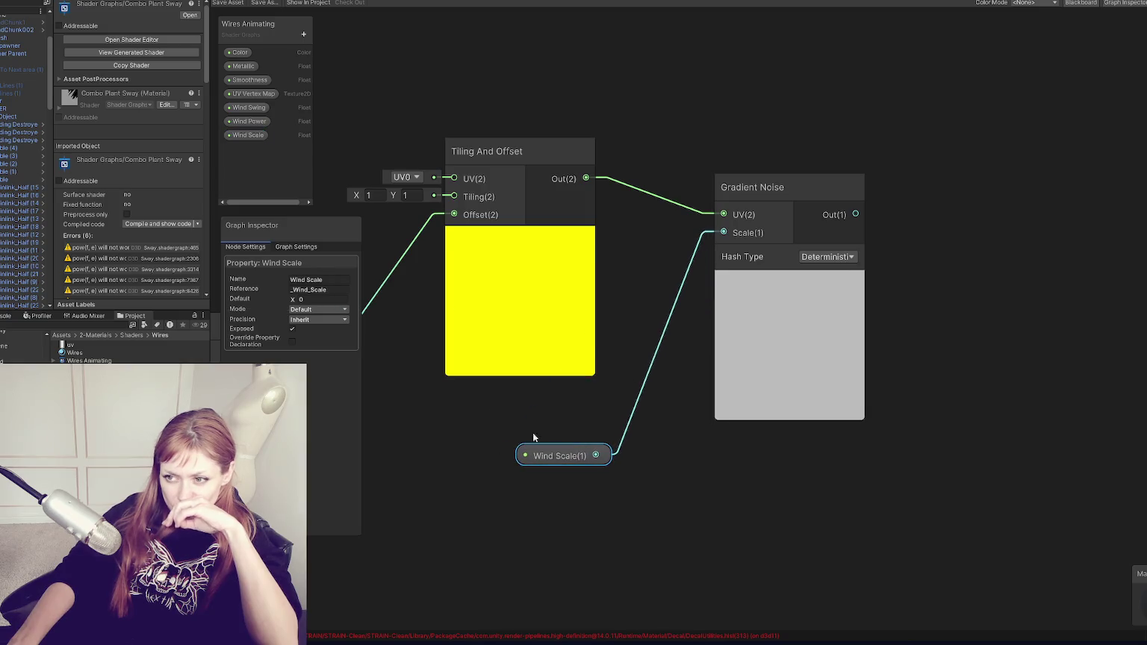
Set the Wind Scale property's default value to 0.5 in the Graph Inspector
double_click(254, 137)
key("Return")
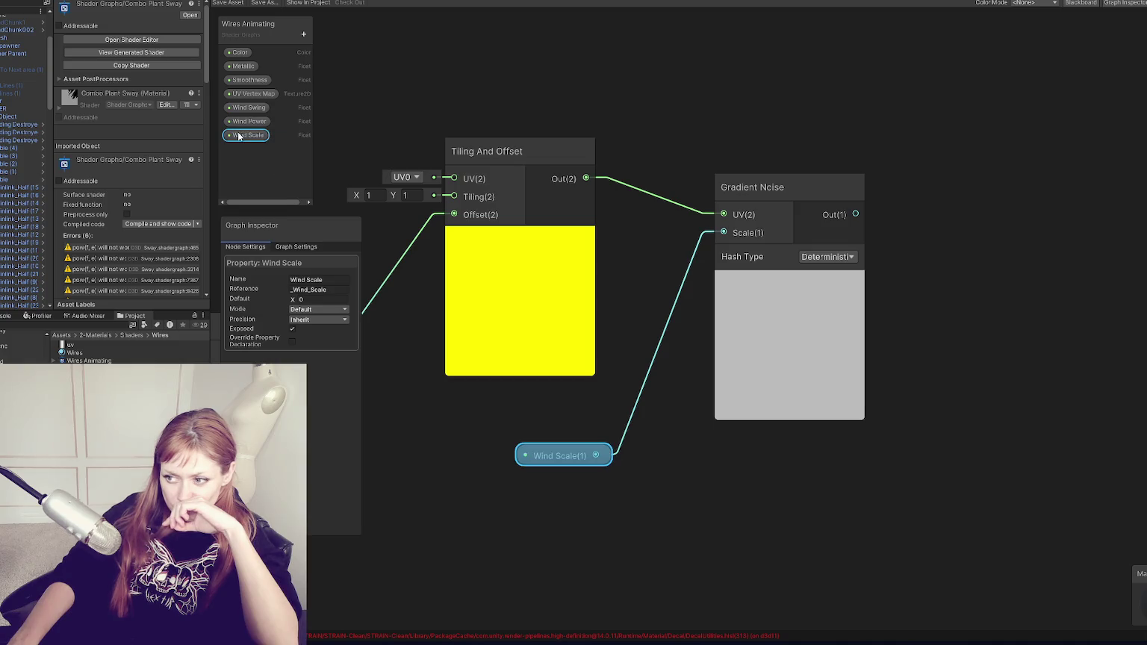
left_click(313, 310)
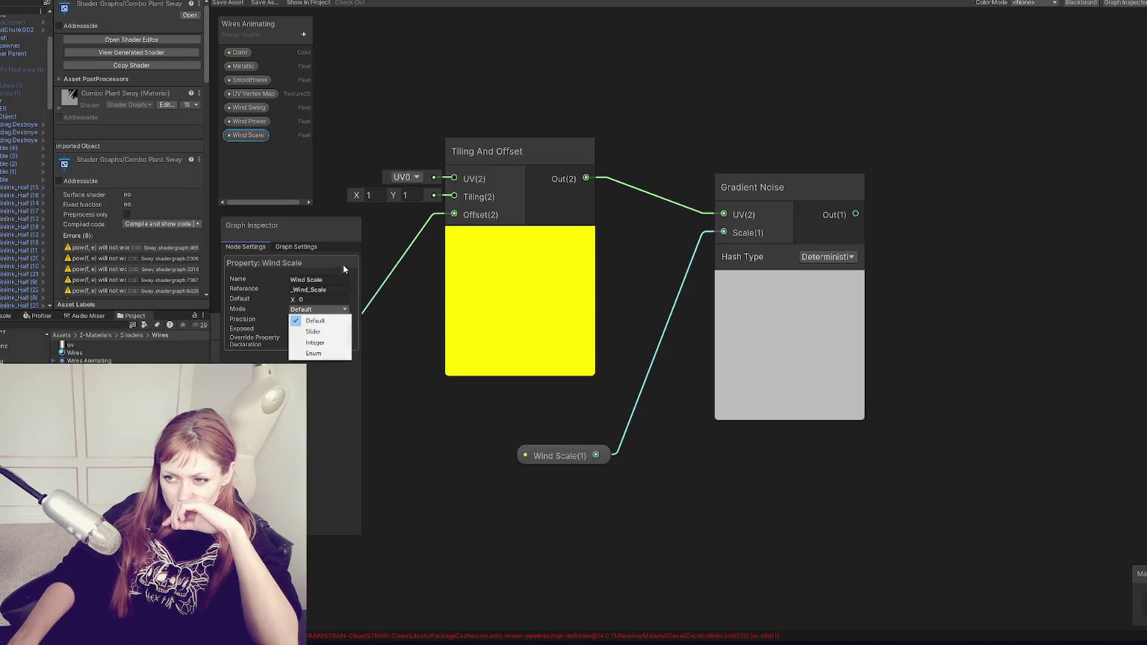
key("Escape")
left_click(319, 299)
type("0.5")
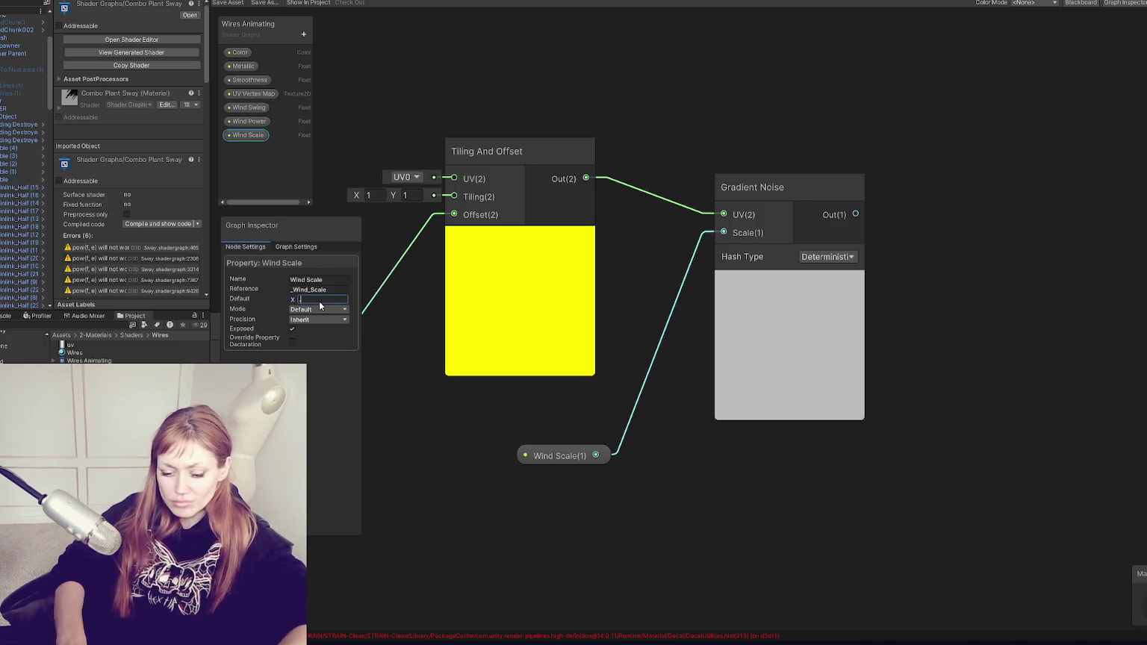
left_click(624, 267)
Set Wind Power's default to .4 and Wind Swing's default to 0.5
left_click(313, 298)
type(".4")
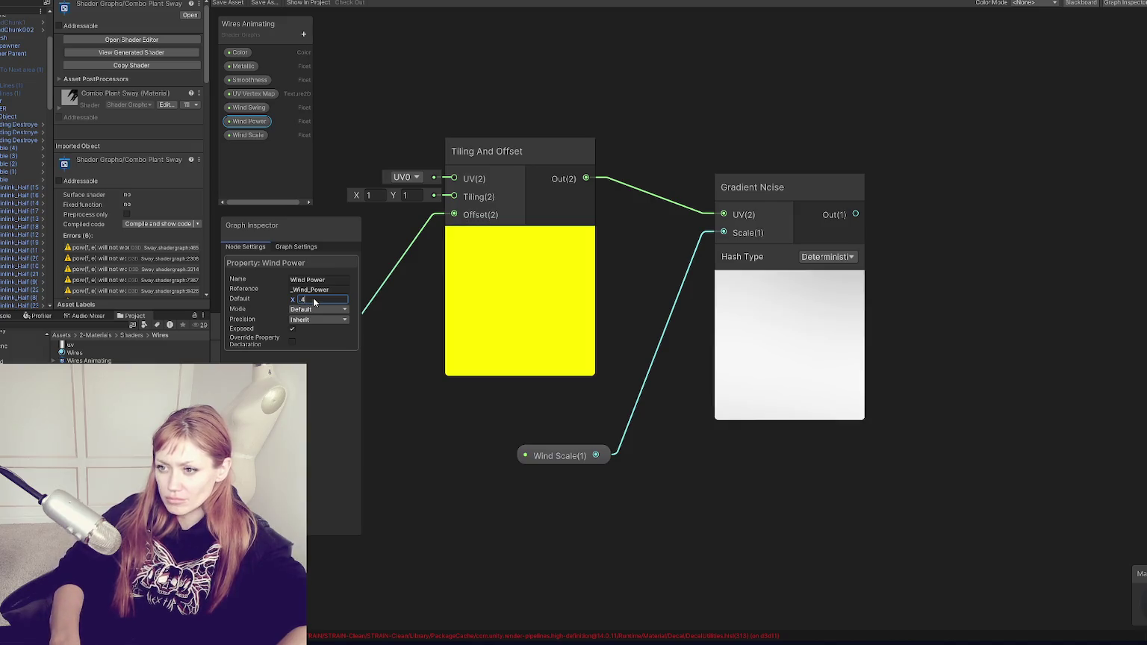
left_click(254, 107)
left_click(308, 299)
type("0.5")
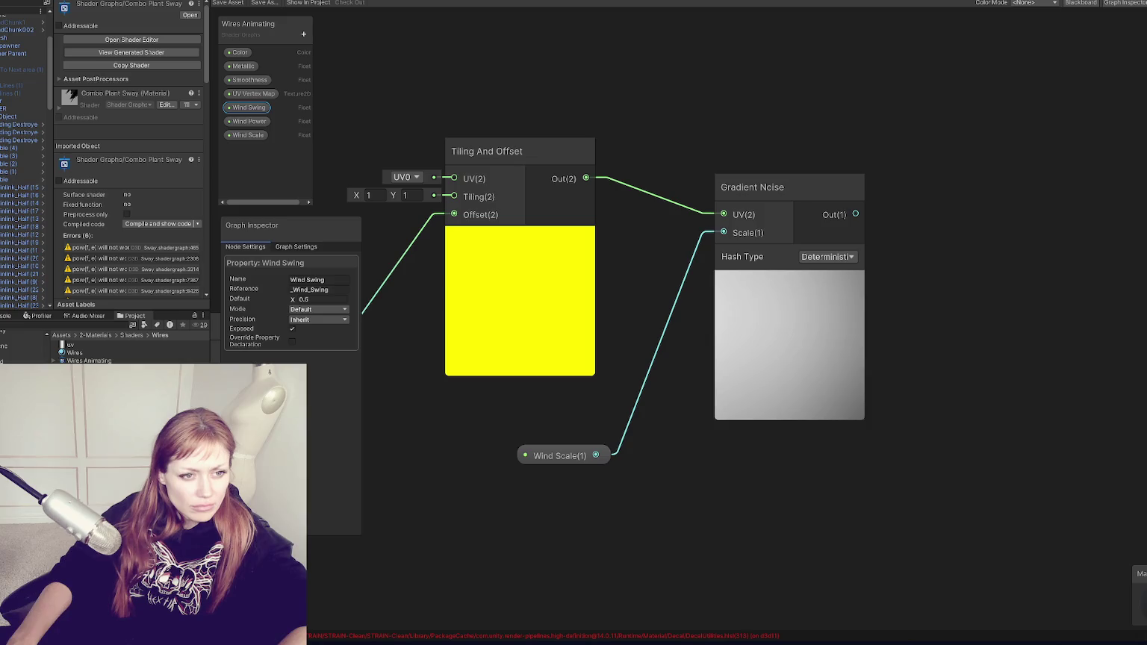
left_click(524, 595)
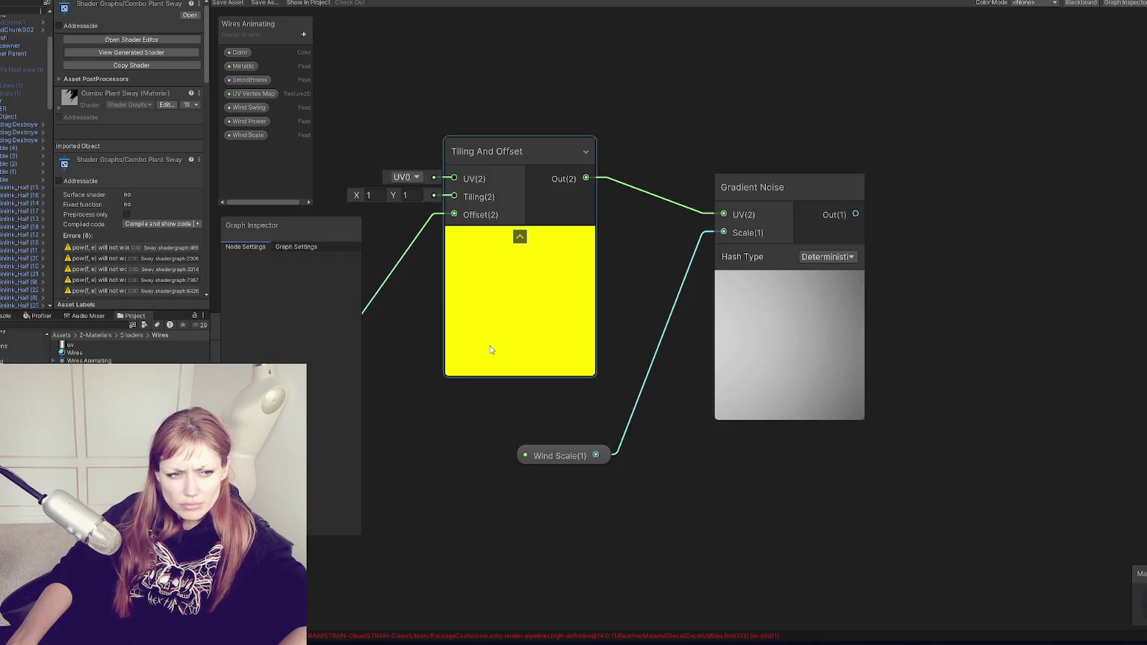
Re-edit the Wind Scale default so Gradient Noise previews a visible noise pattern
left_click(554, 457)
left_click(323, 303)
left_click(503, 436)
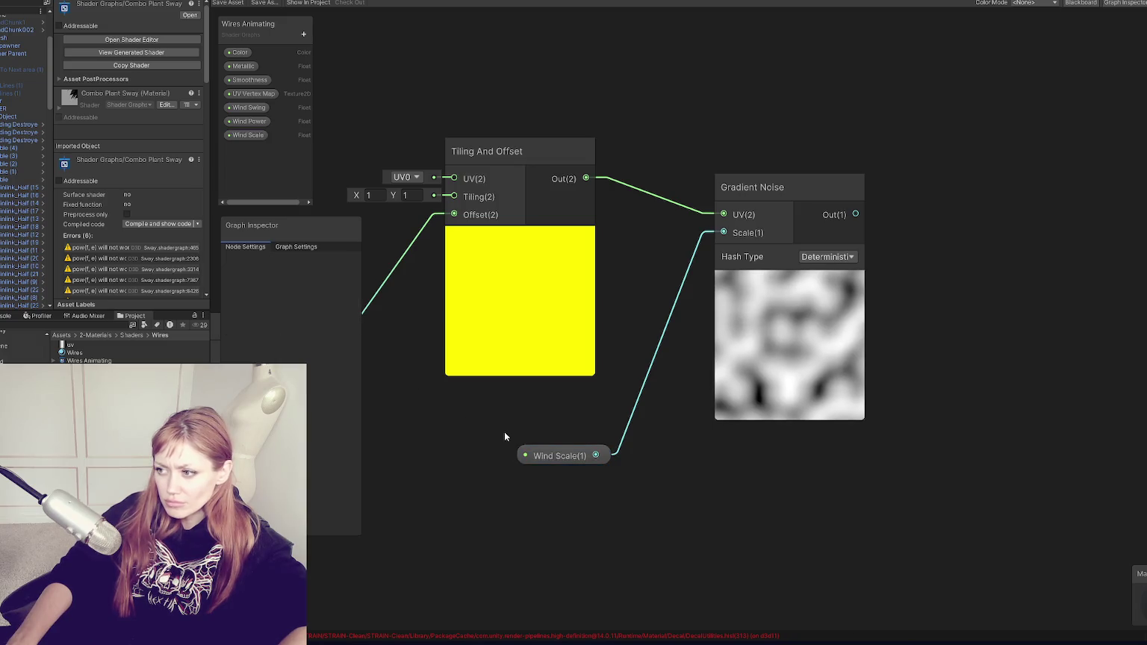
scroll(644, 406, "down", 4)
Create a Multiply node and an Add node at the top right of the graph
left_click_drag(796, 466, 825, 295)
right_click(824, 291)
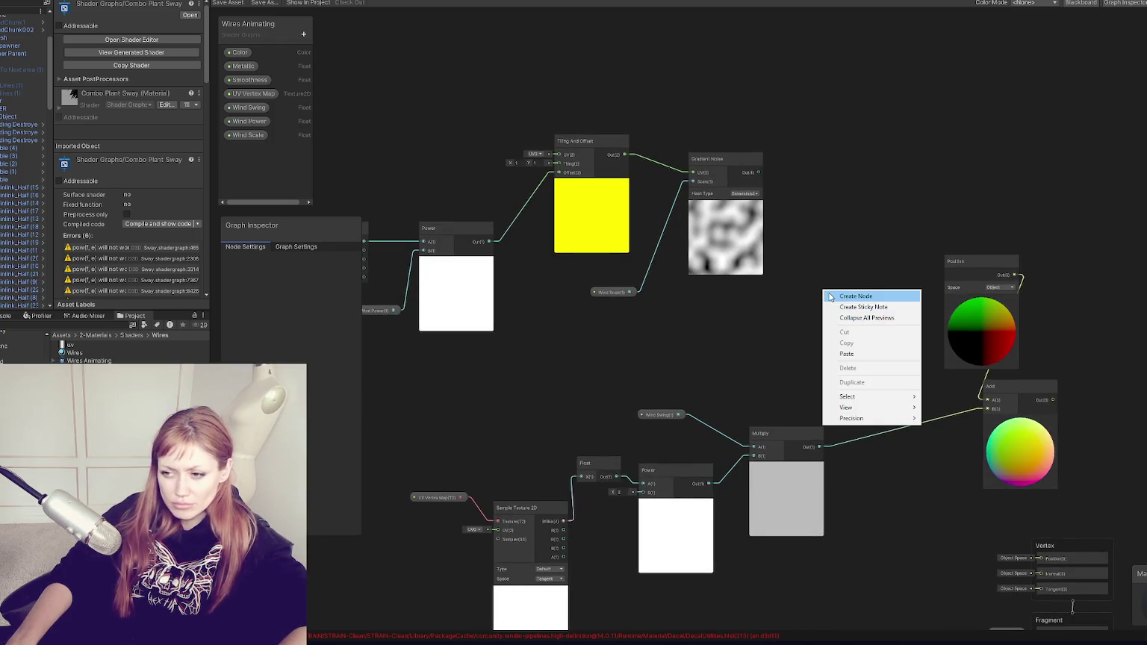
left_click(830, 297)
type("mult")
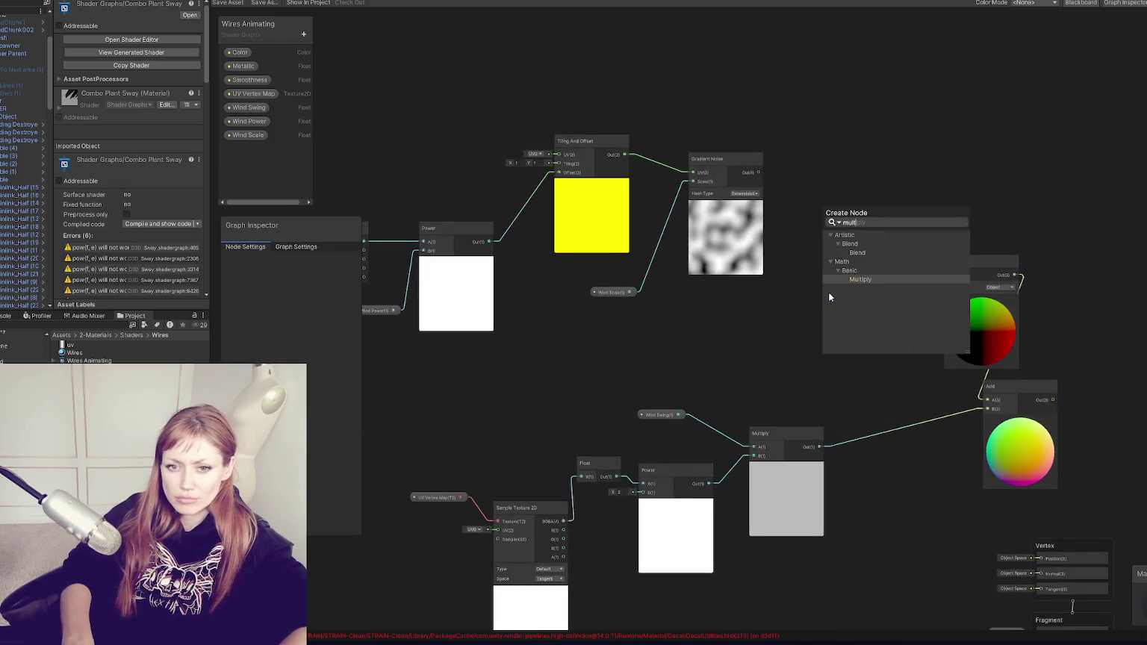
key("Return")
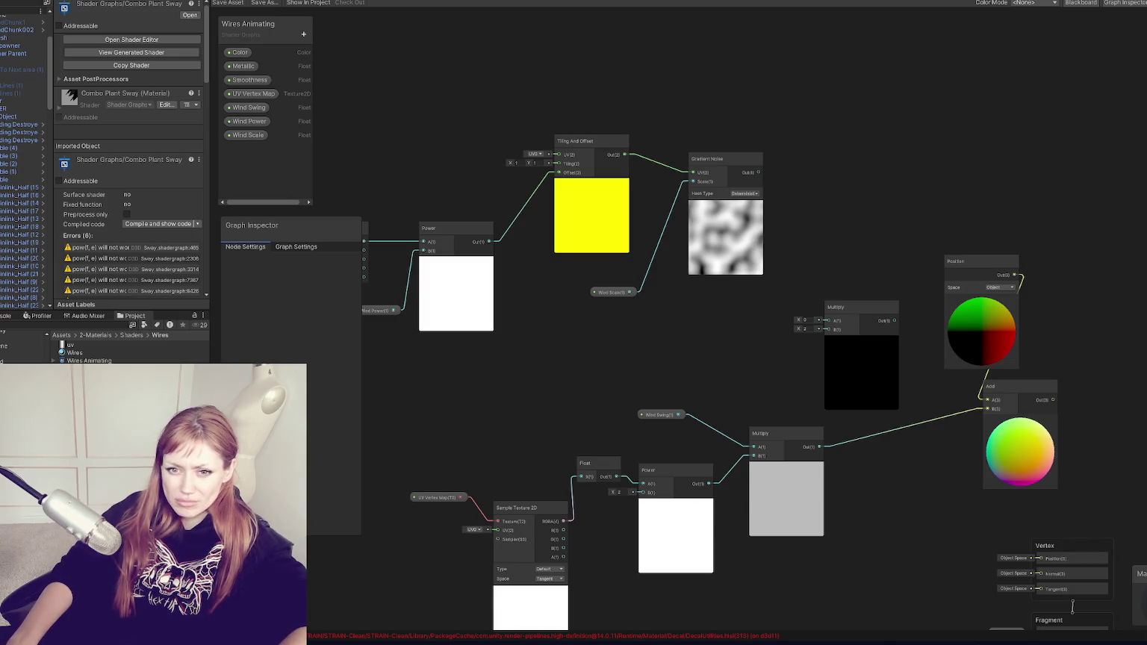
left_click_drag(856, 301, 881, 108)
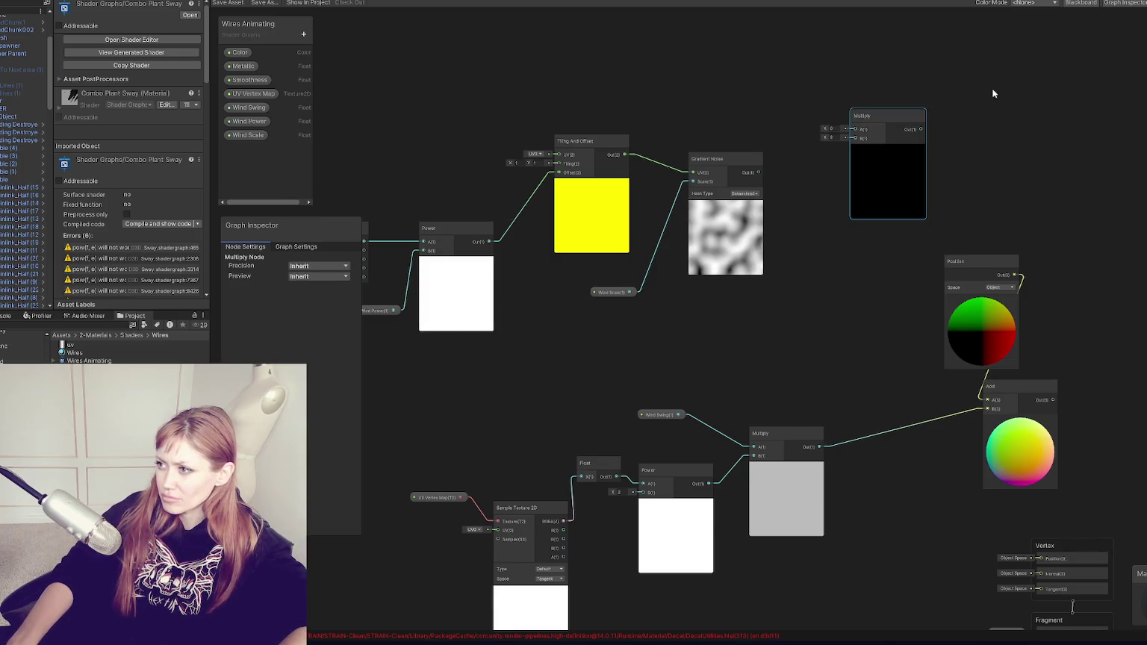
right_click(991, 92)
left_click(1004, 95)
type("add")
left_click(1047, 52)
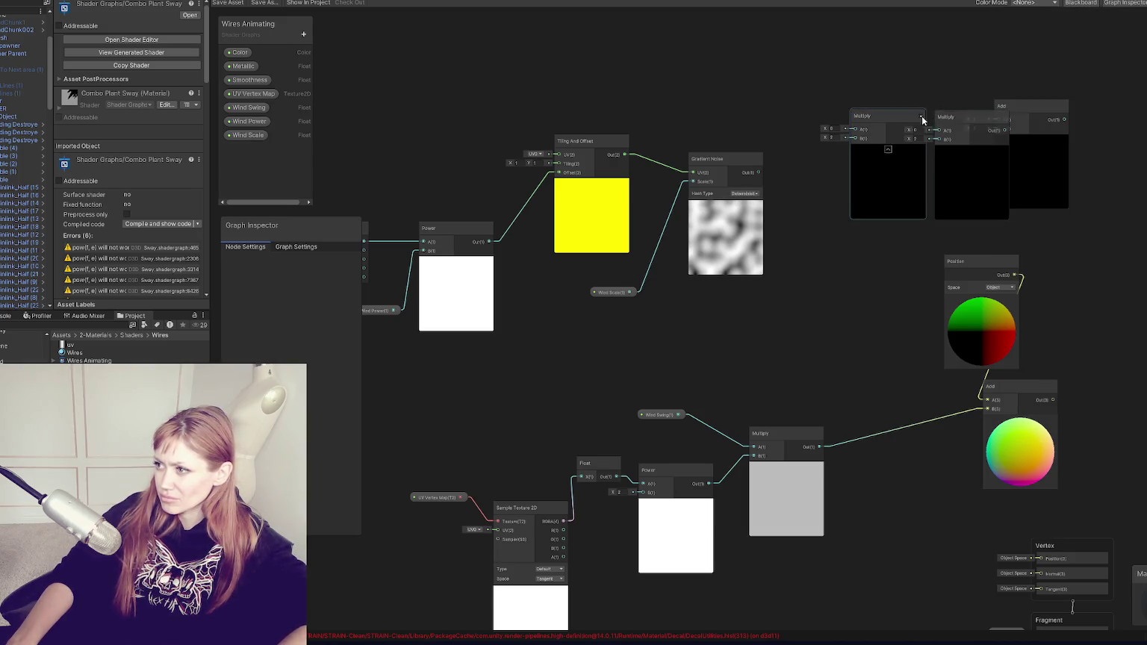
Delete the Wind Swing property node feeding the lower Multiply
mouse_move(829, 328)
left_mouse_down()
mouse_move(901, 261)
mouse_move(906, 203)
left_mouse_up()
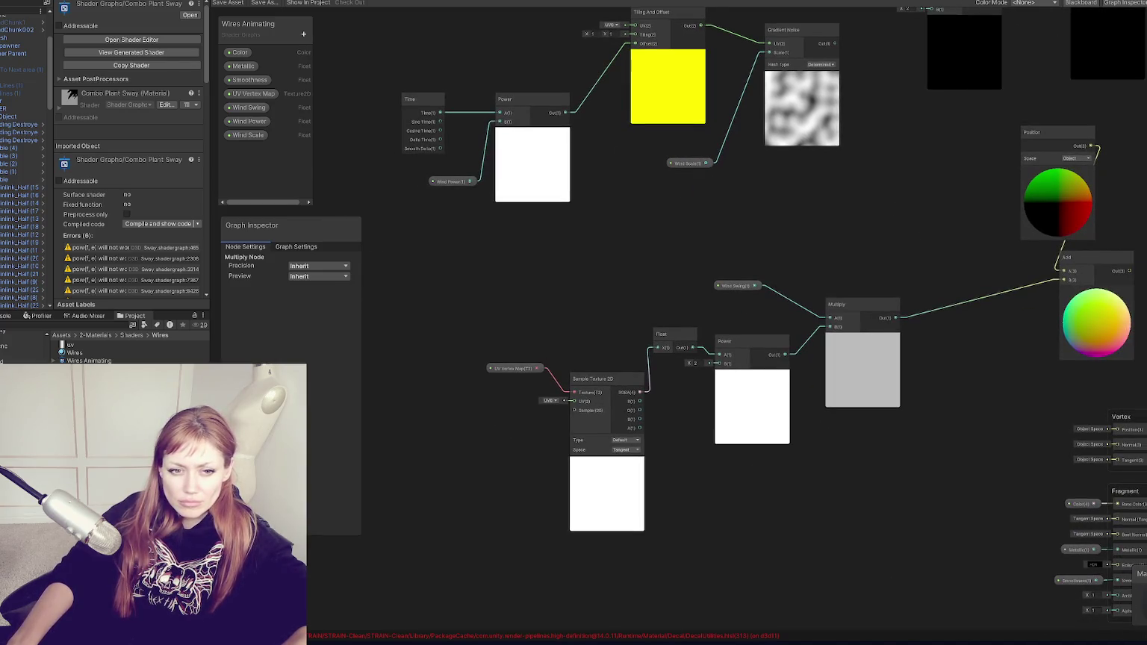
mouse_move(755, 341)
left_mouse_down()
mouse_move(514, 370)
mouse_move(526, 378)
left_mouse_up()
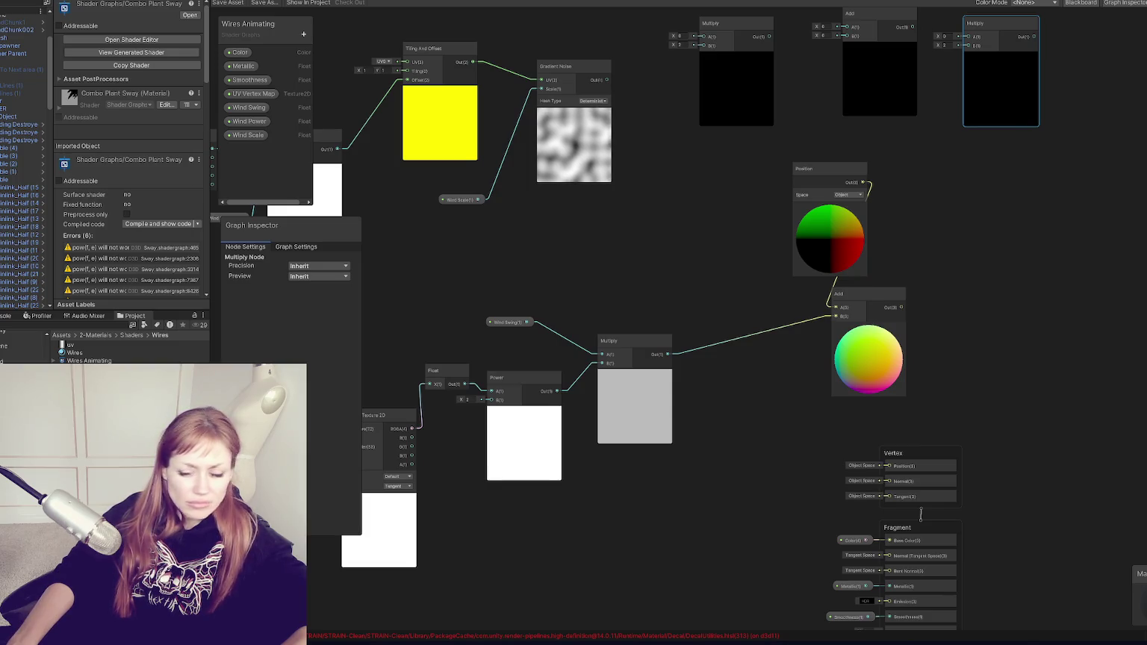
left_click(620, 449)
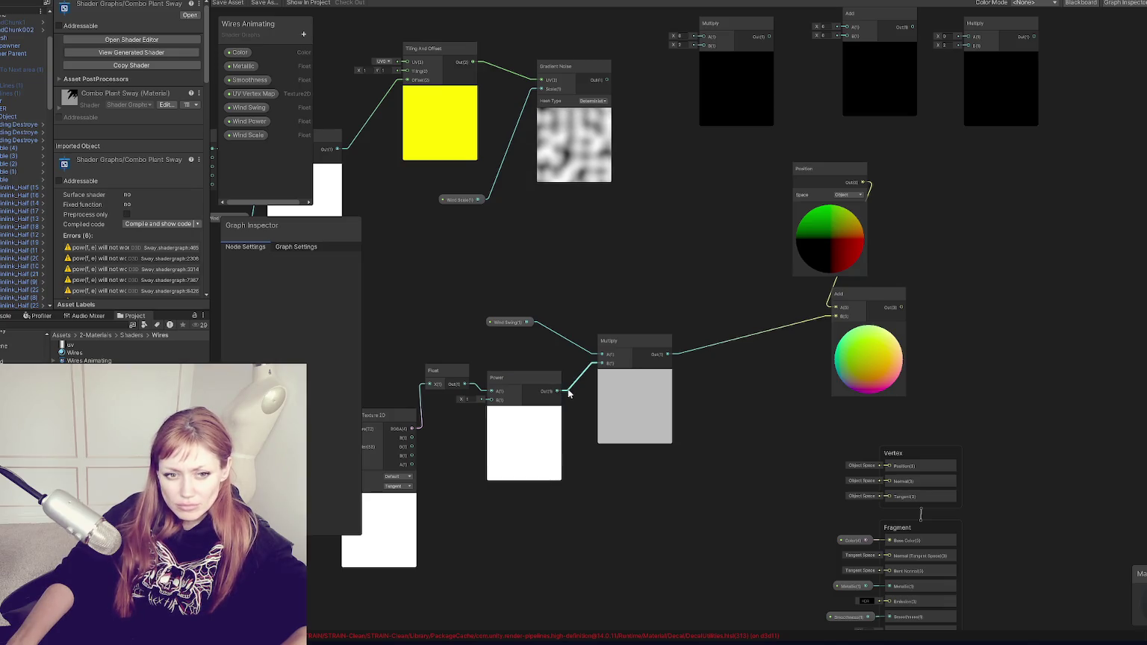
left_click_drag(609, 341, 626, 314)
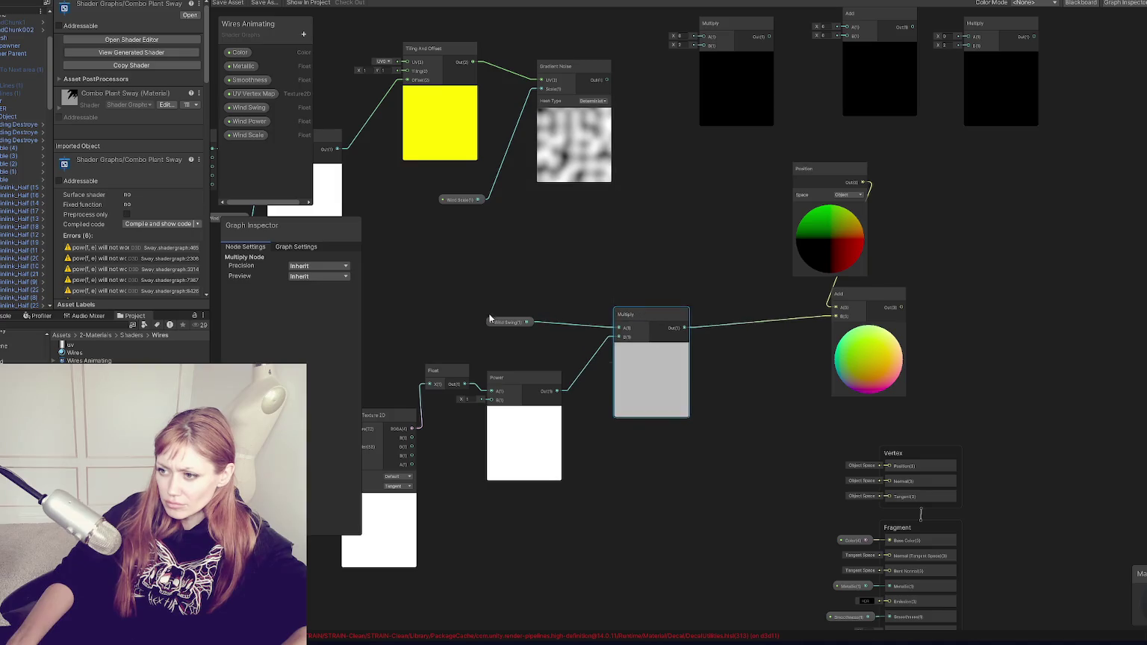
left_click(517, 325)
key("Delete")
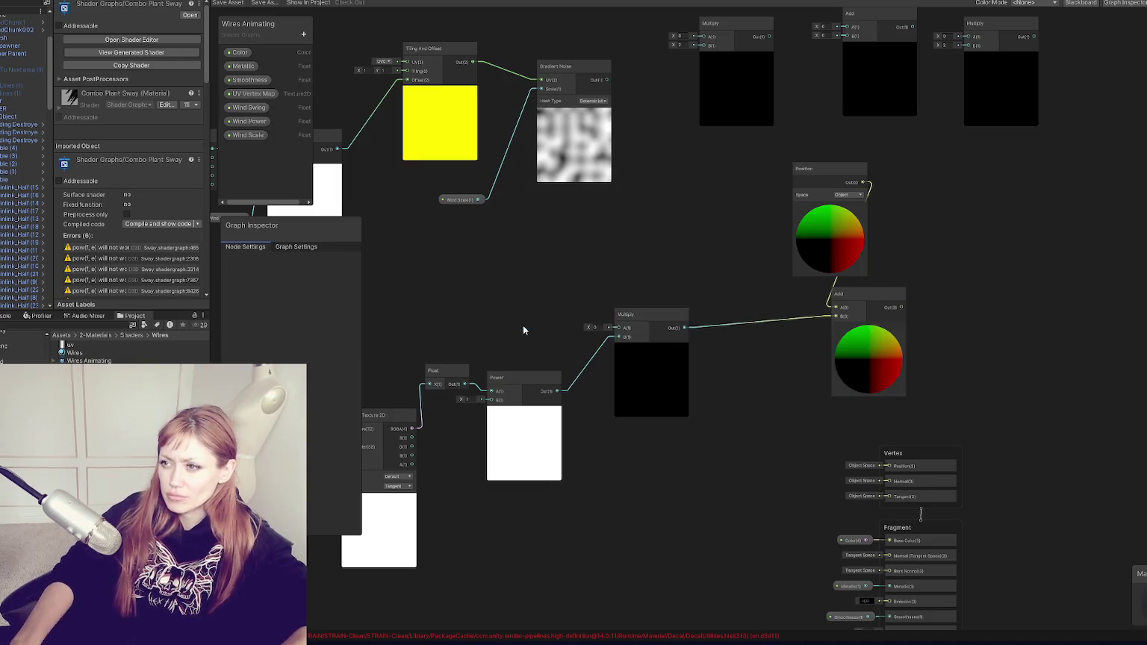
Wire Gradient Noise into Multiply A and a new Wind Swing node into Multiply B
mouse_move(597, 67)
left_mouse_down()
mouse_move(625, 246)
mouse_move(582, 94)
mouse_move(617, 327)
left_mouse_up()
mouse_move(756, 303)
left_mouse_down()
mouse_move(671, 325)
mouse_move(646, 344)
left_mouse_up()
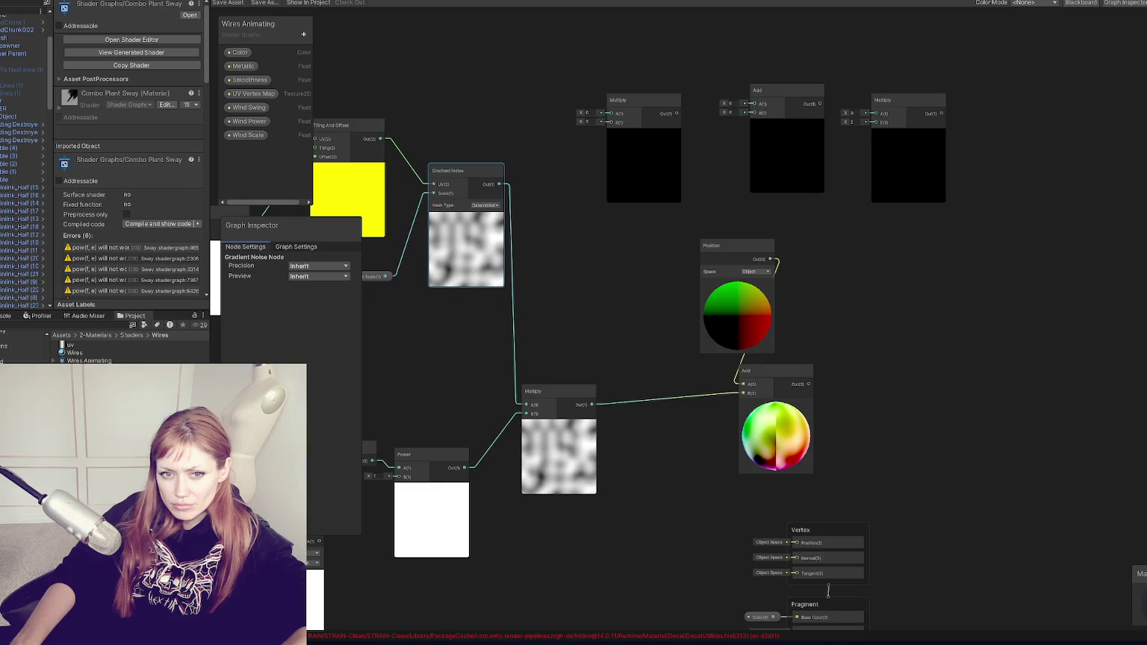
mouse_move(694, 250)
left_mouse_down()
mouse_move(604, 251)
mouse_move(564, 222)
left_mouse_up()
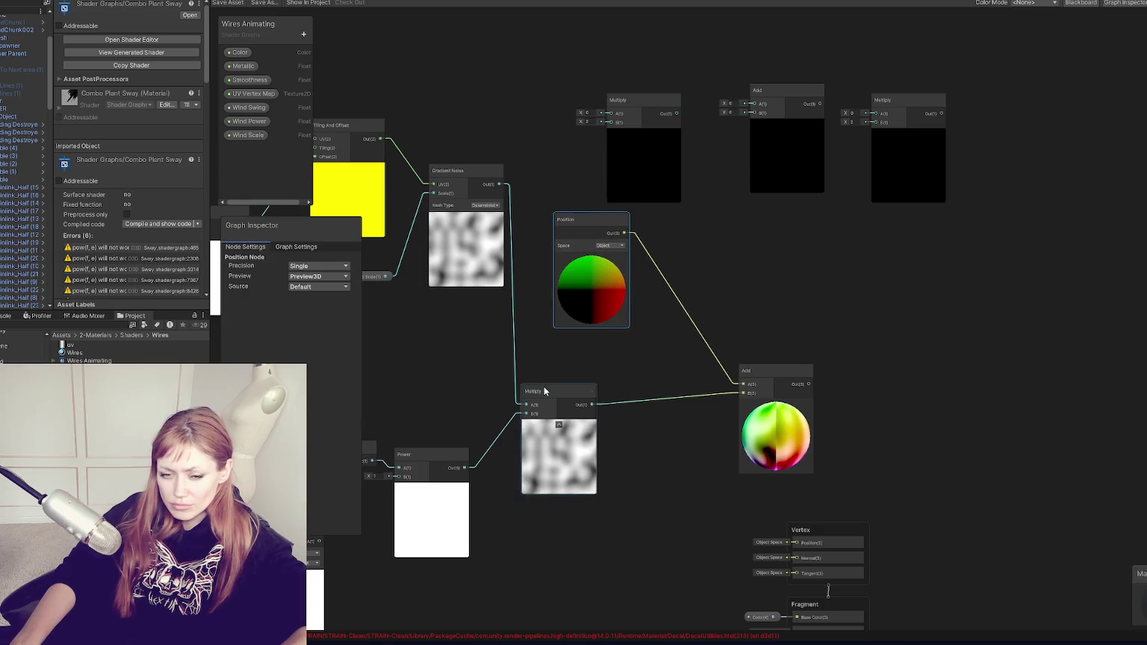
mouse_move(544, 390)
left_mouse_down()
mouse_move(455, 347)
mouse_move(540, 323)
mouse_move(426, 336)
left_mouse_up()
left_click_drag(248, 107, 579, 518)
mouse_move(609, 68)
left_mouse_down()
mouse_move(670, 338)
mouse_move(643, 343)
left_mouse_up()
mouse_move(617, 519)
left_mouse_down()
mouse_move(633, 368)
mouse_move(620, 353)
mouse_move(634, 349)
left_mouse_up()
Chain the first Multiply into the next Multiply and link it with the Add node
left_click_drag(743, 334, 852, 259)
left_click_drag(726, 287, 658, 390)
mouse_move(629, 451)
left_mouse_down()
mouse_move(769, 382)
mouse_move(698, 363)
mouse_move(744, 353)
mouse_move(697, 254)
mouse_move(793, 185)
left_mouse_up()
key("space")
key("Escape")
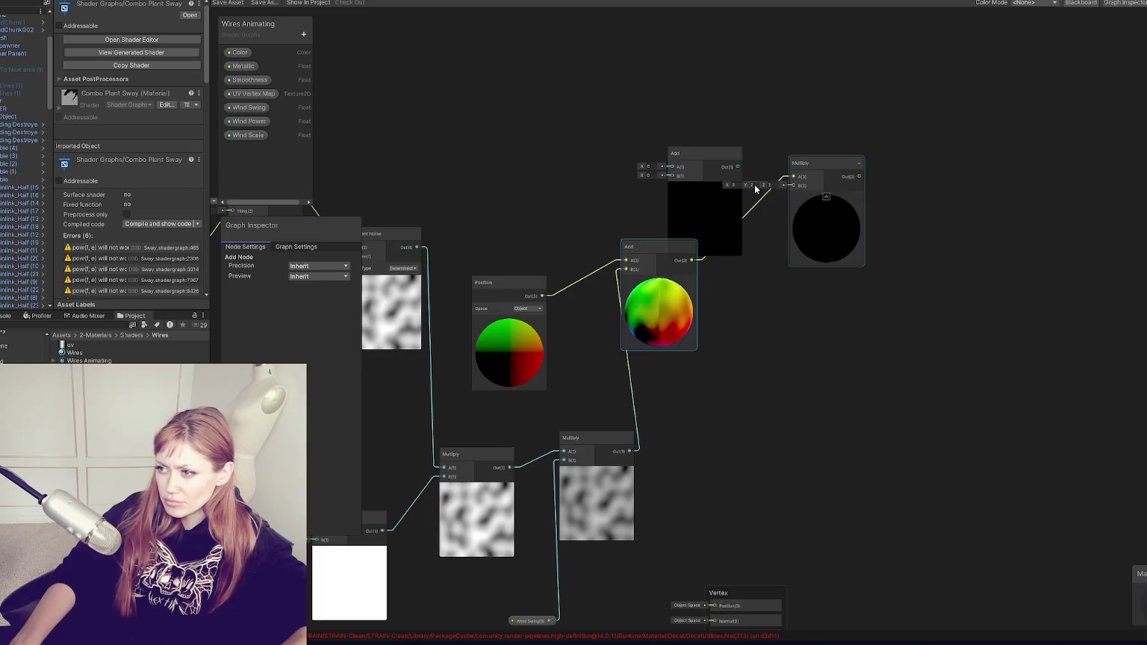
Set the multiplier's B values to 0.5 on X, Y and Z
type("0.5")
key("Return")
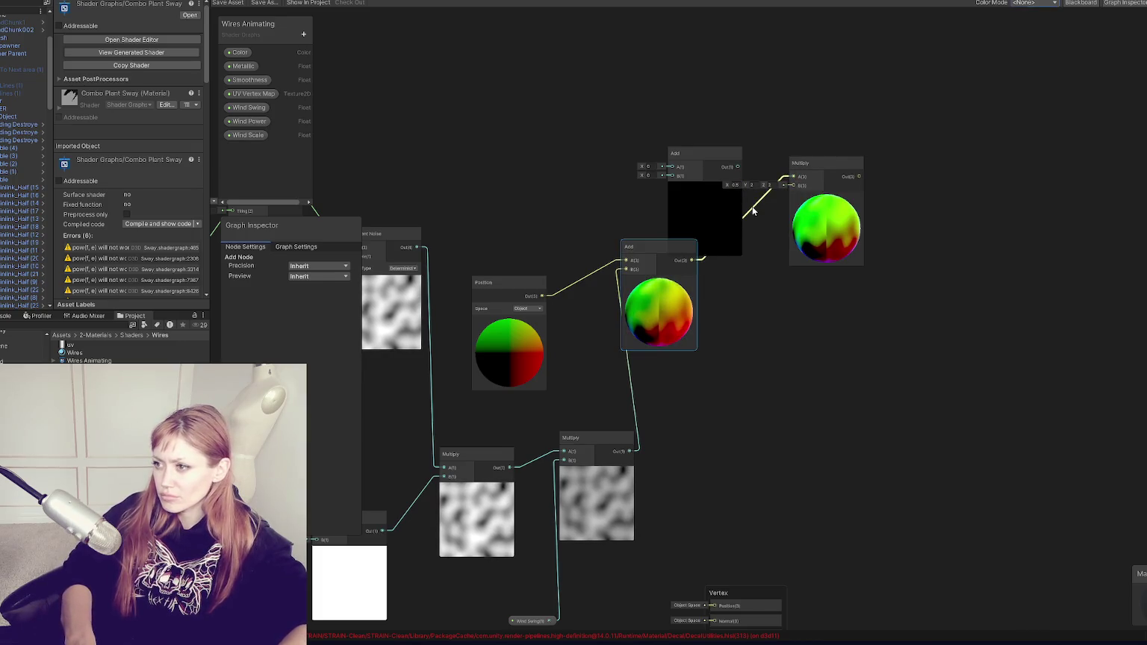
left_click(755, 185)
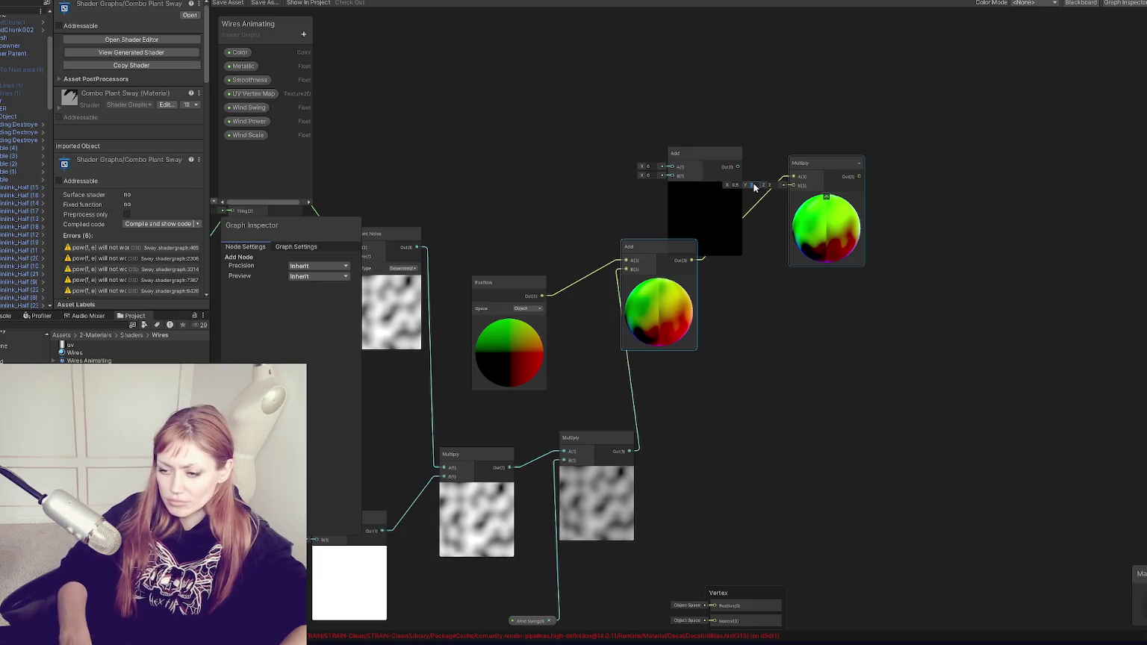
type("0.5")
key("Tab")
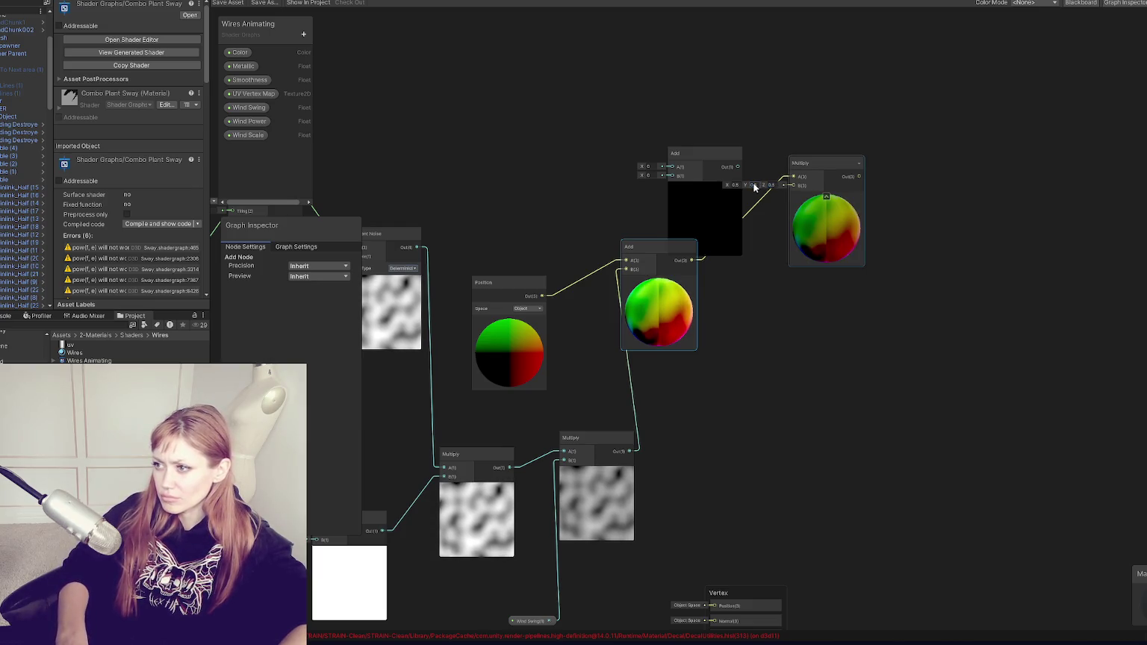
Move the unused Add node aside and place the Multiply beside the Add
left_click(704, 154)
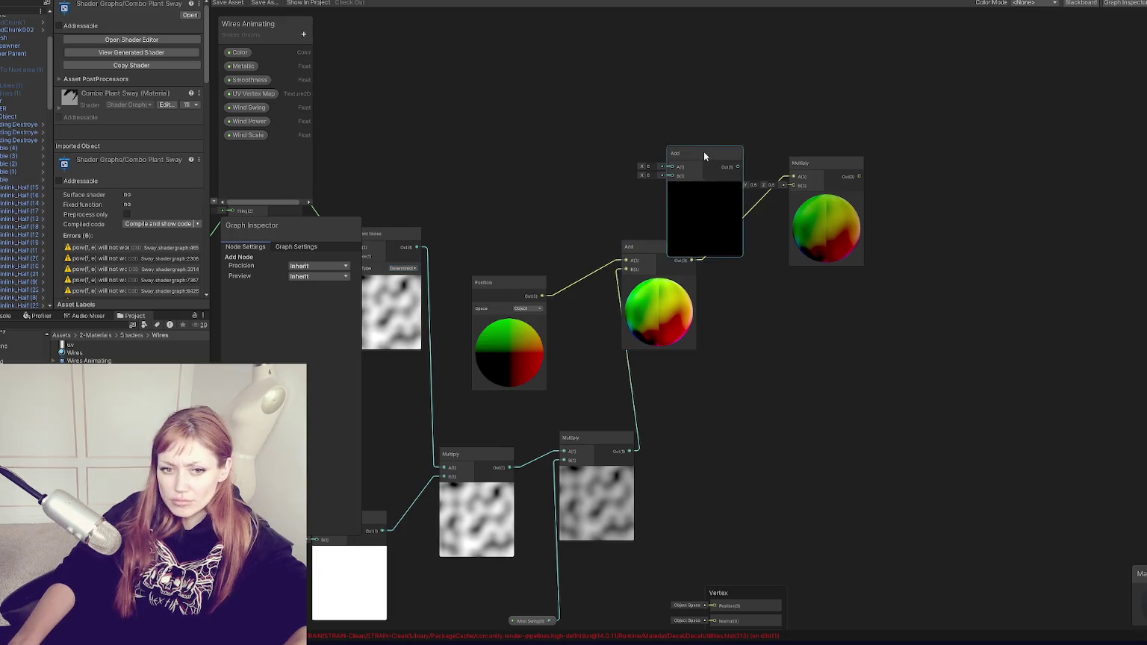
left_click_drag(704, 154, 997, 360)
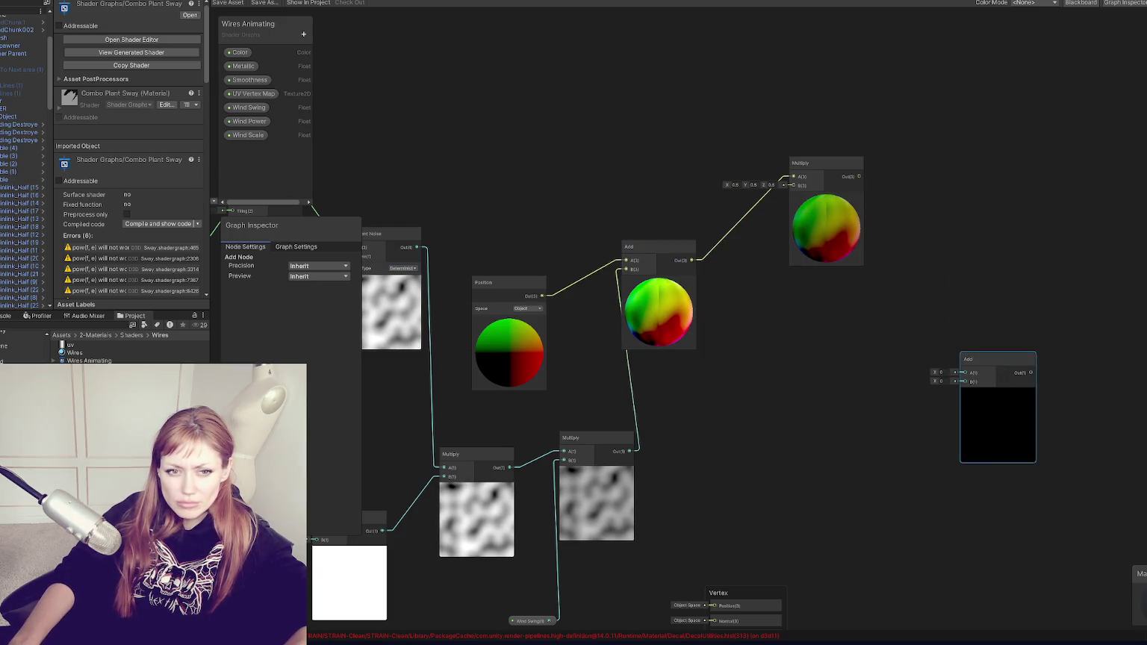
left_click_drag(807, 162, 729, 338)
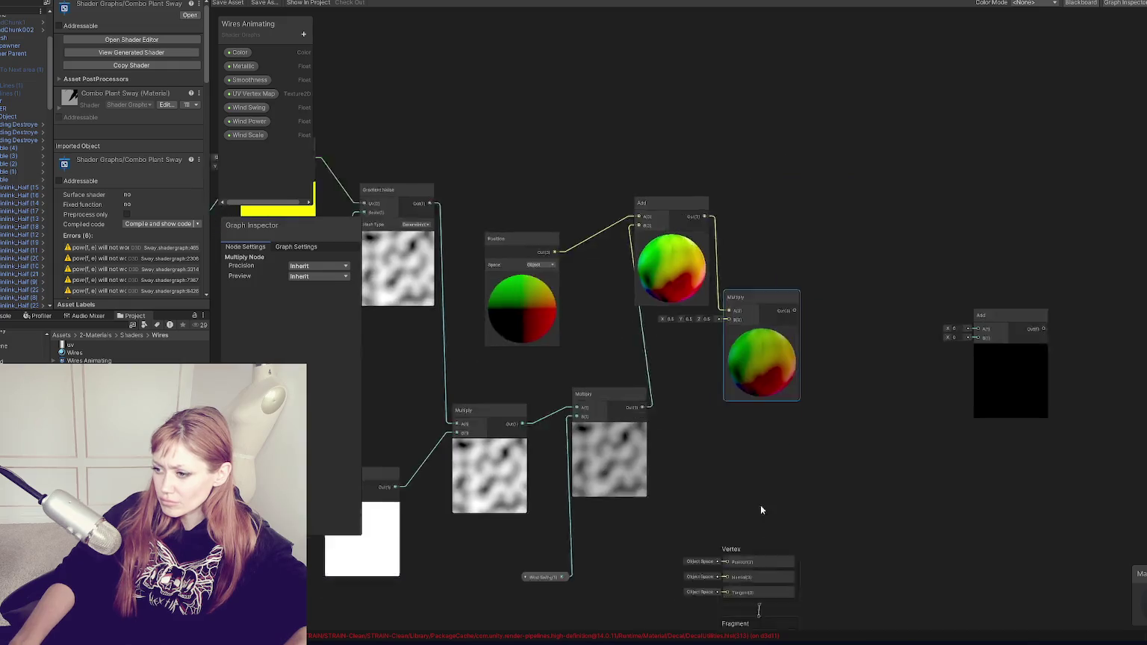
Connect the 0.5 Multiply's result to the Vertex Position input
mouse_move(804, 201)
left_mouse_down()
mouse_move(724, 379)
mouse_move(718, 452)
mouse_move(730, 457)
left_mouse_up()
left_click(663, 541)
scroll(680, 536, "up", 3)
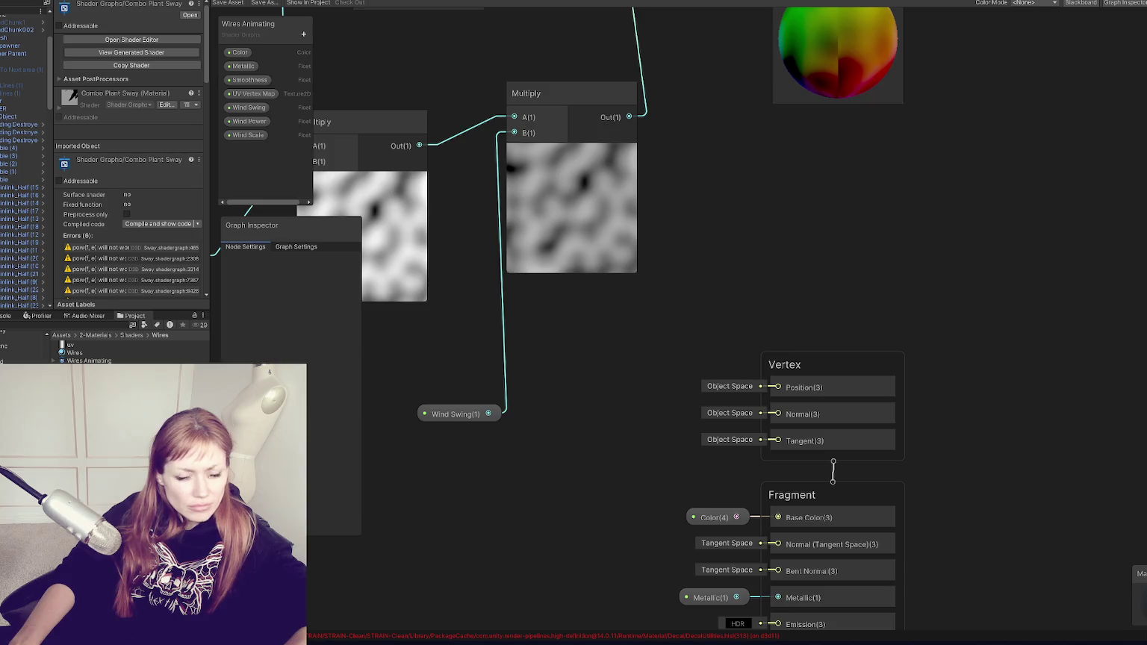
left_click(825, 388)
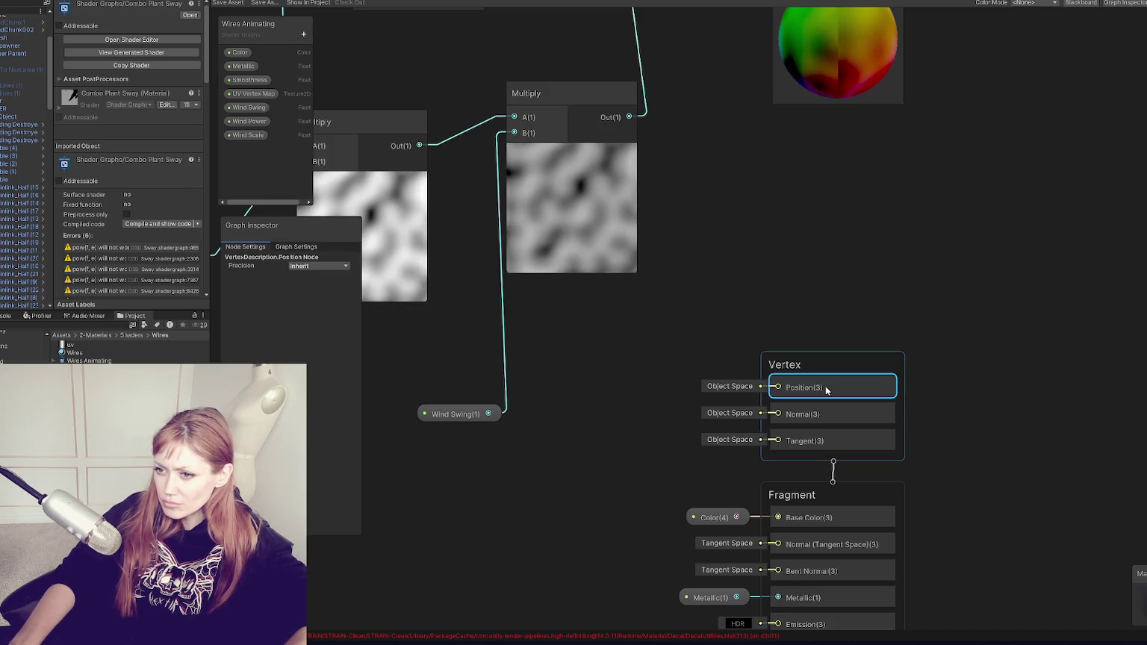
left_click_drag(829, 55, 743, 199)
mouse_move(774, 133)
left_mouse_down()
mouse_move(758, 385)
mouse_move(782, 383)
mouse_move(771, 385)
left_mouse_up()
key("Escape")
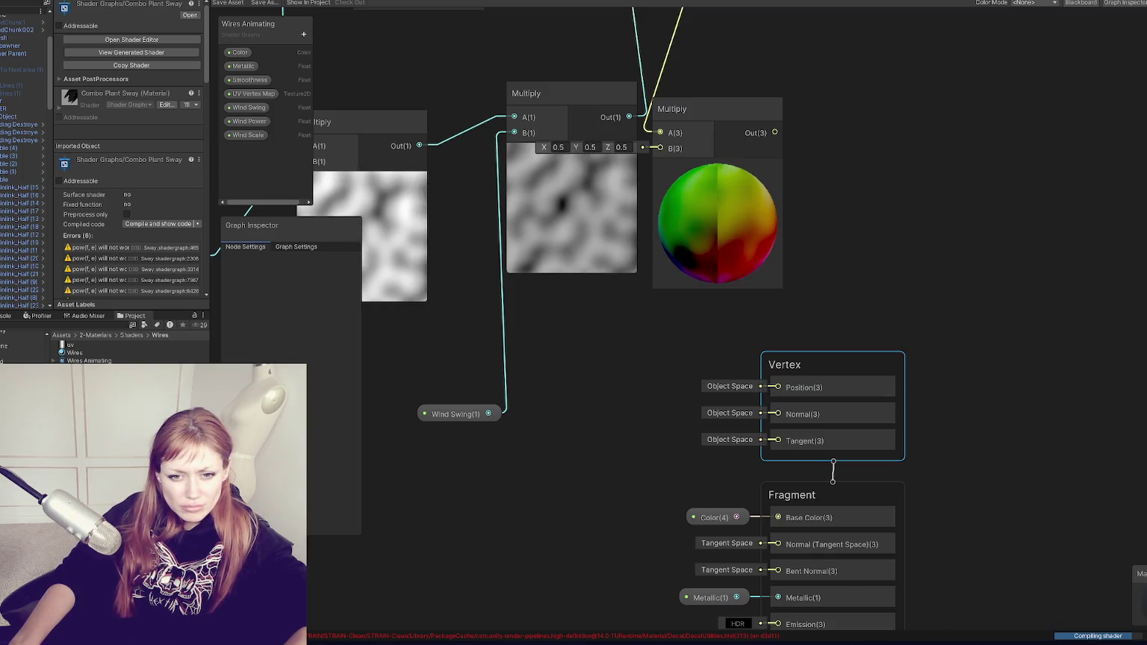
left_click(710, 109)
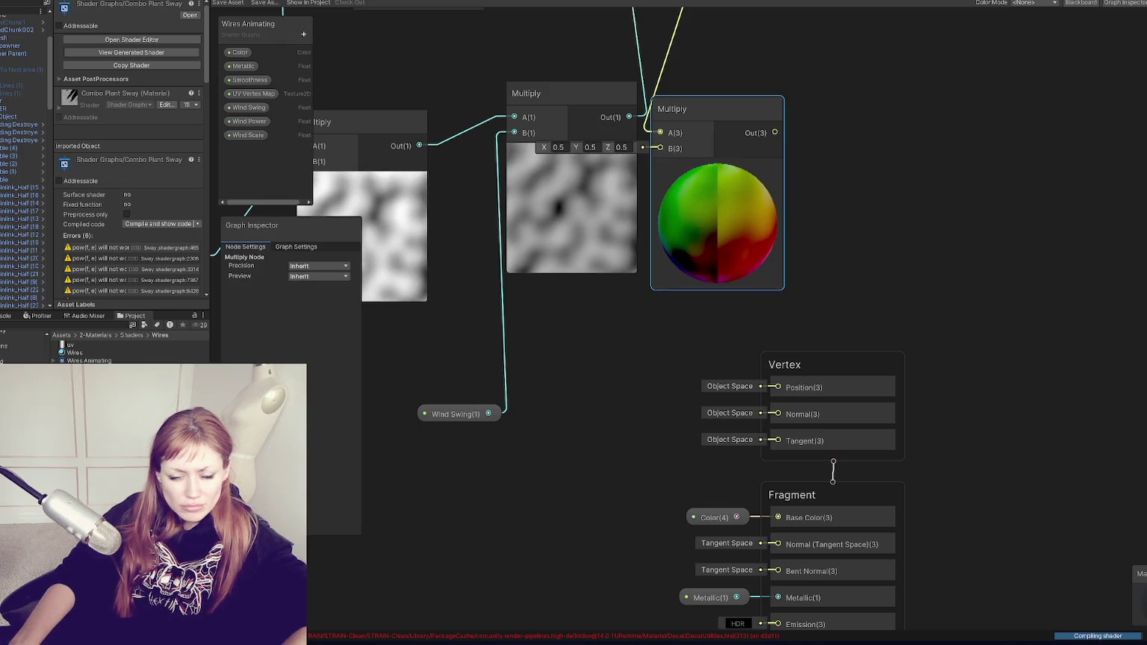
left_click(480, 378)
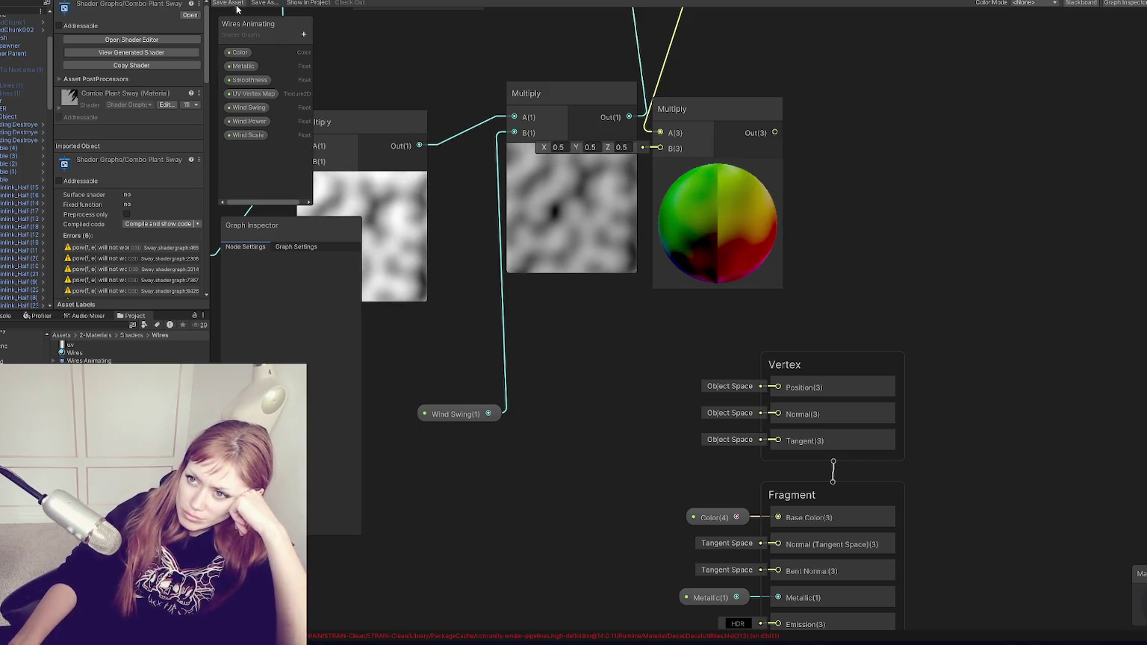
scroll(552, 284, "down", 5)
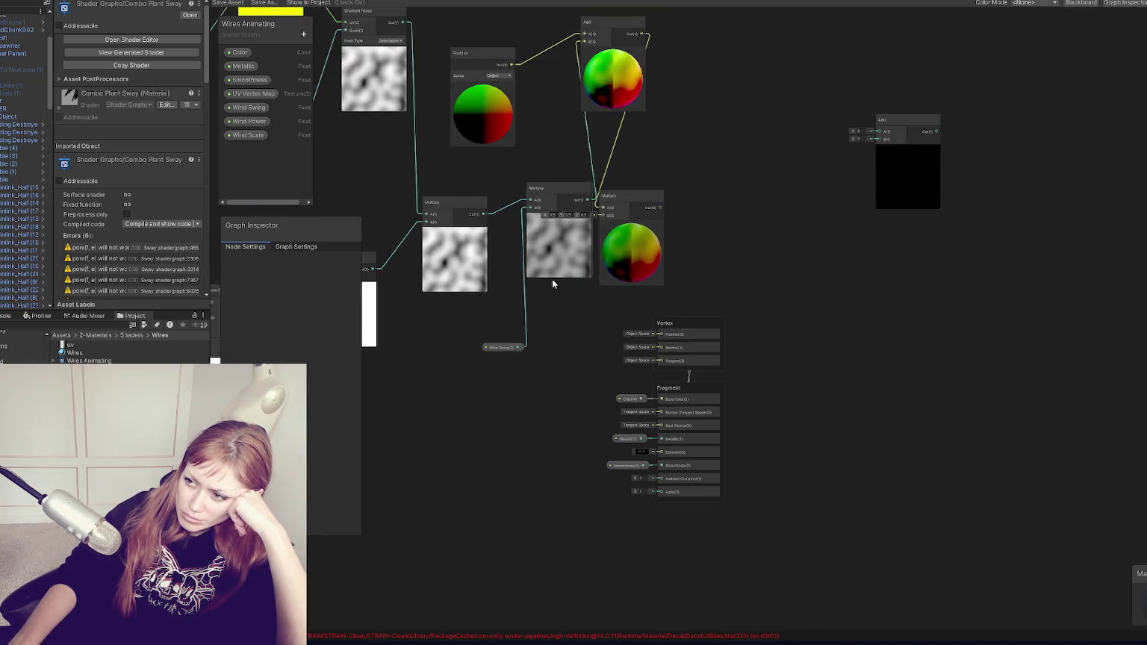
Reposition Sample Texture 2D, keep UV0 and Default type, and feed its R channel into Float
left_click_drag(552, 284, 931, 268)
scroll(645, 248, "up", 4)
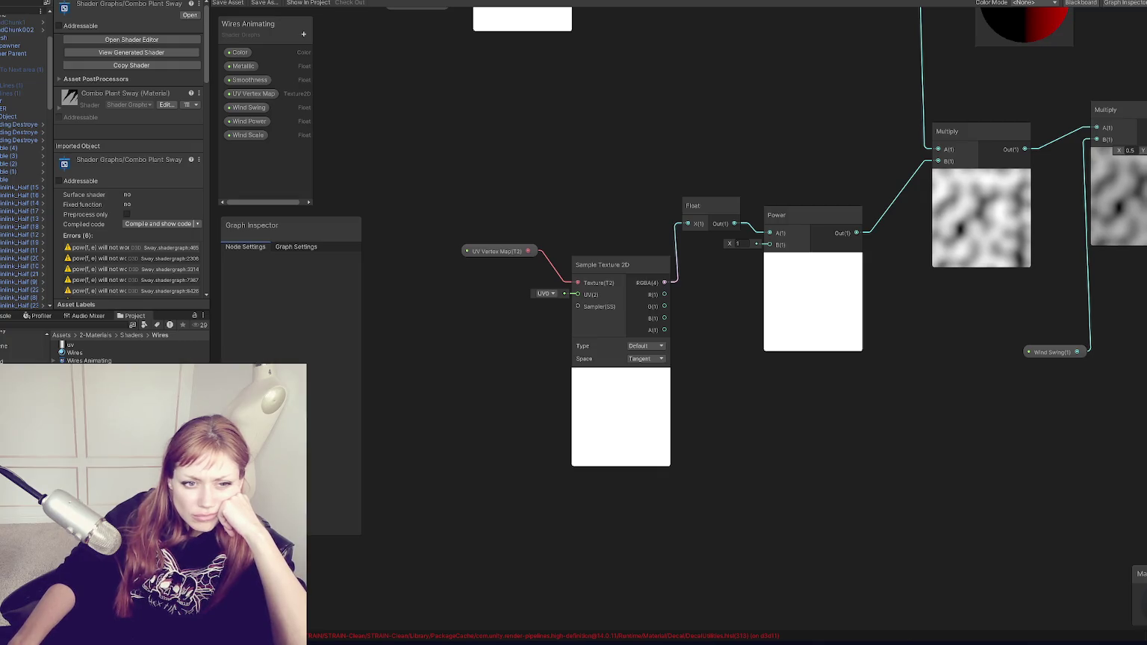
mouse_move(469, 251)
left_mouse_down()
mouse_move(368, 234)
mouse_move(527, 291)
left_mouse_up()
mouse_move(733, 337)
left_mouse_down()
mouse_move(582, 317)
mouse_move(602, 301)
left_mouse_up()
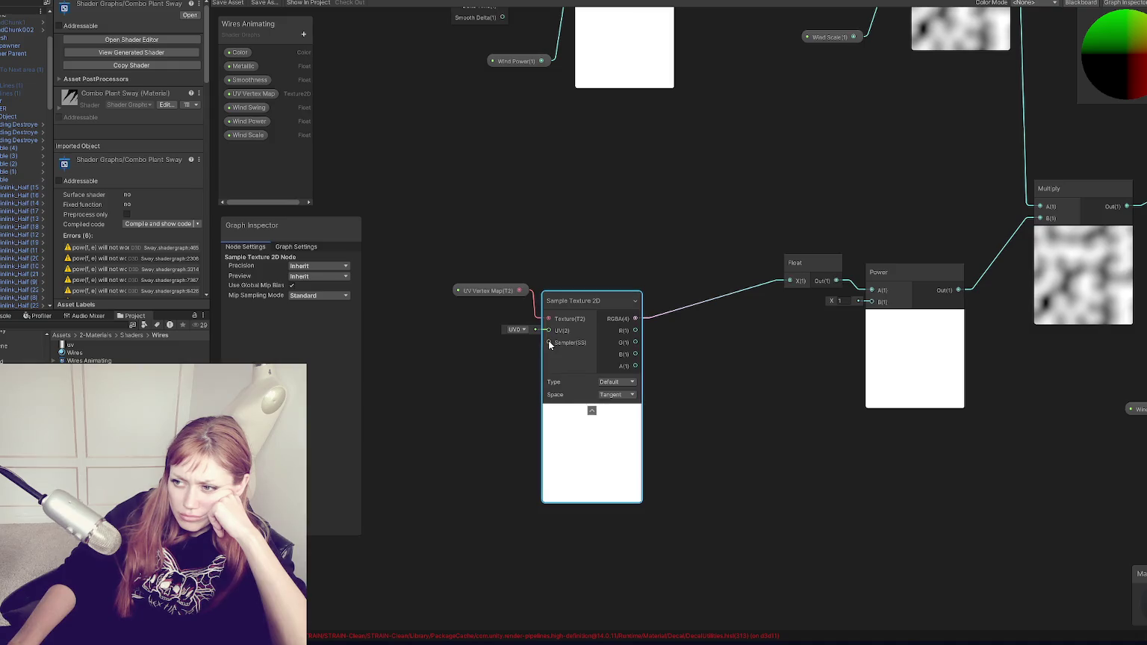
left_click(521, 330)
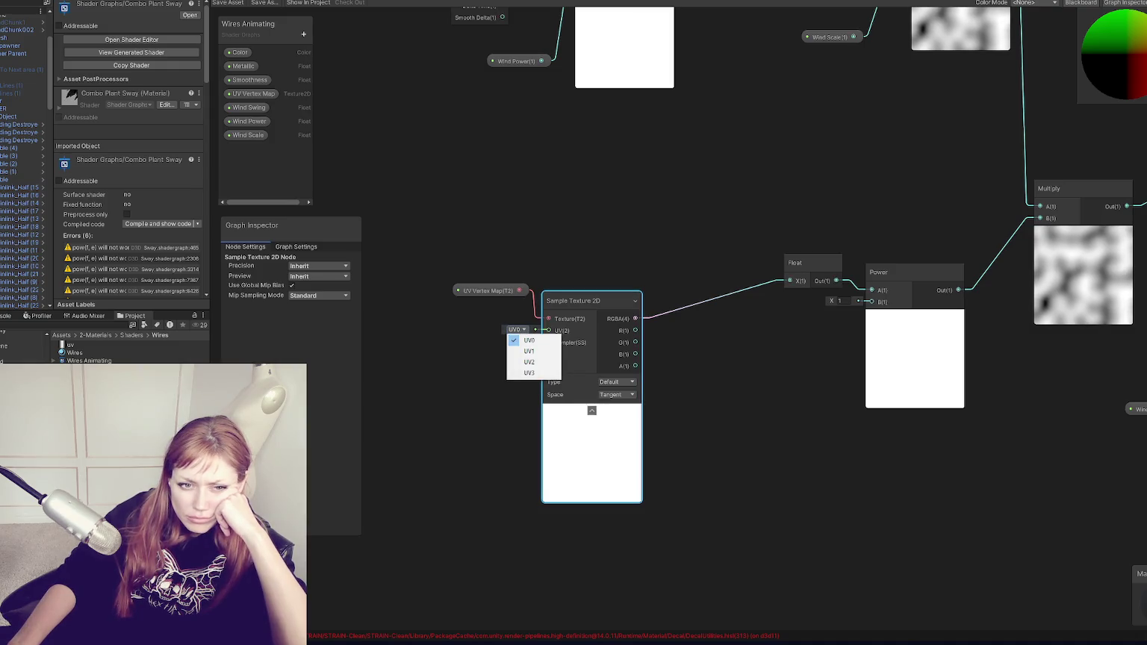
key("Escape")
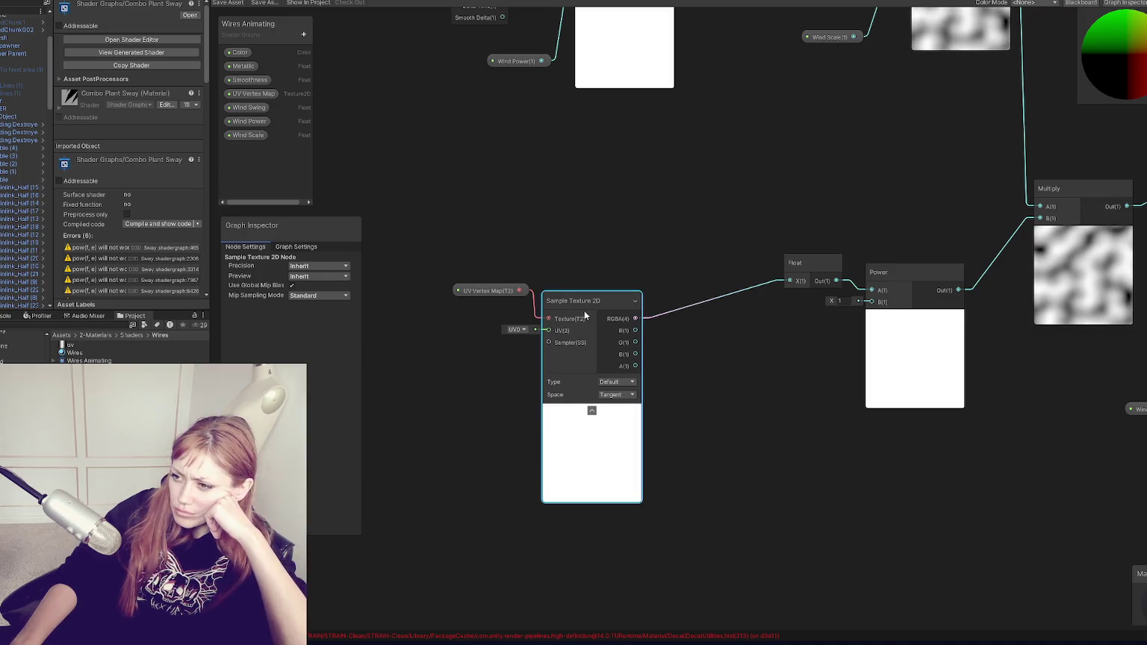
left_click(598, 382)
left_click(600, 381)
left_click(599, 381)
left_click(581, 378)
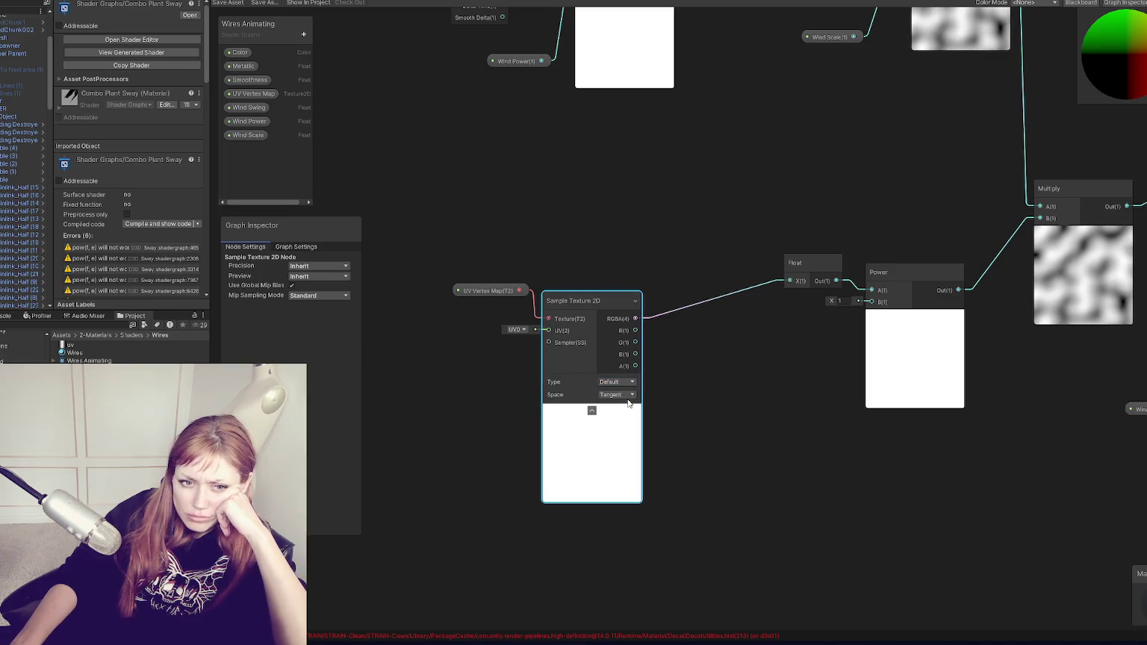
left_click_drag(635, 330, 789, 280)
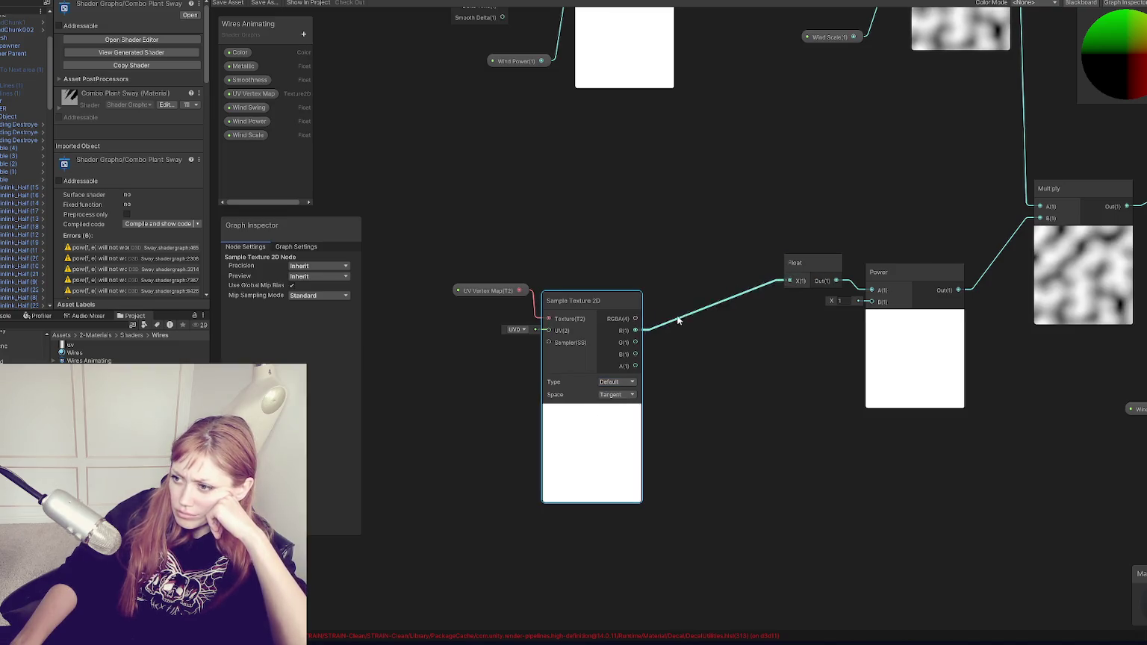
Wire the 0.5 Multiply's result into Vertex Position
left_click_drag(735, 376, 259, 452)
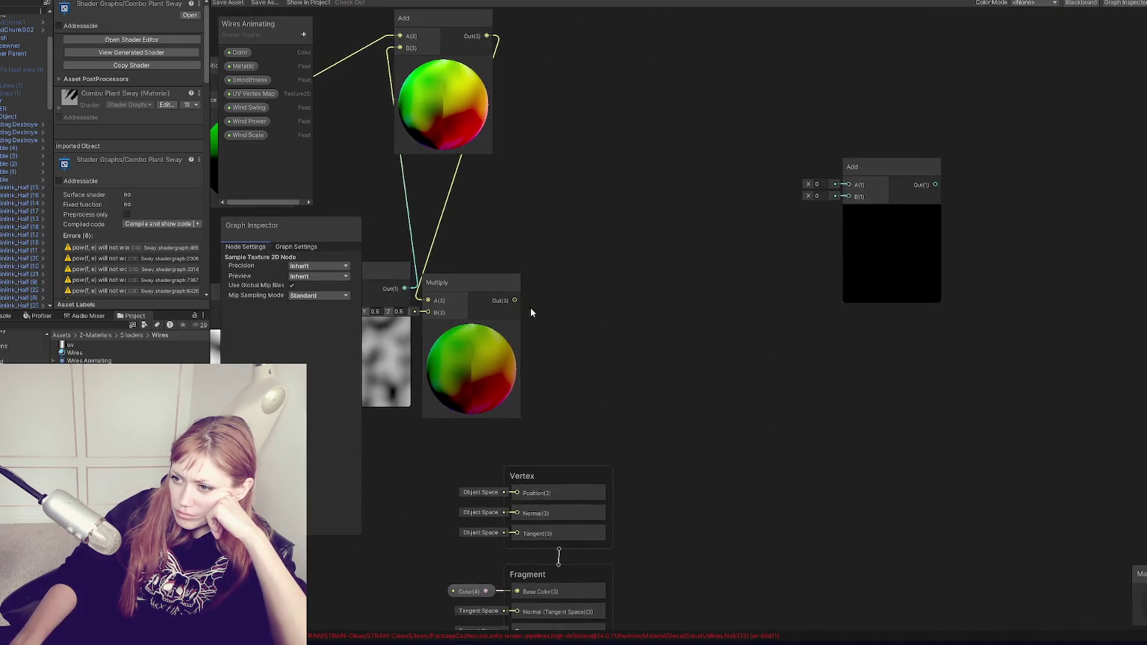
left_click_drag(514, 482, 516, 484)
left_click(599, 423)
mouse_move(483, 287)
left_mouse_down()
mouse_move(553, 270)
mouse_move(520, 490)
mouse_move(503, 491)
left_mouse_up()
key("Escape")
left_click_drag(623, 476, 746, 323)
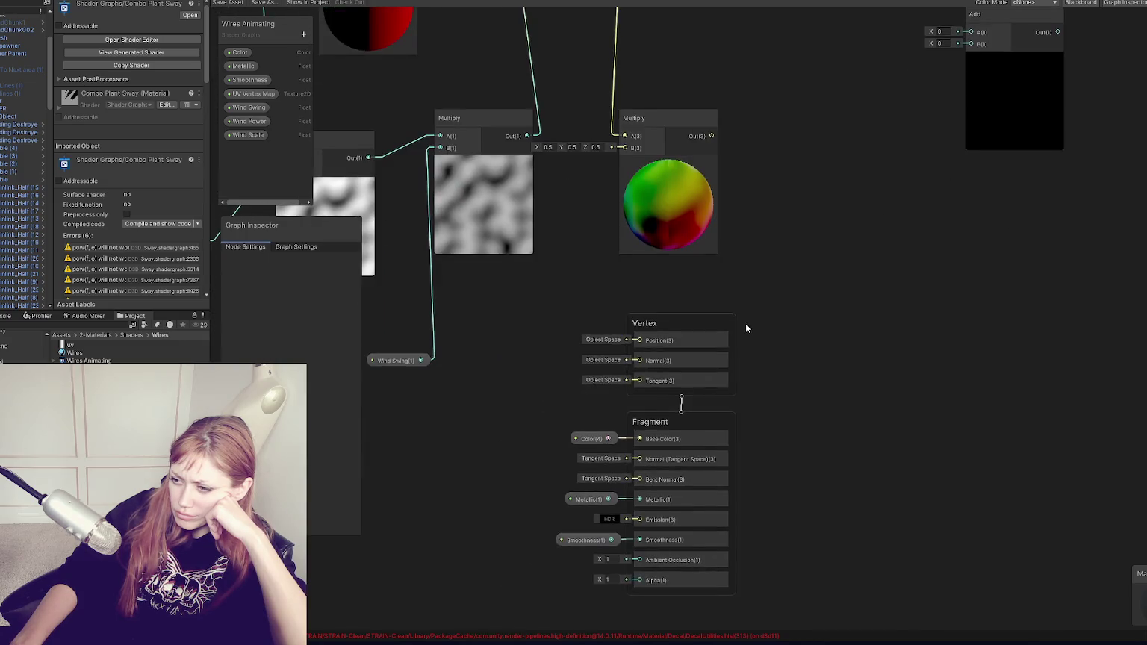
mouse_move(706, 182)
left_mouse_down()
mouse_move(620, 392)
mouse_move(629, 384)
left_mouse_up()
key("Escape")
mouse_move(578, 350)
left_mouse_down()
mouse_move(718, 436)
mouse_move(766, 506)
left_mouse_up()
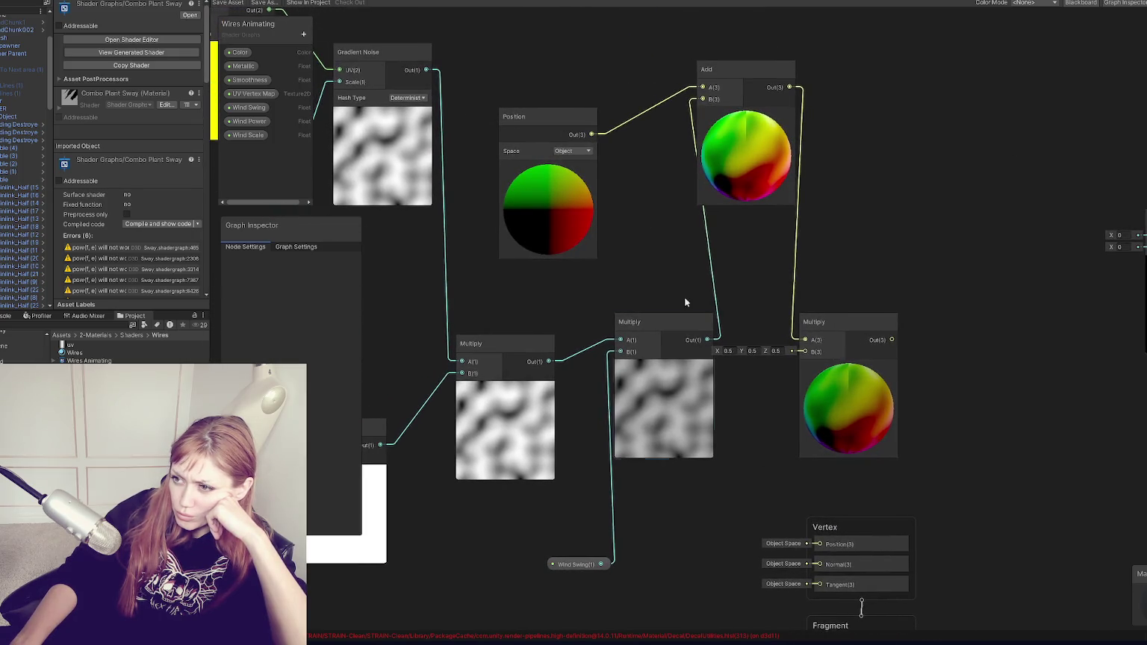
left_click_drag(641, 366, 742, 394)
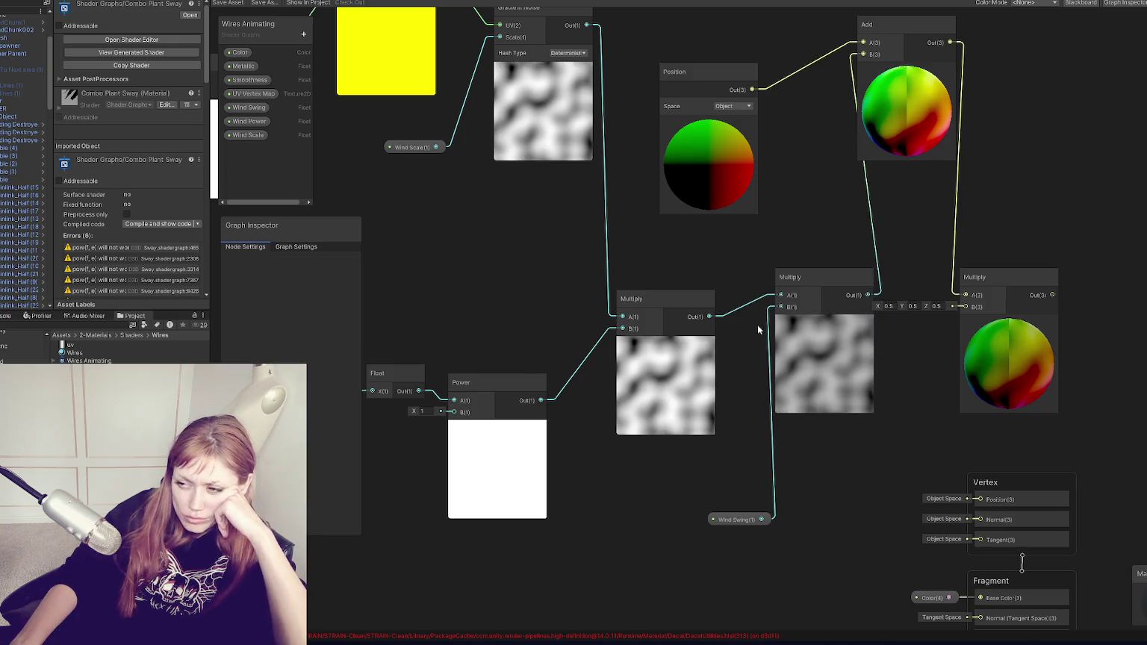
mouse_move(648, 245)
left_mouse_down()
mouse_move(797, 394)
mouse_move(1011, 362)
left_mouse_up()
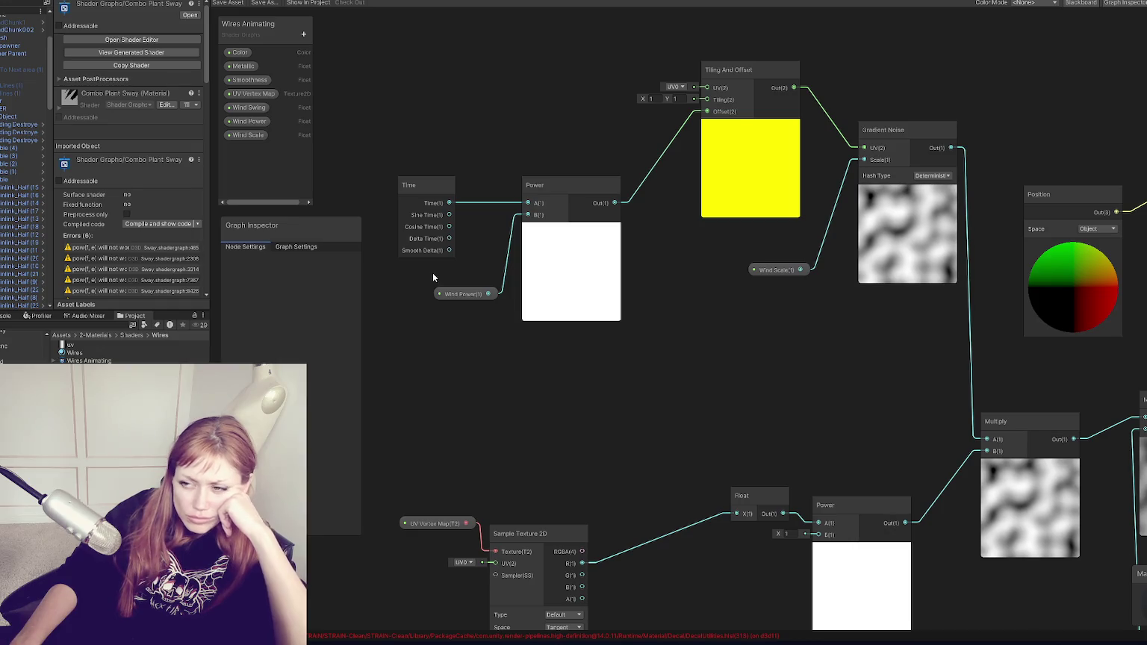
Place the Power node next to Time and add a Float property named Wind Speed
left_click_drag(462, 294, 430, 268)
left_click_drag(566, 184, 515, 184)
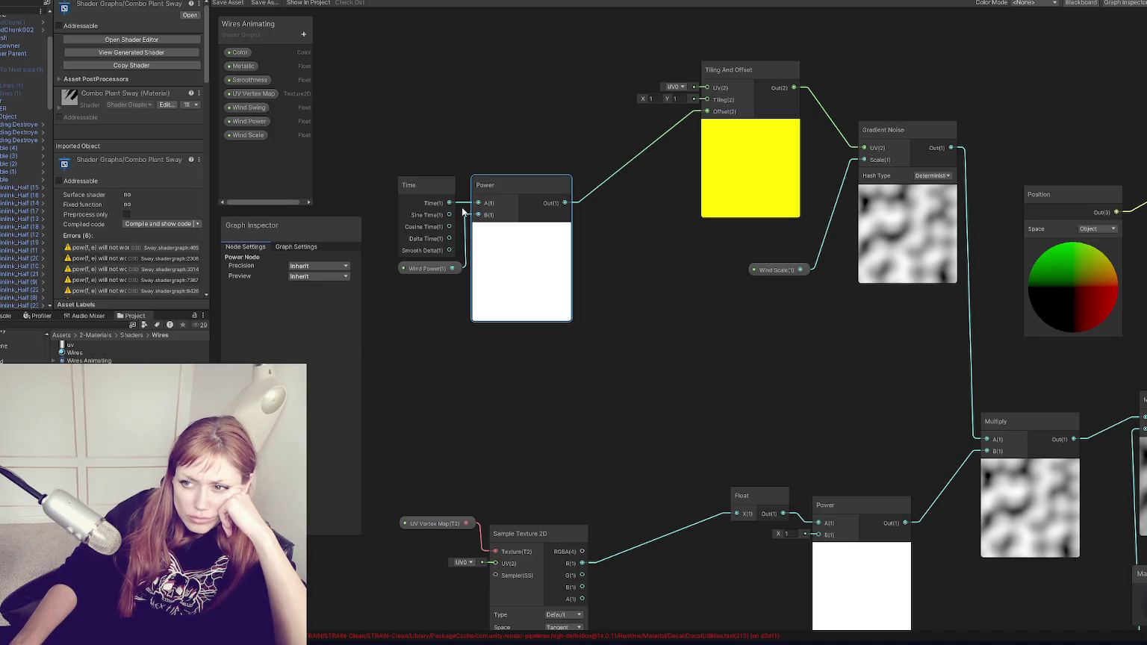
left_click(304, 34)
left_click(322, 57)
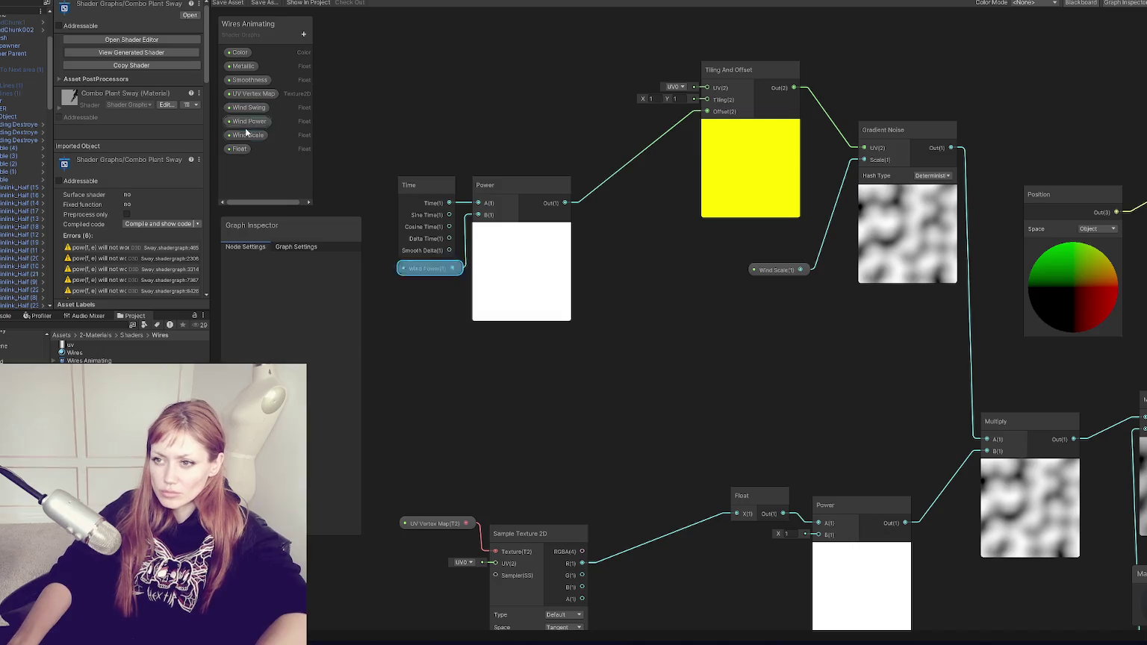
left_click(239, 148)
type("Wind")
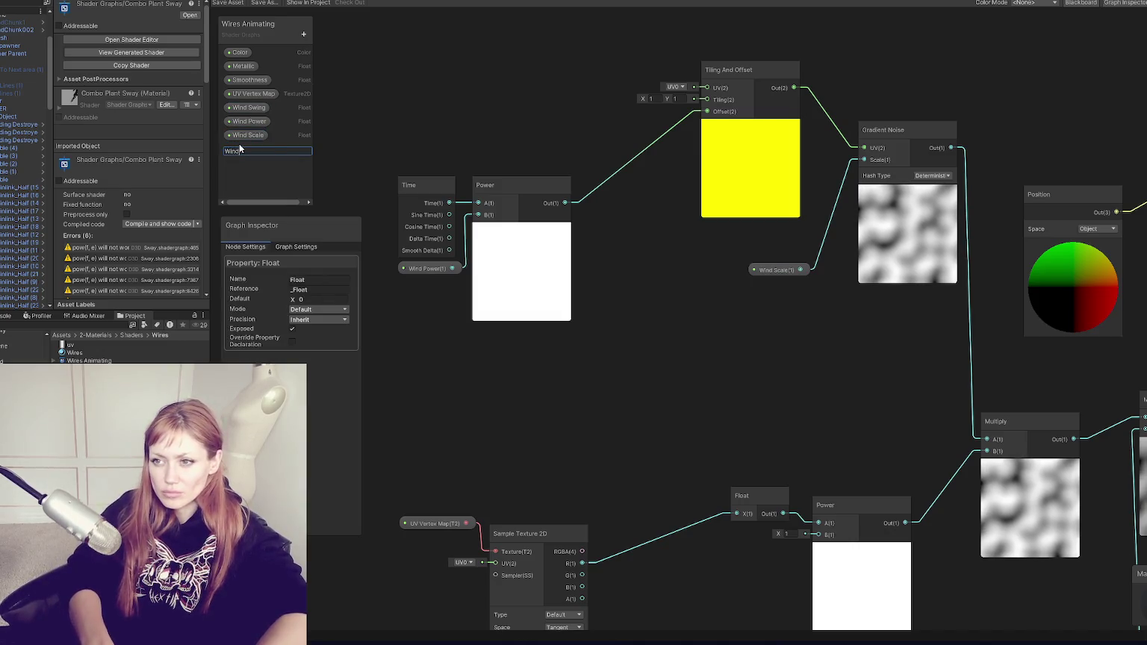
type(" Speed")
key("Return")
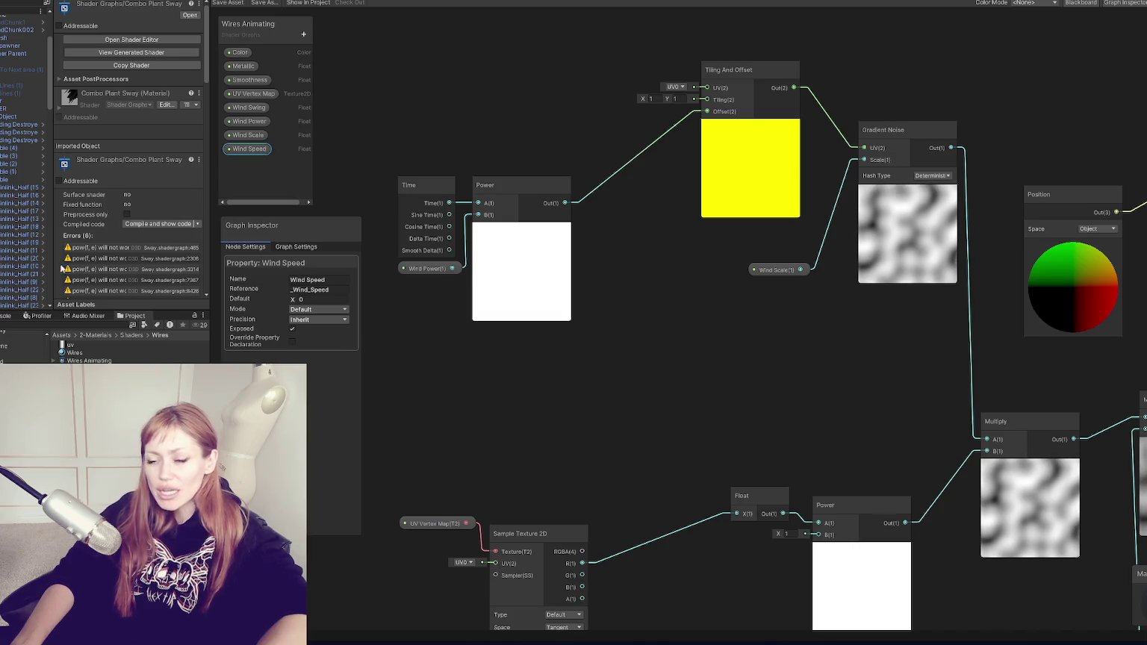
left_click(462, 149)
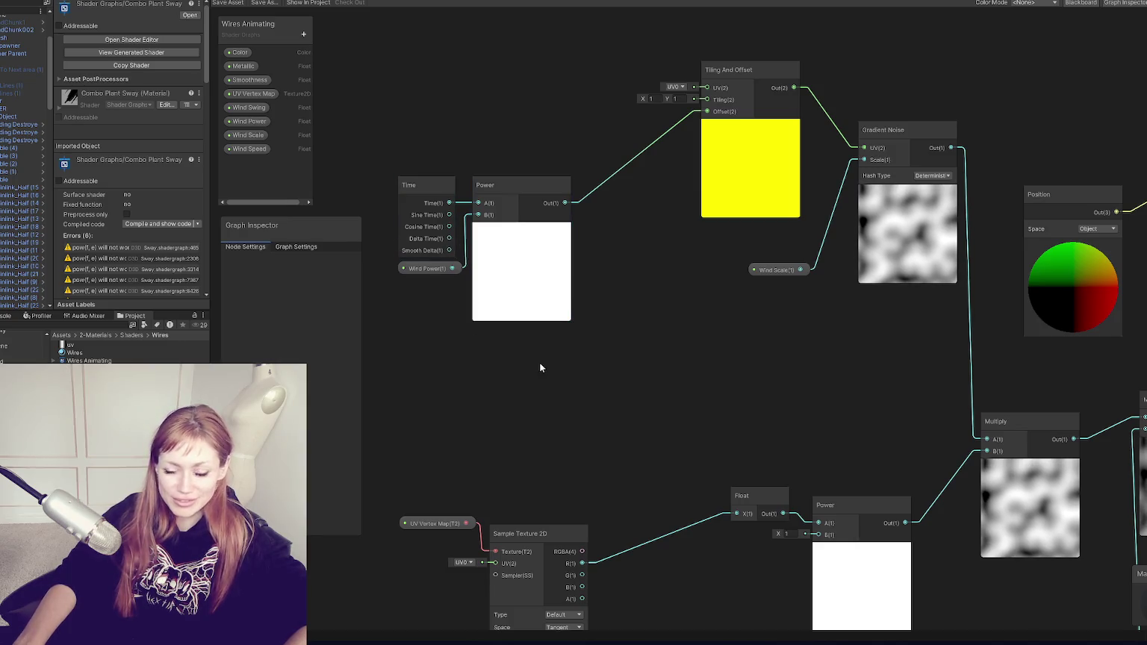
Pack Time, Power, Tiling And Offset, Wind Scale and Gradient Noise closer, then save the asset
left_click_drag(420, 182, 418, 128)
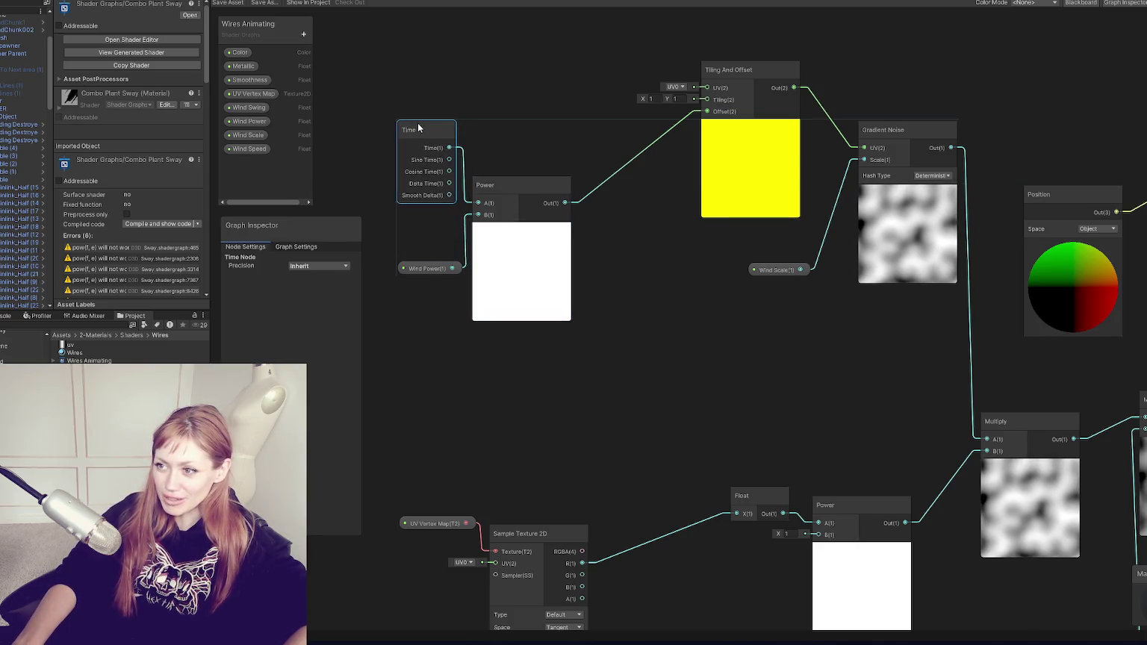
mouse_move(429, 268)
left_mouse_down()
mouse_move(422, 212)
mouse_move(348, 260)
left_mouse_up()
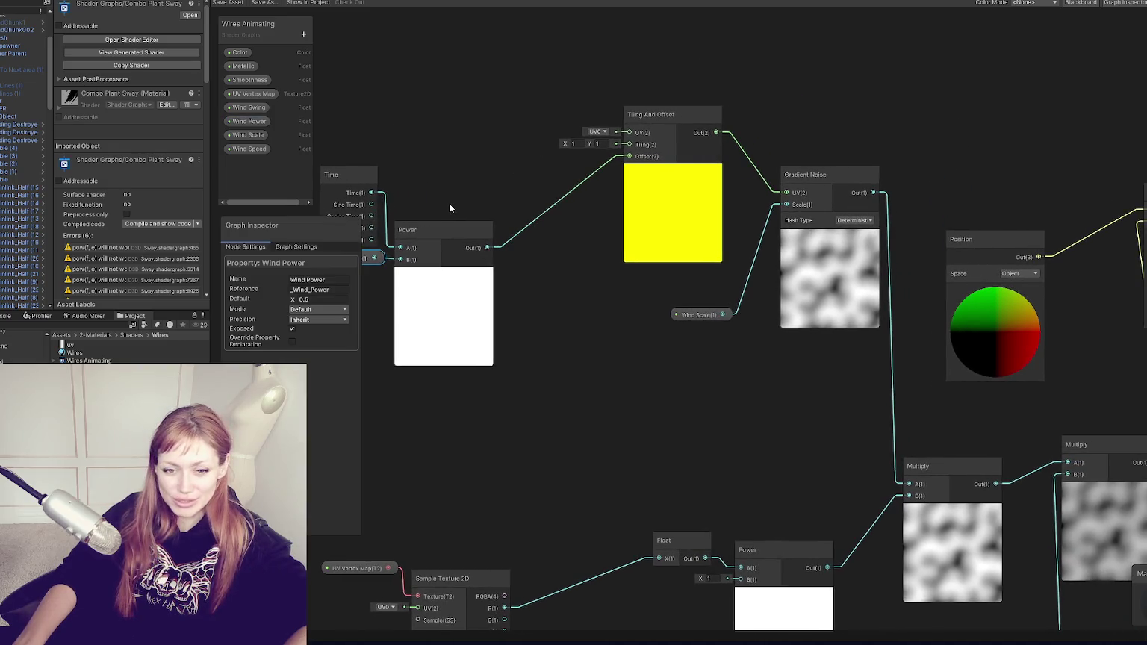
mouse_move(450, 284)
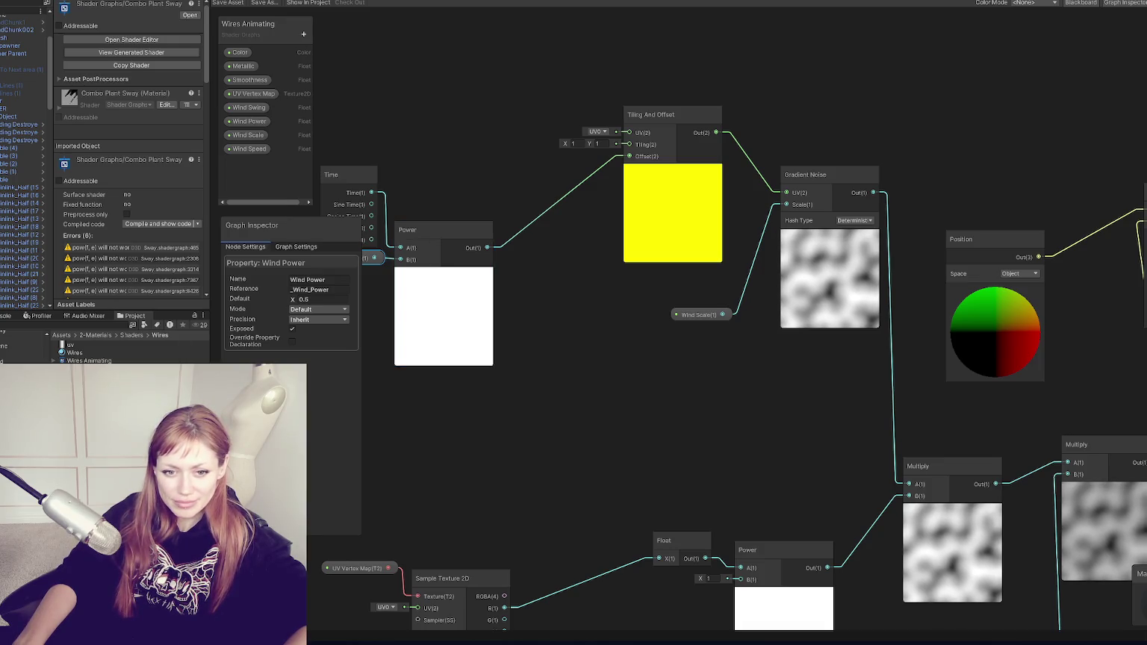
left_click(446, 272)
left_click(446, 273)
left_click_drag(561, 190, 505, 231)
mouse_move(641, 148)
left_mouse_down()
mouse_move(481, 178)
mouse_move(486, 213)
left_mouse_up()
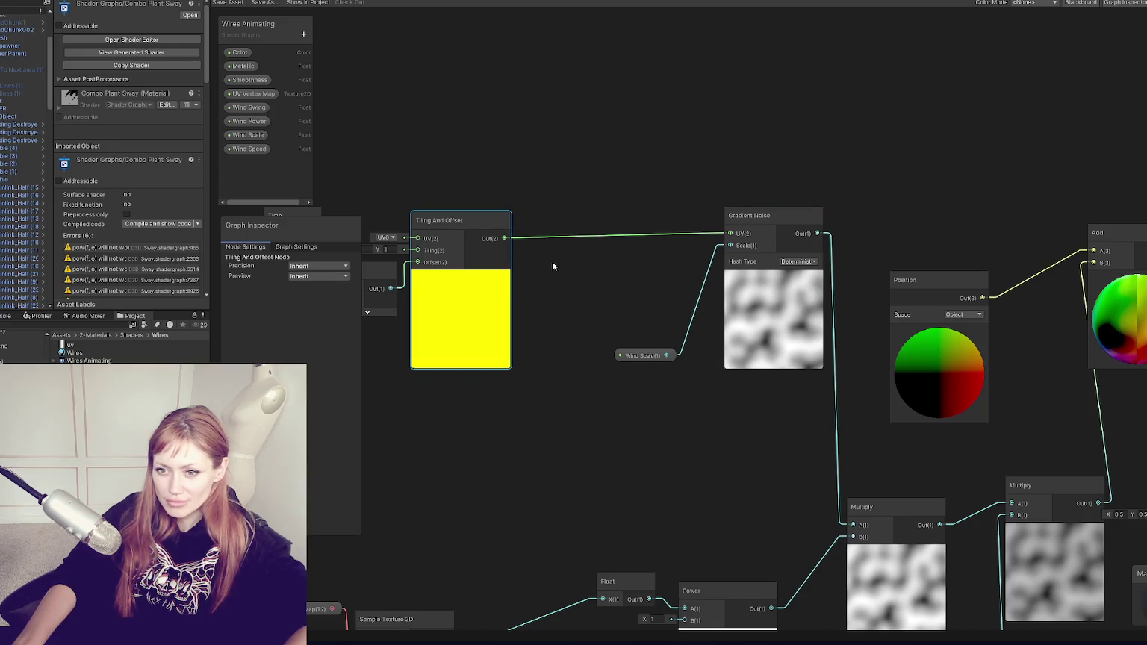
left_click_drag(615, 270, 513, 284)
left_click_drag(549, 375, 392, 403)
mouse_move(680, 231)
left_mouse_down()
mouse_move(499, 239)
mouse_move(628, 257)
left_mouse_up()
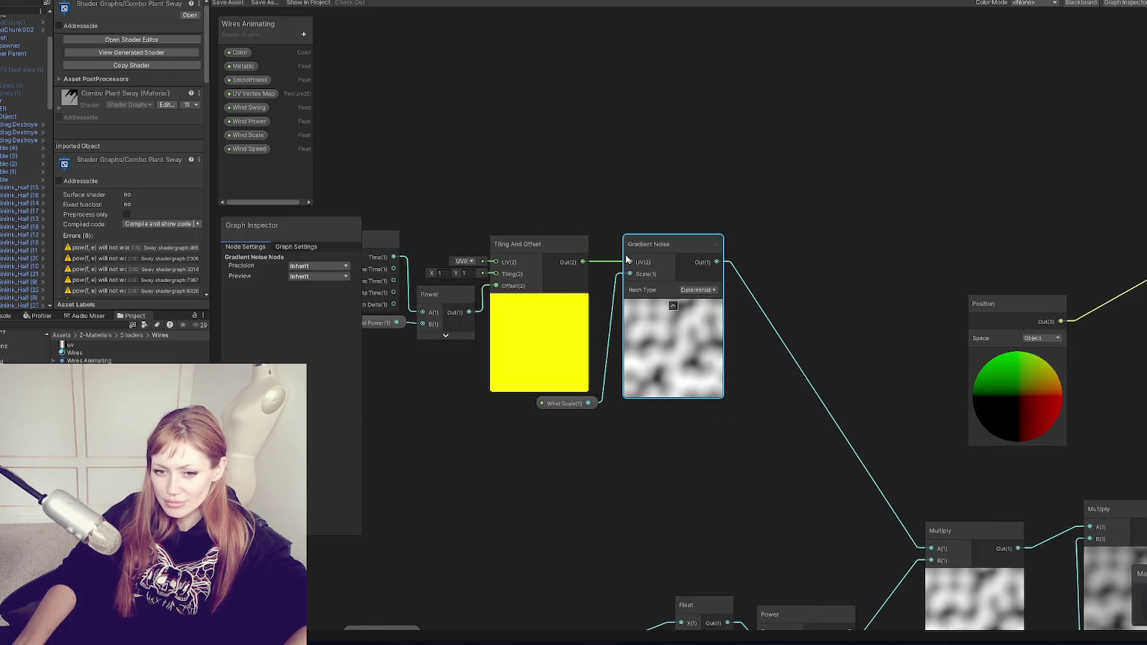
left_click_drag(421, 121, 525, 117)
left_click(234, 3)
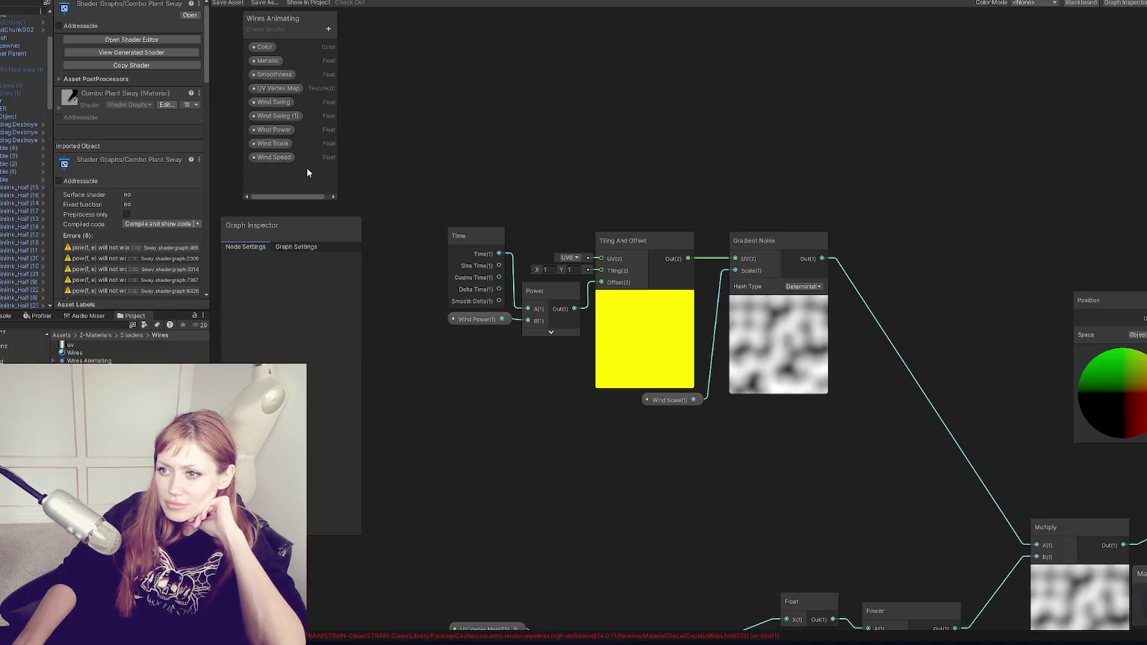
Replace the Wind Power node with Wind Speed on Power B, defaulting to 0.8
left_click(267, 159)
left_click_drag(433, 340, 467, 349)
left_click(476, 320)
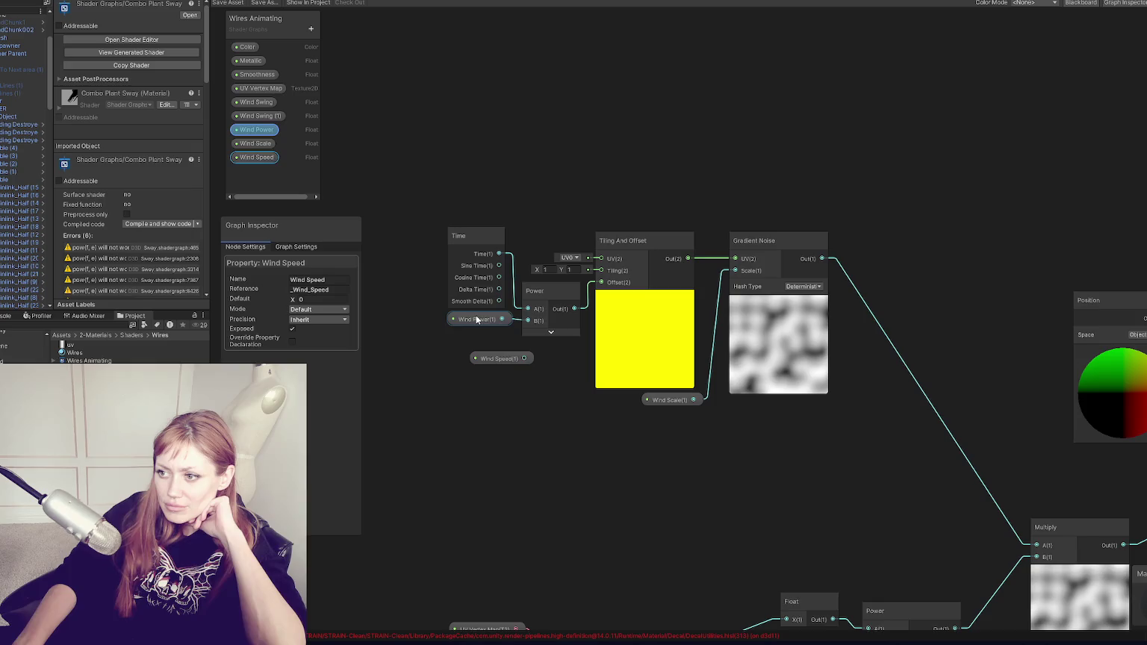
key("Delete")
mouse_move(496, 361)
left_mouse_down()
mouse_move(457, 342)
mouse_move(527, 321)
left_mouse_up()
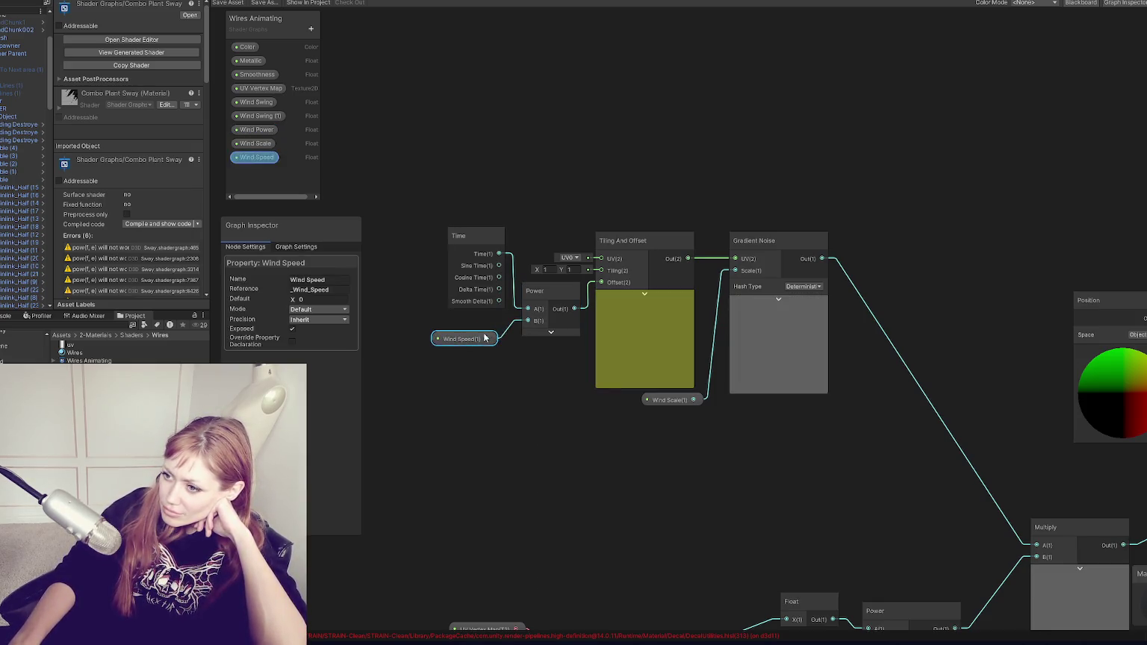
type(".8")
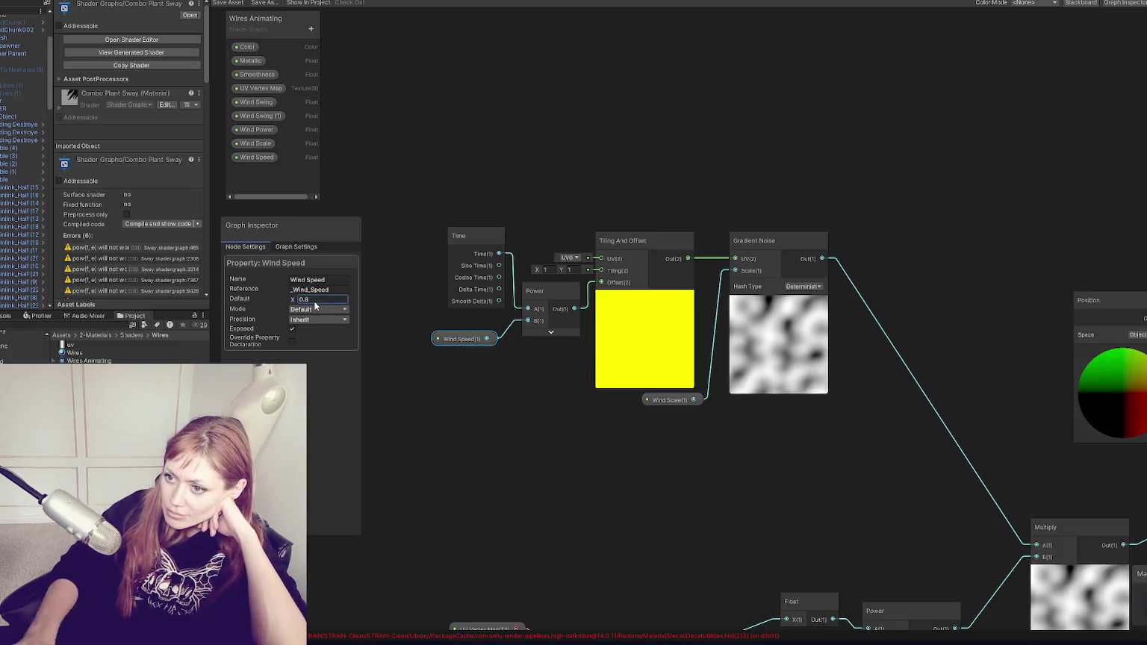
left_click_drag(688, 466, 614, 402)
left_click_drag(410, 242, 490, 302)
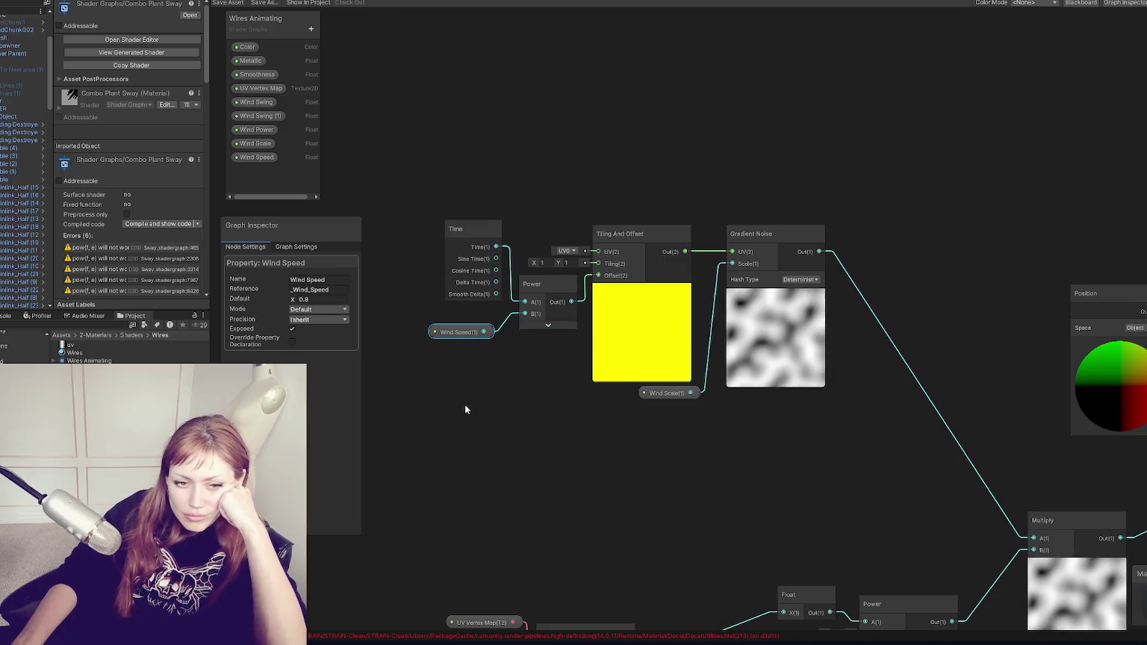
mouse_move(942, 252)
left_mouse_down()
mouse_move(884, 270)
mouse_move(679, 236)
mouse_move(605, 209)
mouse_move(579, 172)
mouse_move(761, 102)
mouse_move(838, 168)
left_mouse_up()
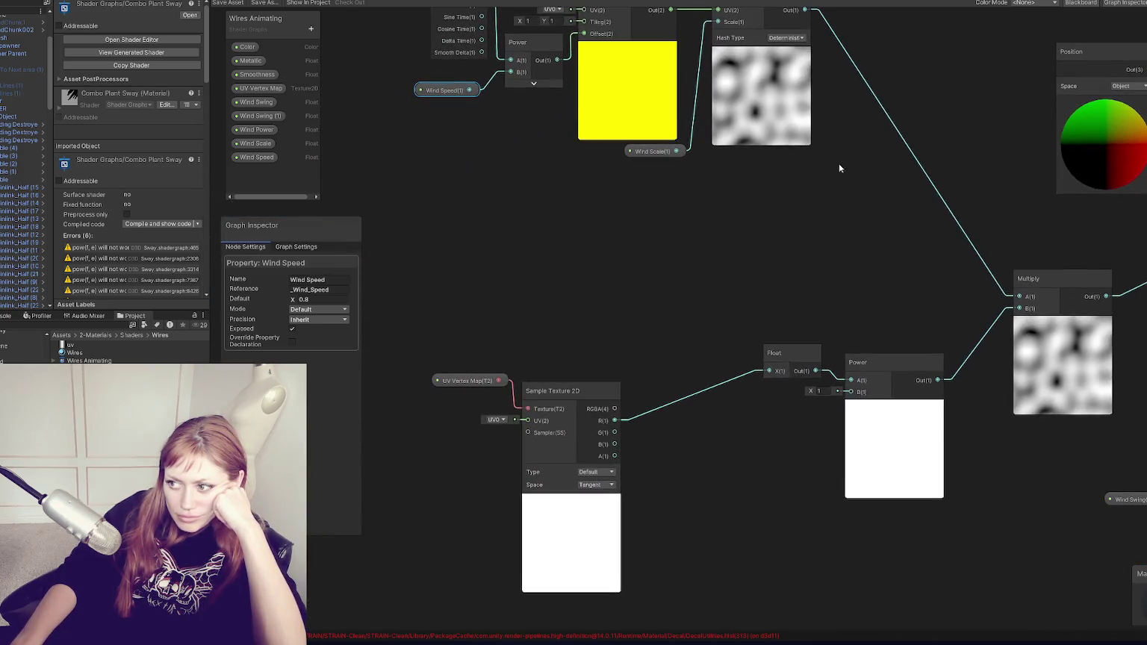
Set the UV Vertex Map property's default texture to uv
left_click(479, 383)
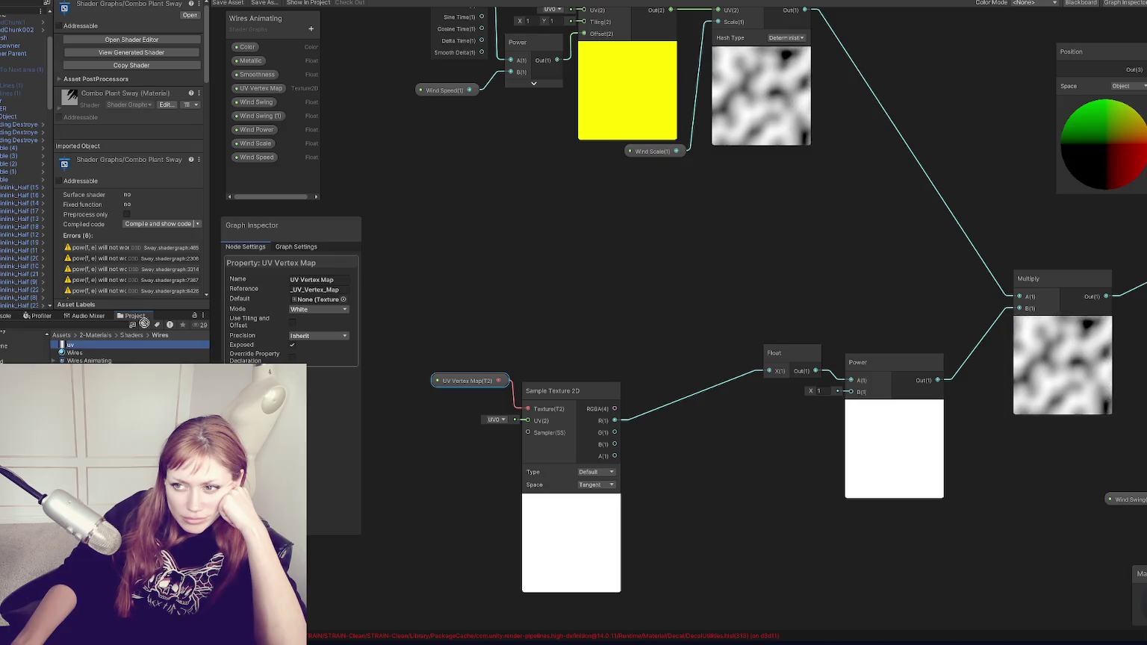
scroll(149, 291, "down", 3)
left_click(304, 300)
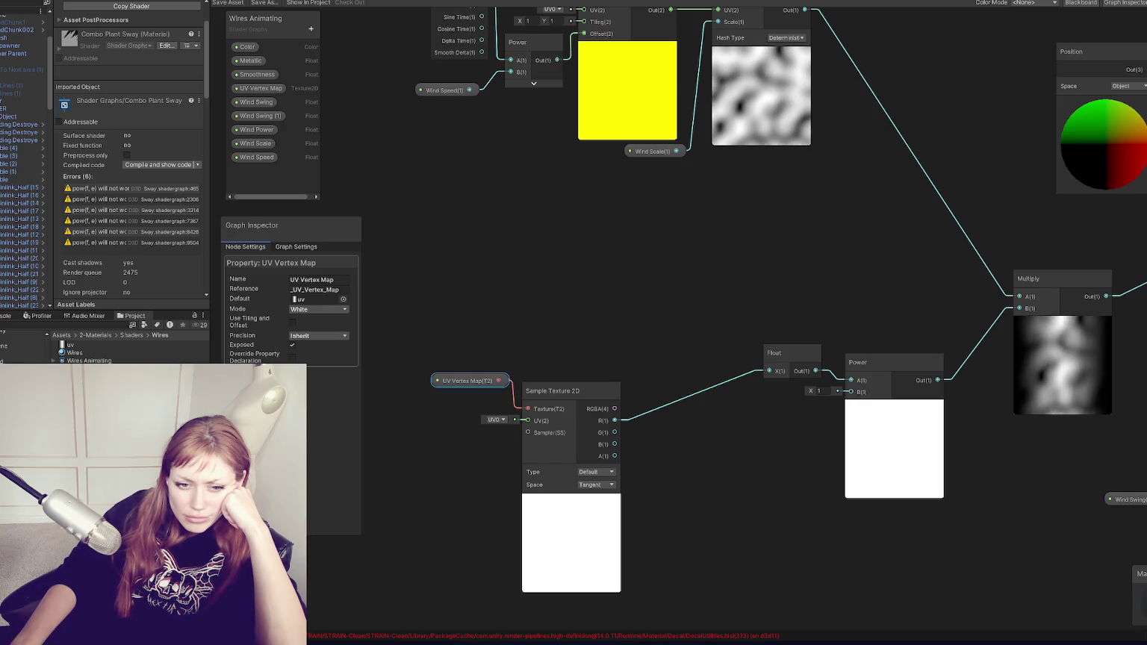
Add a Vector 2 node at the lower left of the graph
right_click(499, 315)
left_click(515, 318)
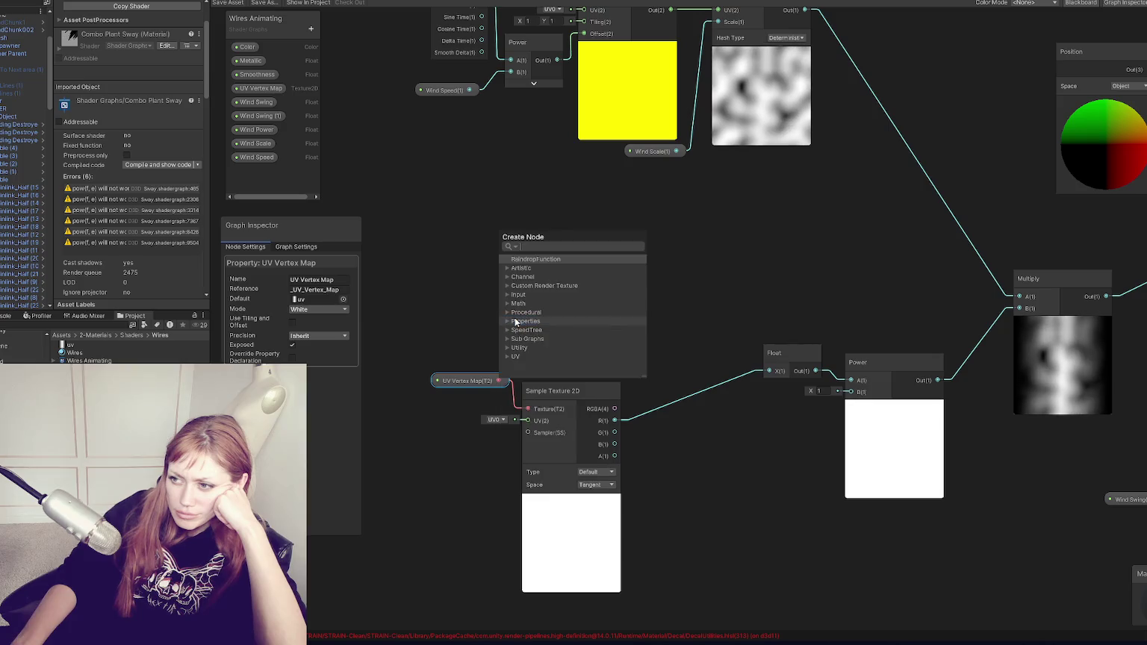
type("vector")
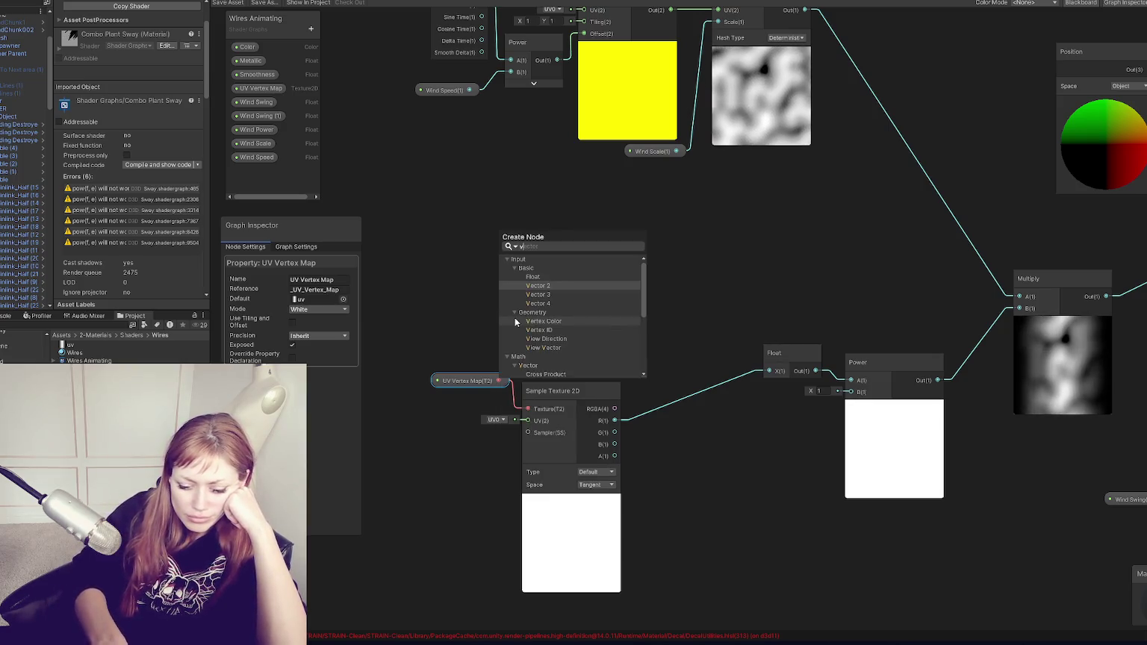
type("ec")
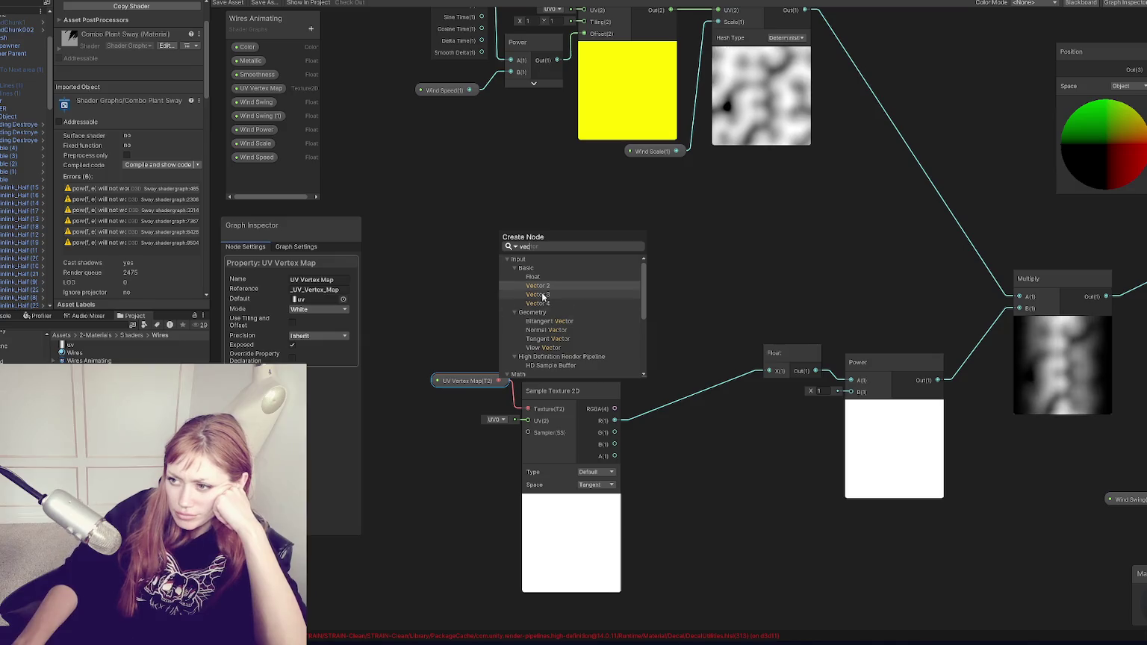
left_click(538, 286)
left_click_drag(523, 331, 418, 450)
left_click_drag(516, 435, 576, 363)
left_click(500, 445)
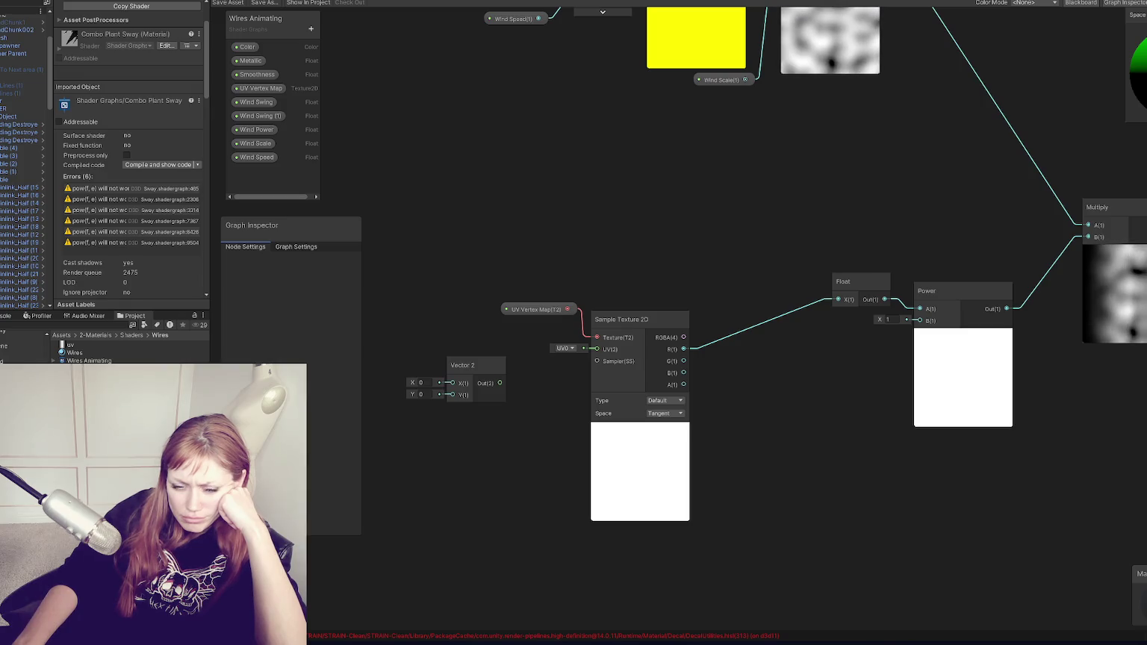
Search for a sample node without adding one, then delete the Vector 2 node
right_click(823, 400)
left_click(844, 404)
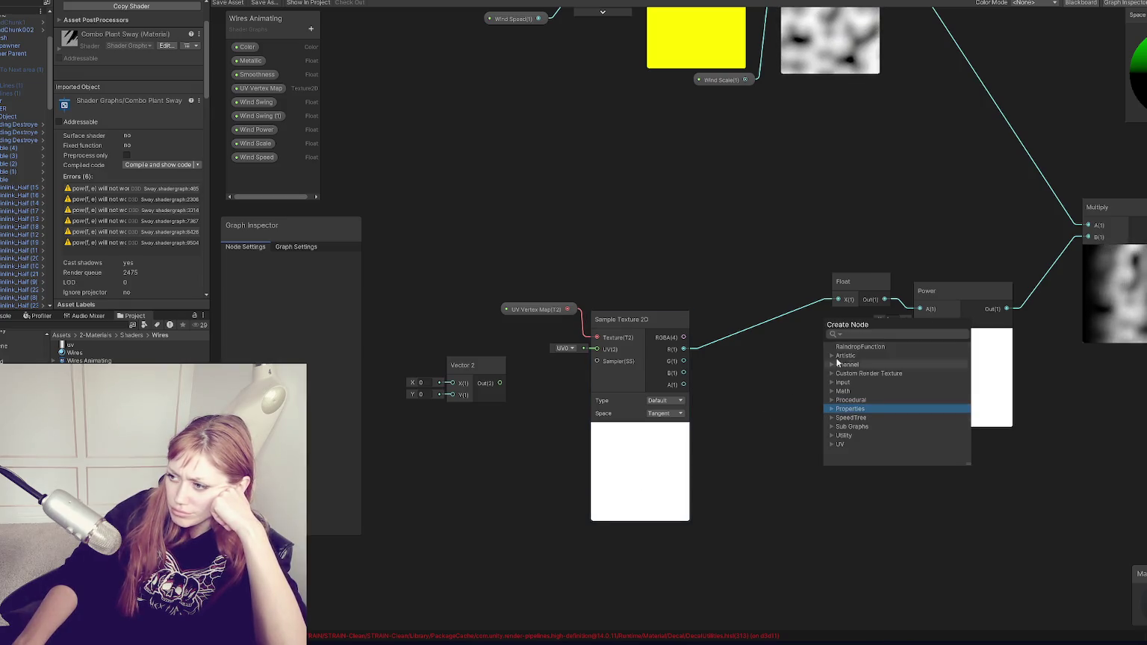
right_click(701, 402)
left_click(711, 405)
type("sampl")
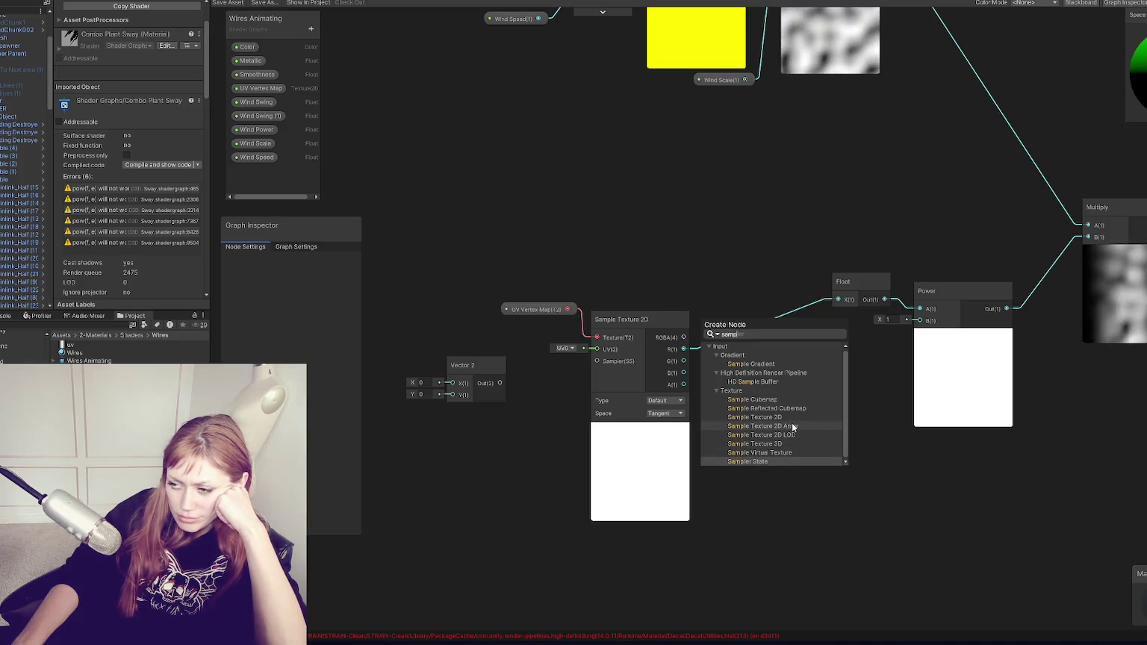
left_click(779, 500)
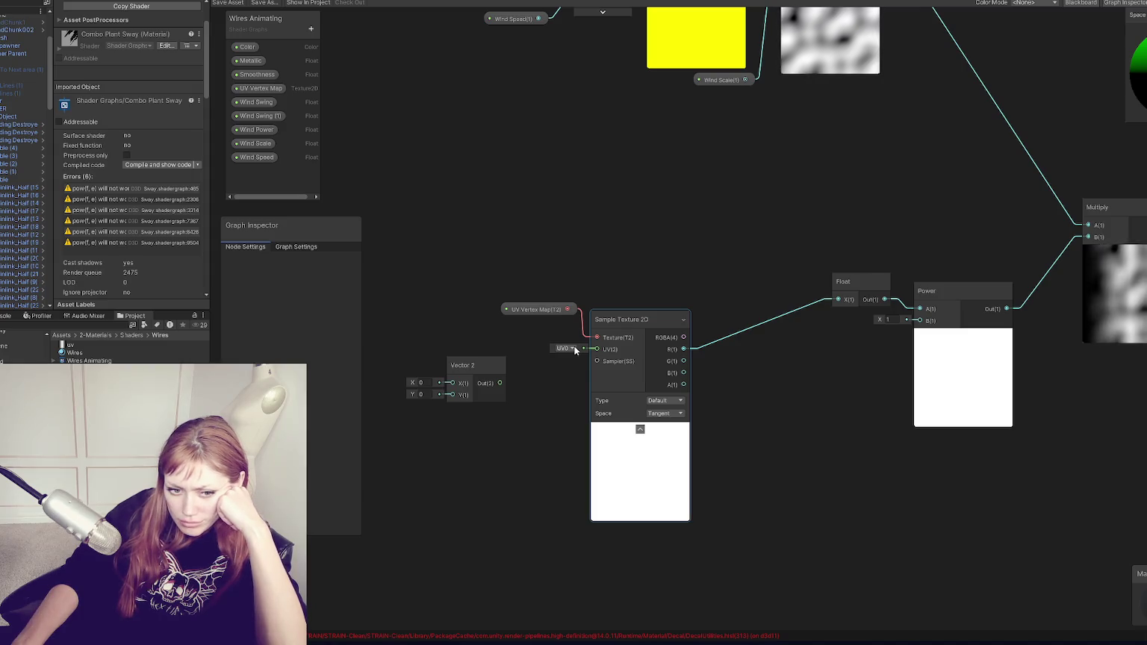
right_click(493, 364)
left_click(528, 406)
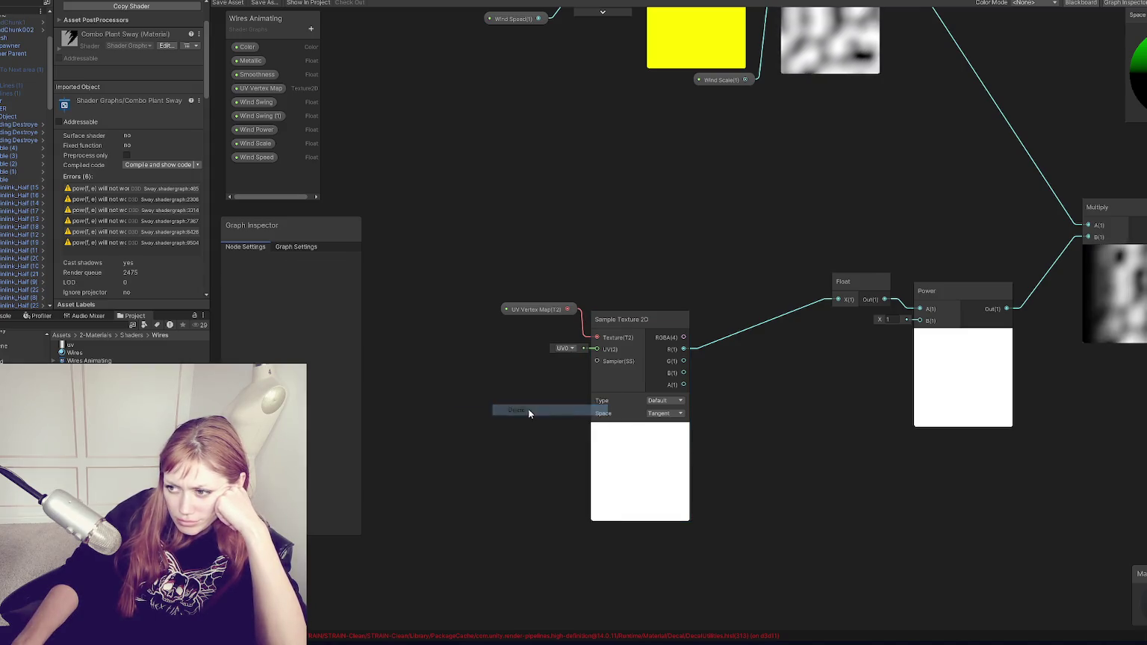
Move the Float and Power nodes right beside Sample Texture 2D
left_click_drag(698, 428, 647, 463)
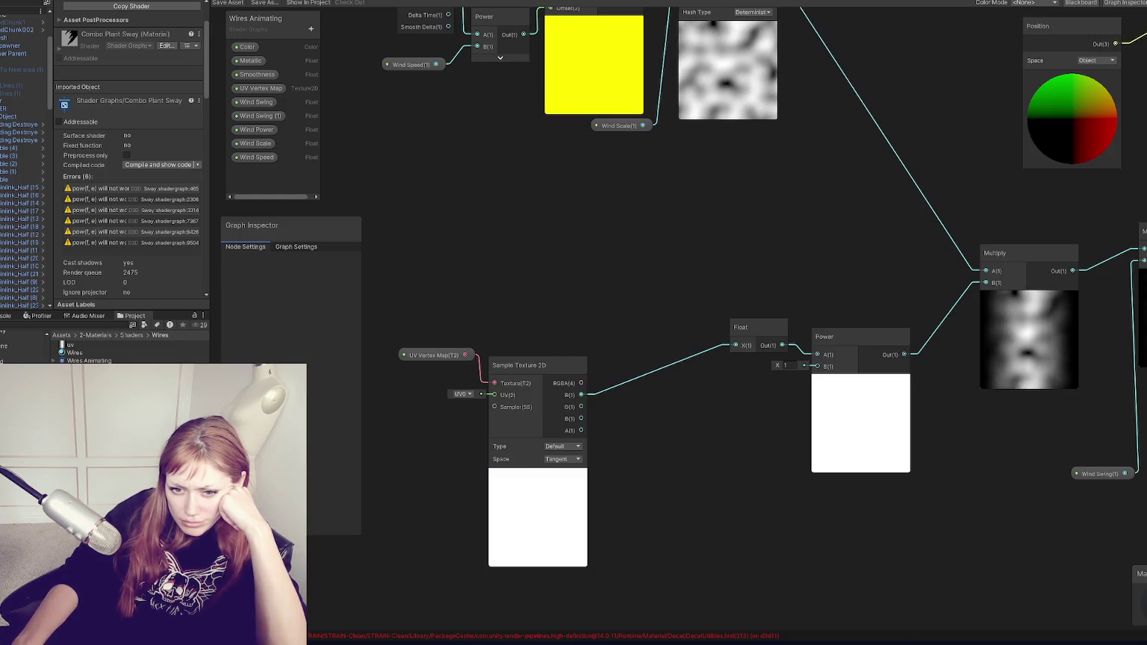
mouse_move(747, 331)
left_mouse_down()
mouse_move(628, 389)
mouse_move(632, 350)
mouse_move(333, 330)
mouse_move(156, 390)
left_mouse_up()
left_click_drag(807, 353, 747, 518)
left_click(705, 532)
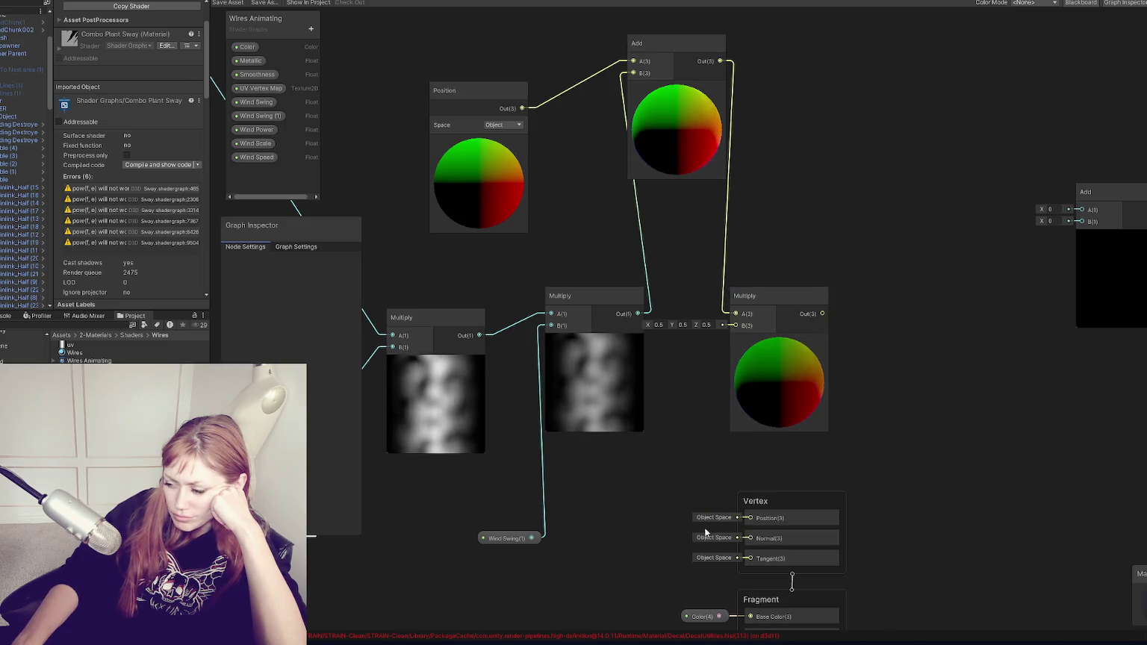
left_click_drag(627, 498, 1103, 478)
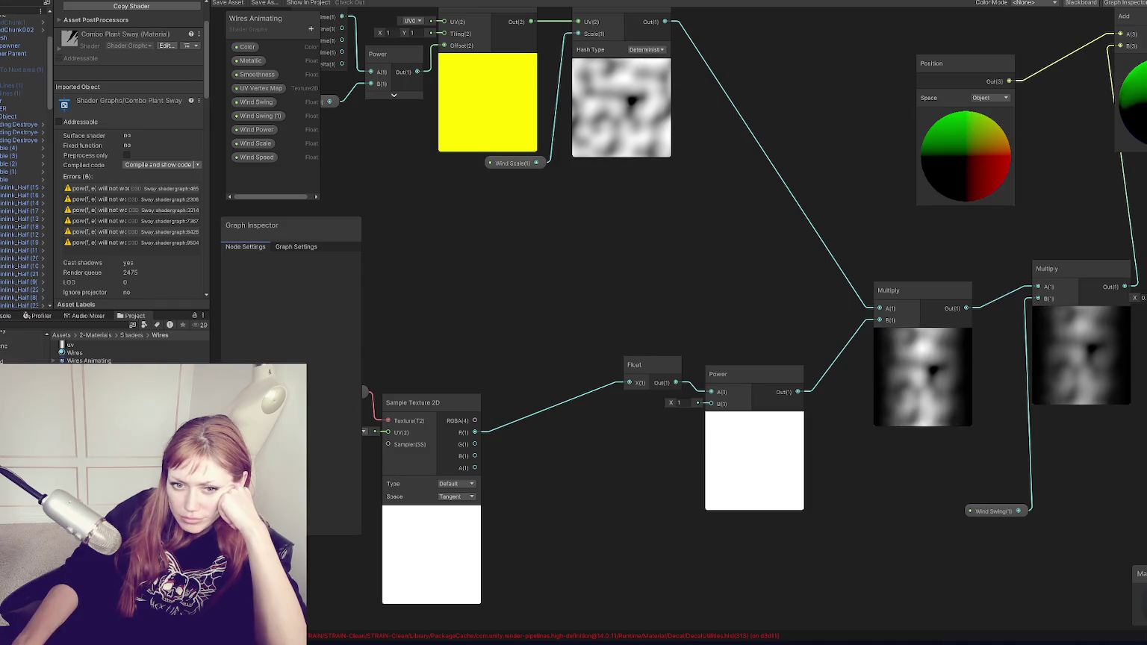
mouse_move(654, 369)
left_mouse_down()
mouse_move(533, 401)
mouse_move(526, 414)
left_mouse_up()
mouse_move(739, 373)
left_mouse_down()
mouse_move(589, 419)
mouse_move(598, 427)
left_mouse_up()
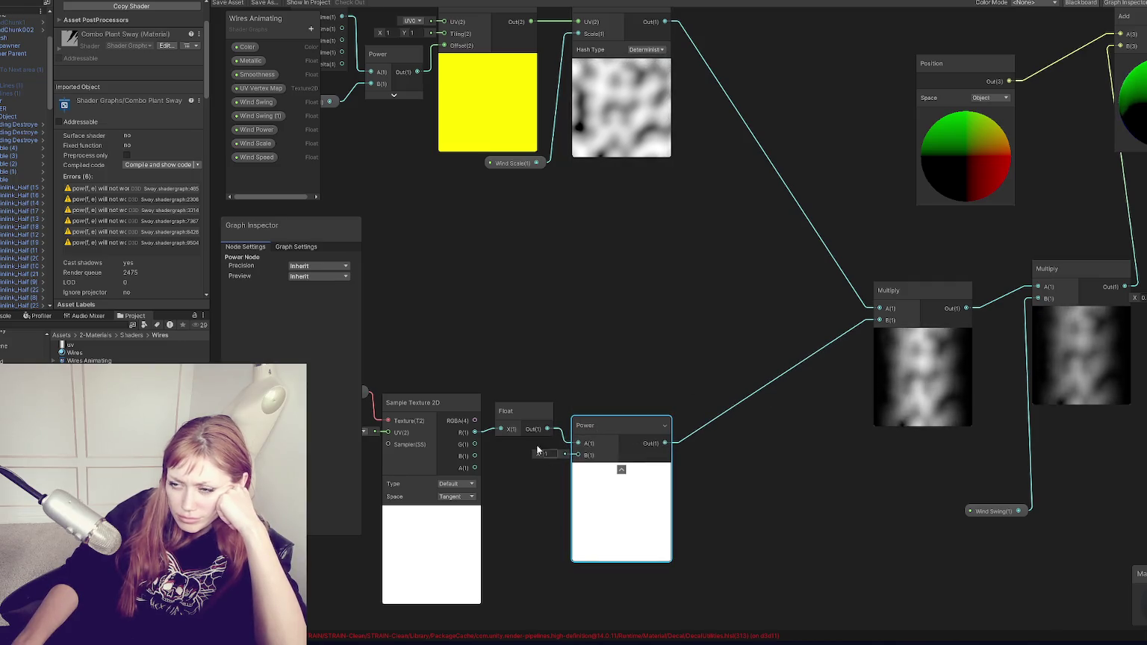
Add a Float property named Movement to the Blackboard
left_click(311, 29)
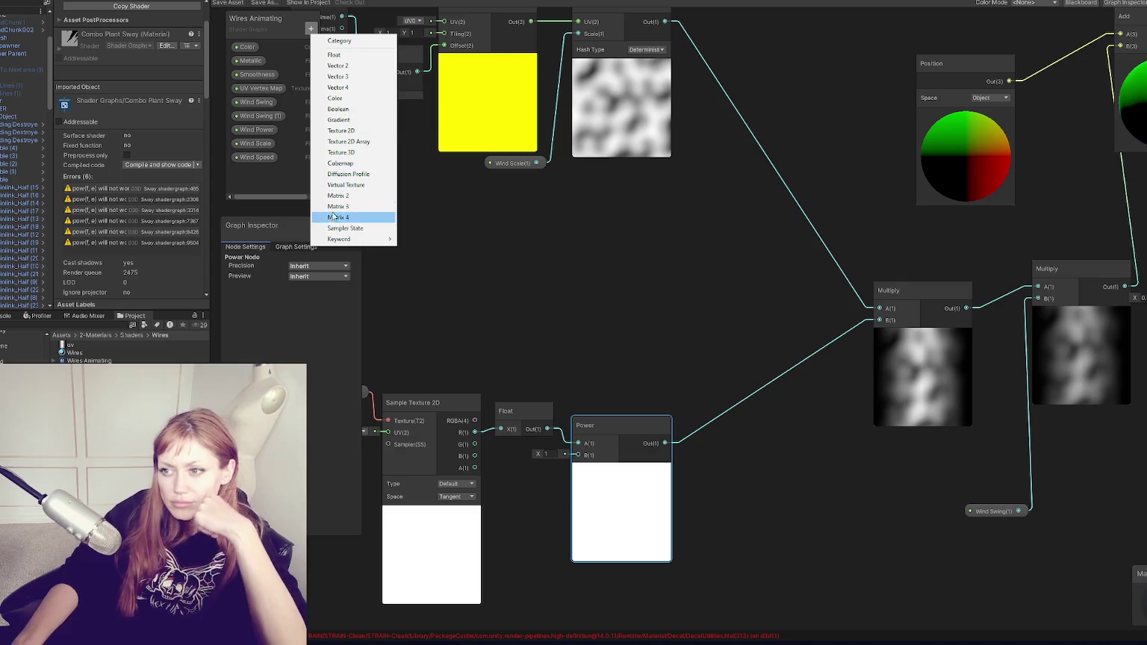
key("Escape")
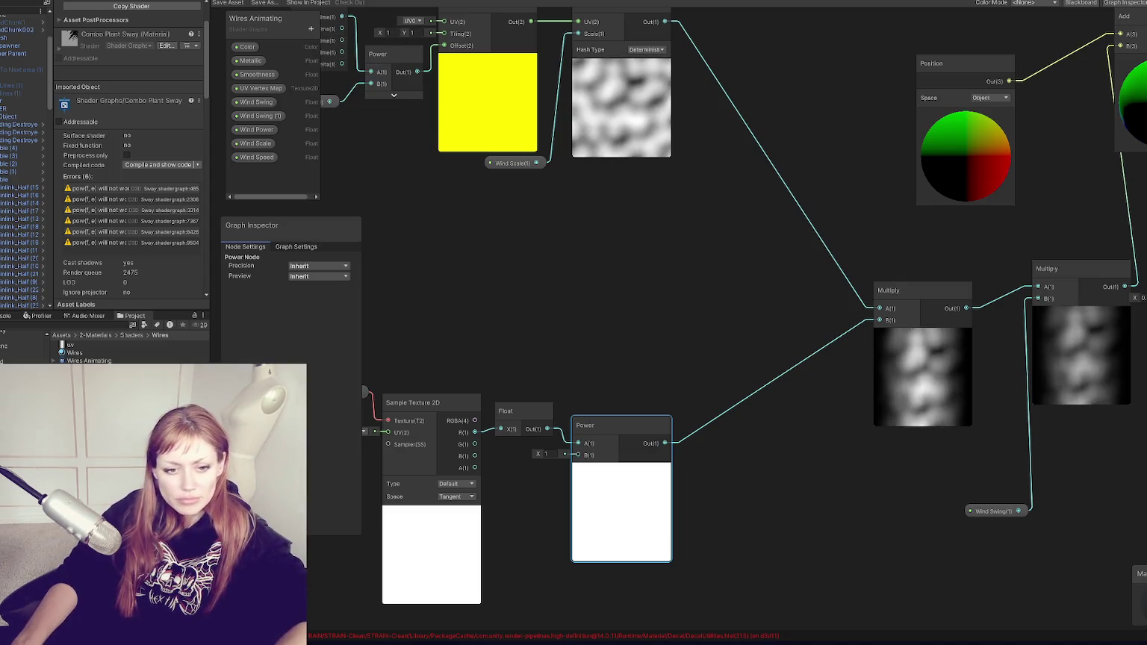
left_click(310, 29)
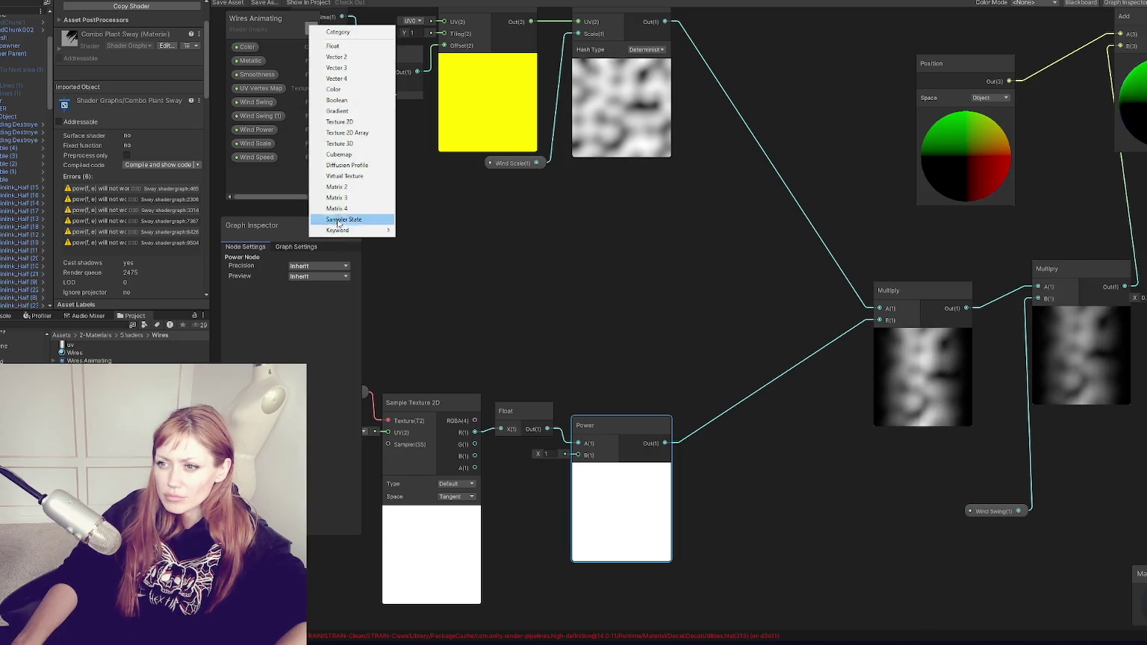
left_click(344, 47)
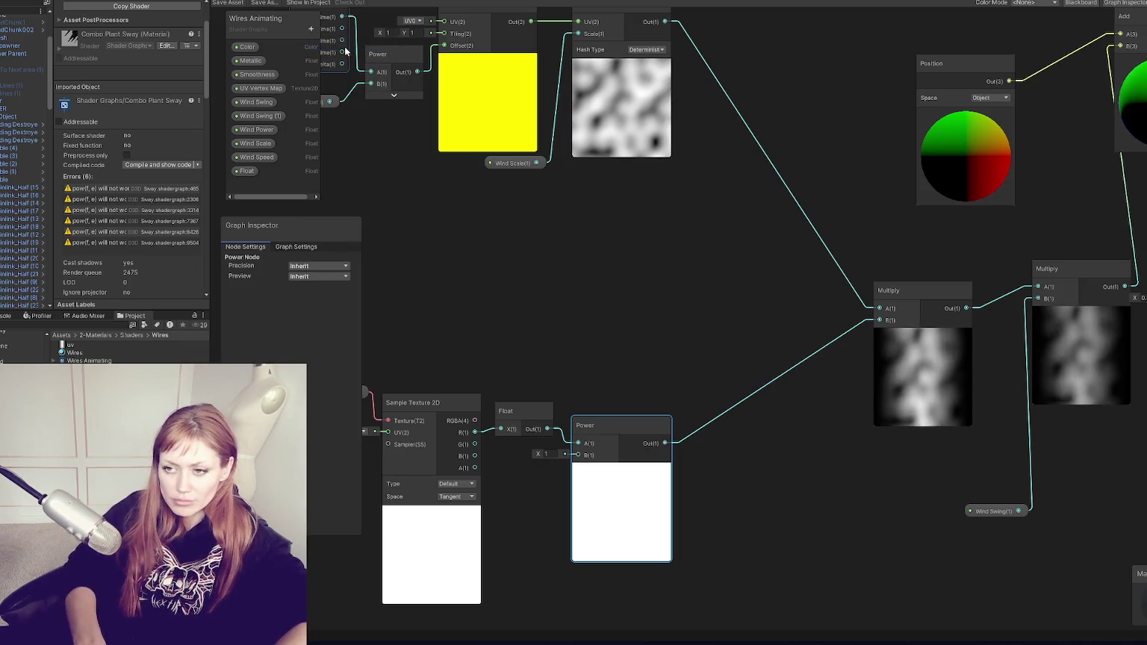
left_click(266, 171)
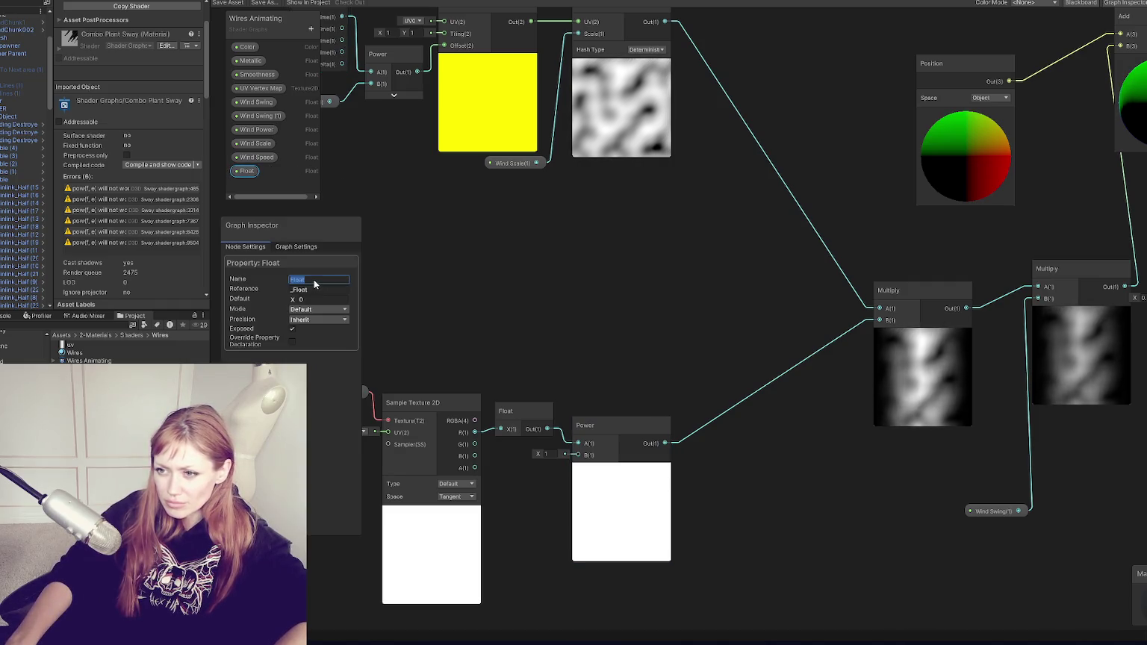
type("Movement")
key("Return")
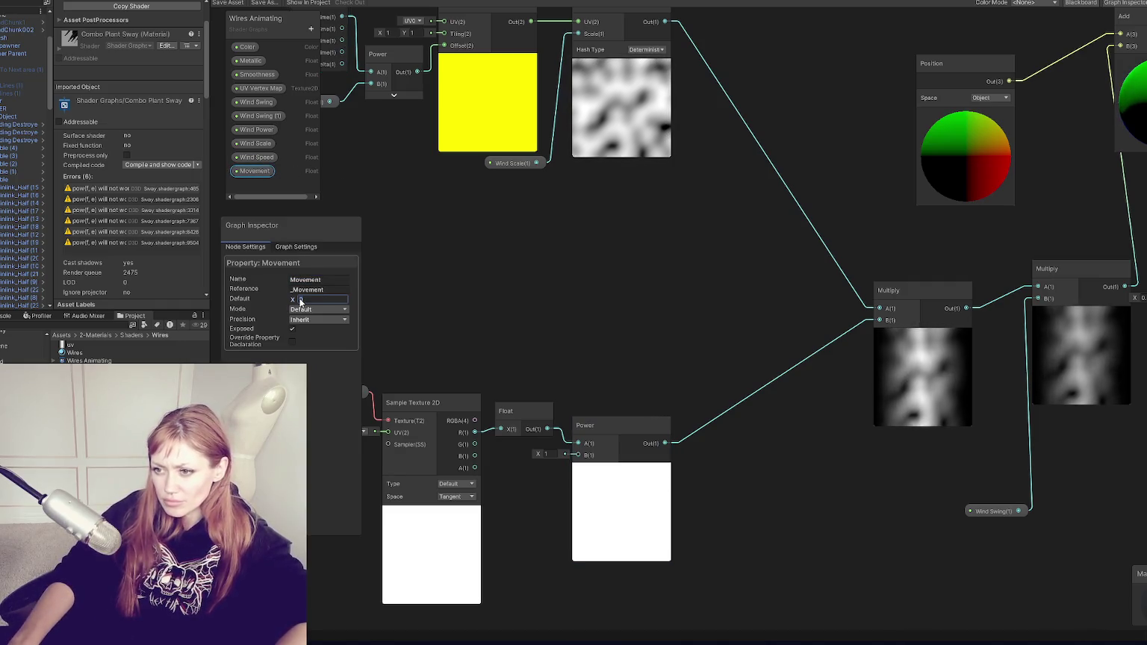
type("1")
left_click(431, 284)
double_click(252, 171)
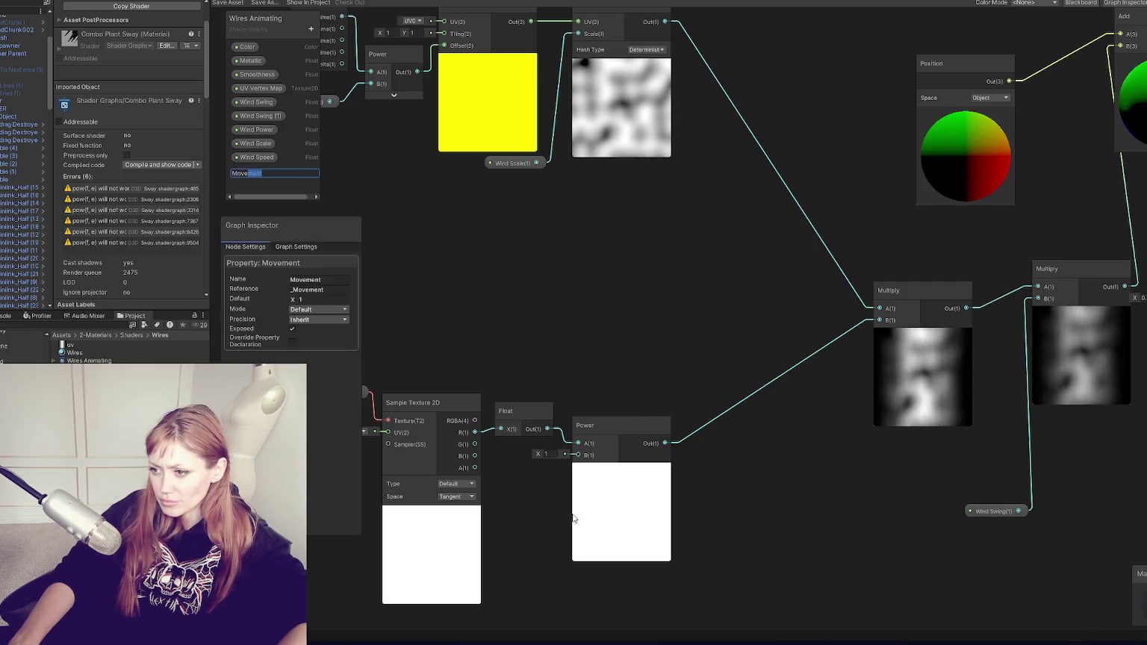
key("Escape")
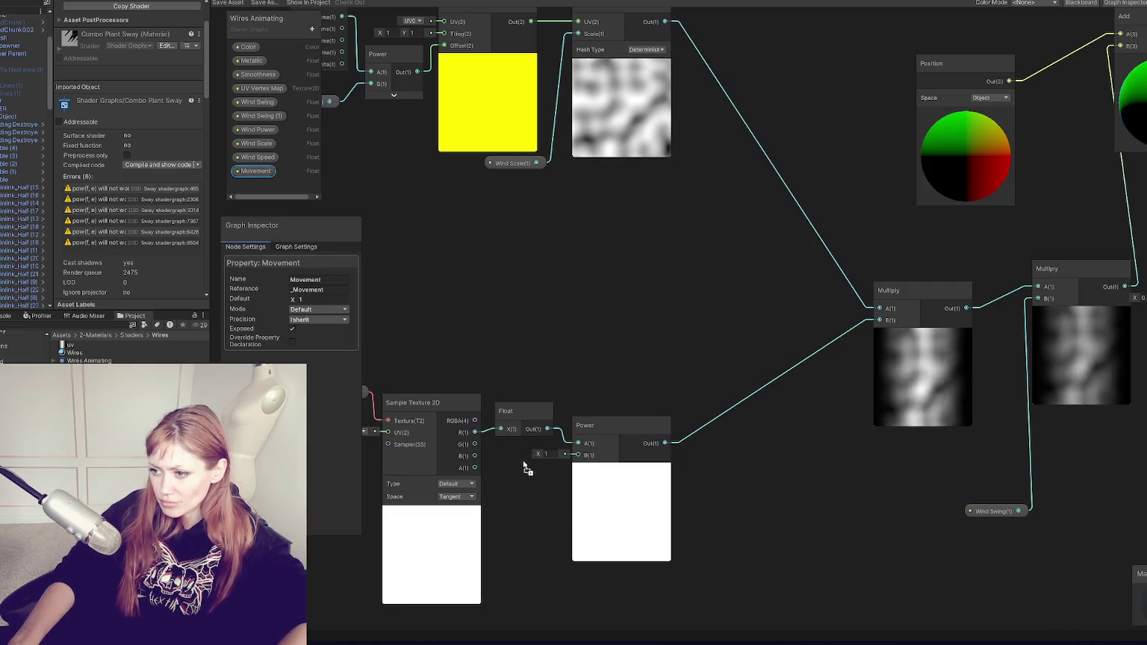
Plug Movement into the mask Power node's B input
left_click_drag(526, 468, 529, 462)
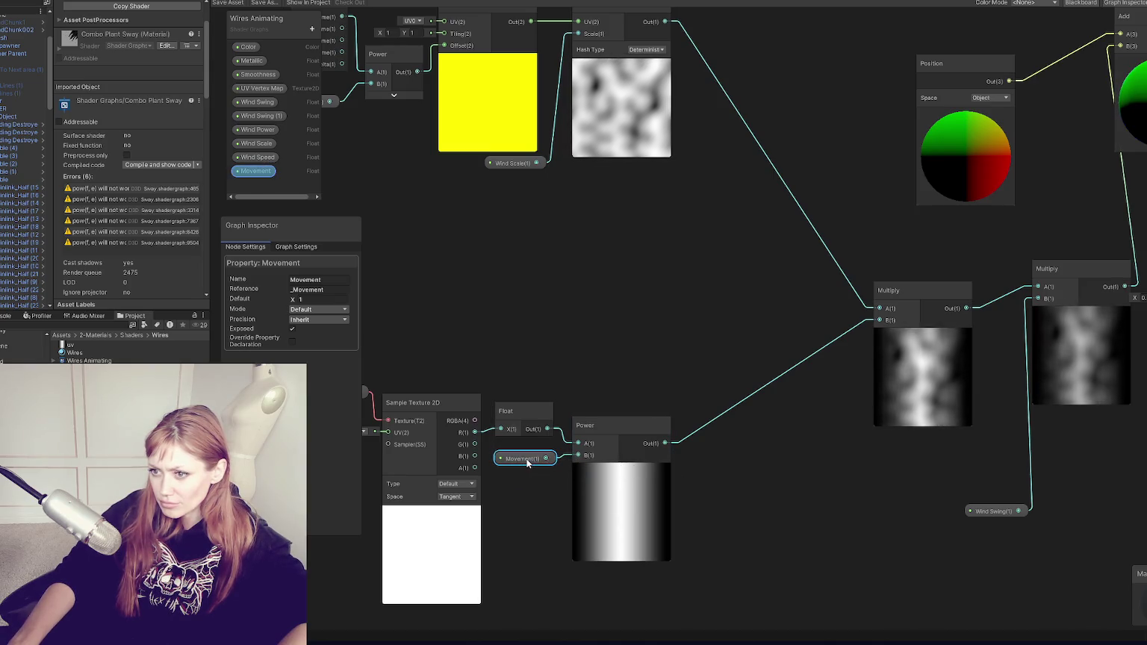
left_click(721, 448)
left_click_drag(742, 441, 695, 447)
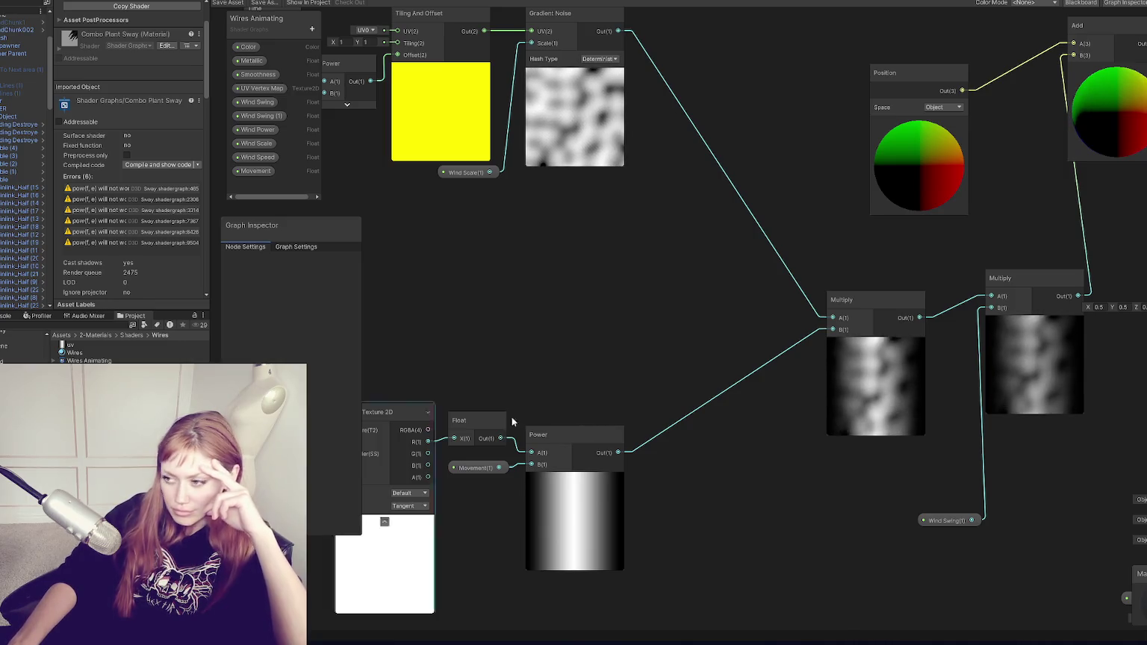
Shift both Multiply nodes and Wind Swing left and move the Position node to the top
left_click_drag(875, 301, 720, 316)
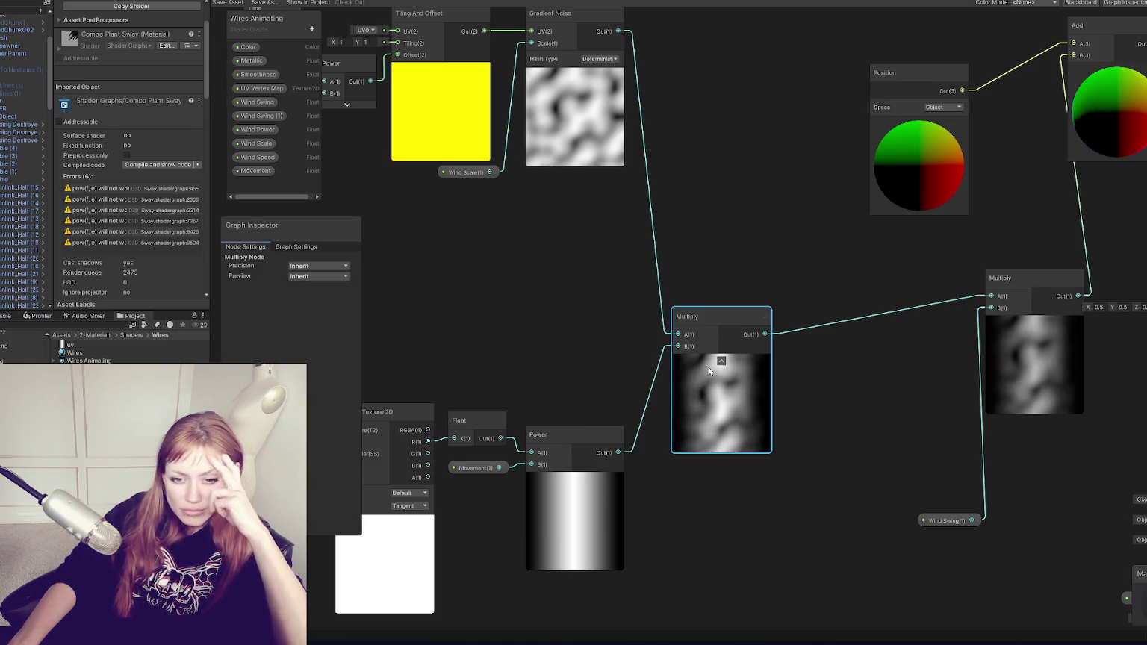
left_click_drag(952, 521, 753, 478)
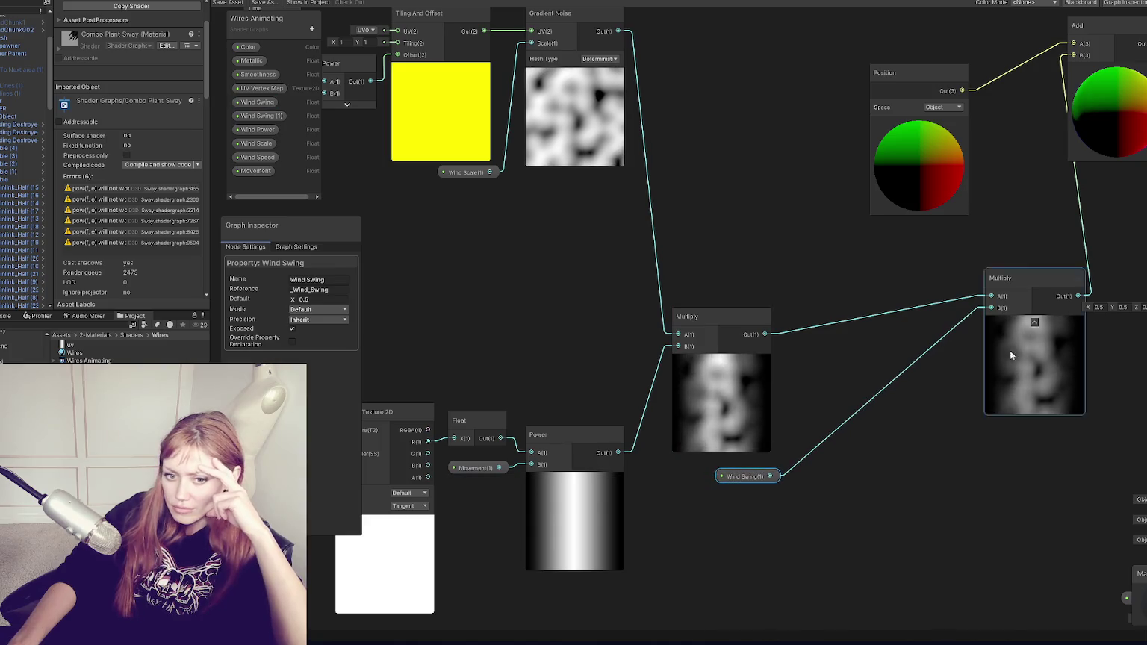
left_click_drag(1049, 277, 857, 309)
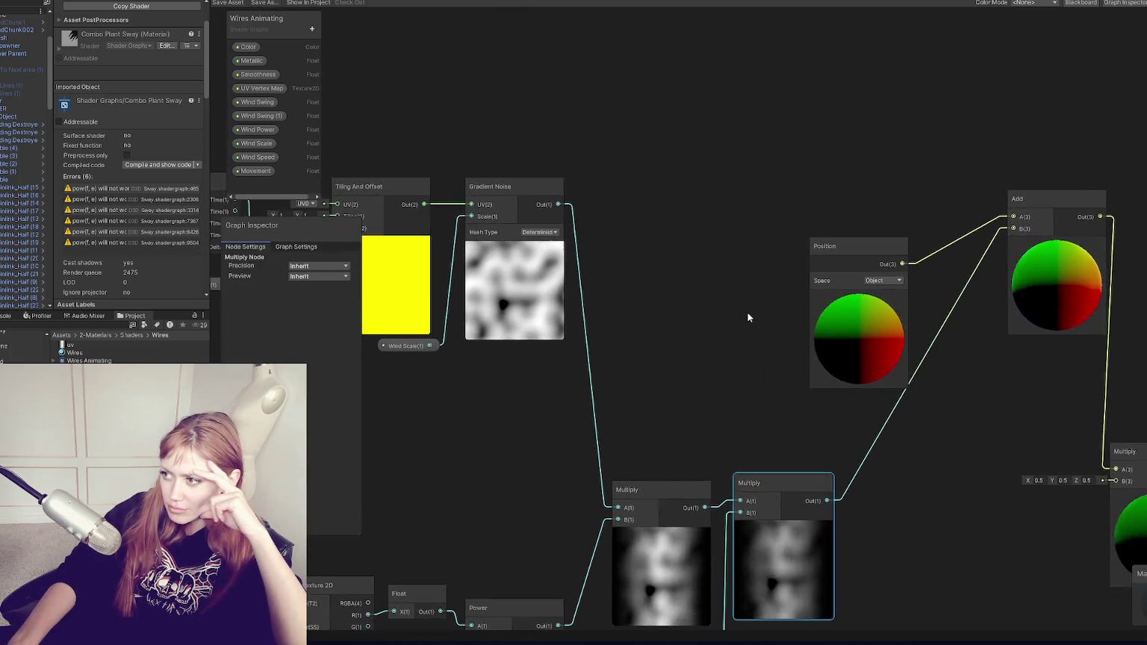
mouse_move(862, 248)
left_mouse_down()
mouse_move(688, 102)
mouse_move(749, 57)
left_mouse_up()
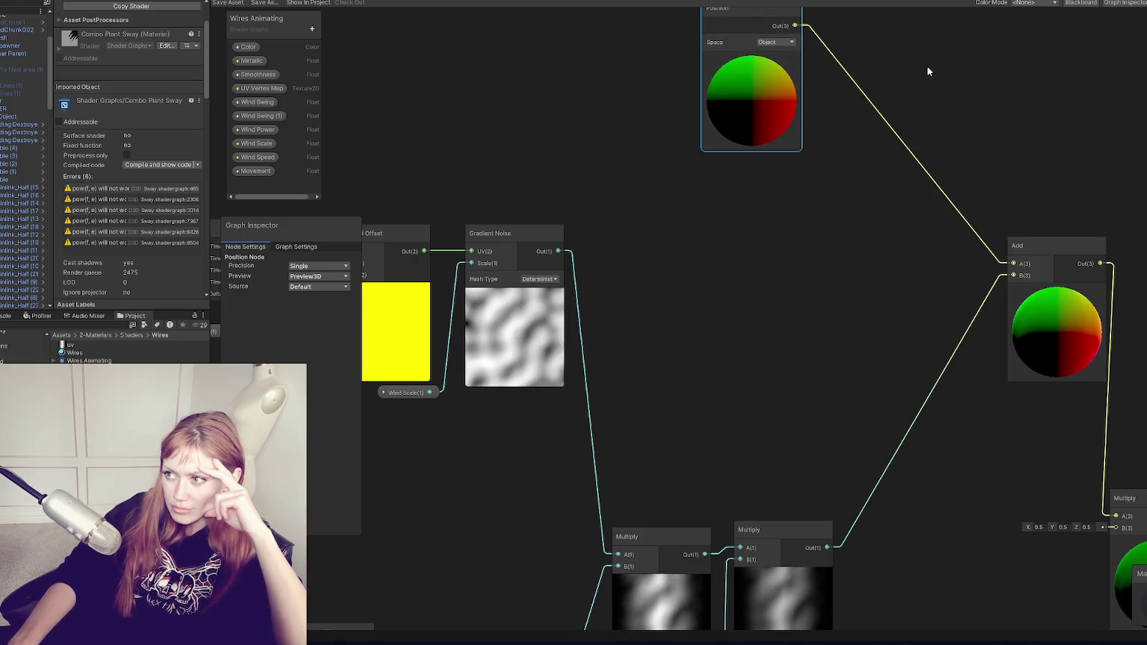
scroll(691, 342, "down", 1)
mouse_move(642, 395)
left_mouse_down()
mouse_move(653, 397)
mouse_move(648, 359)
left_mouse_up()
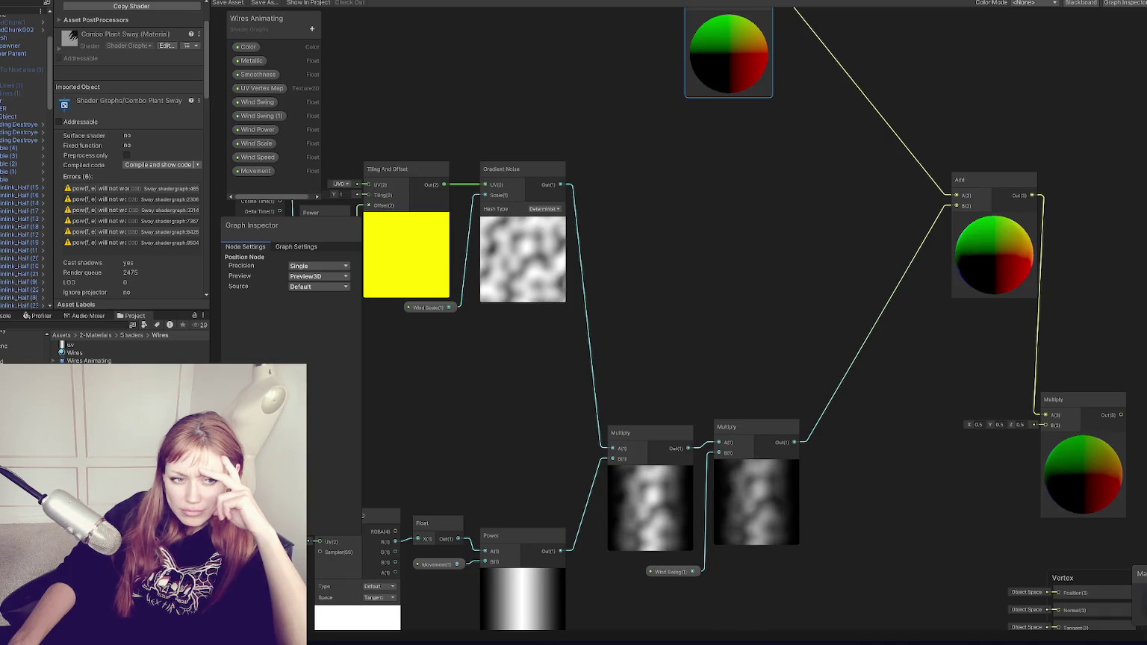
Set the Wind Swing property's Default value to 5
left_click(665, 573)
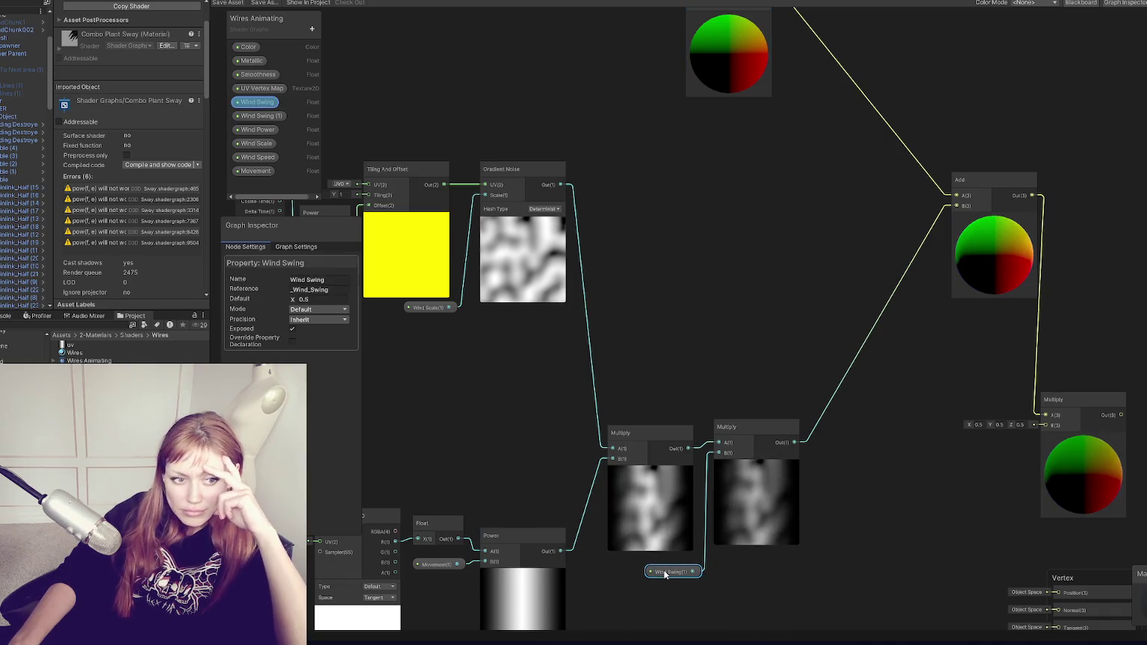
left_click(336, 302)
type("5")
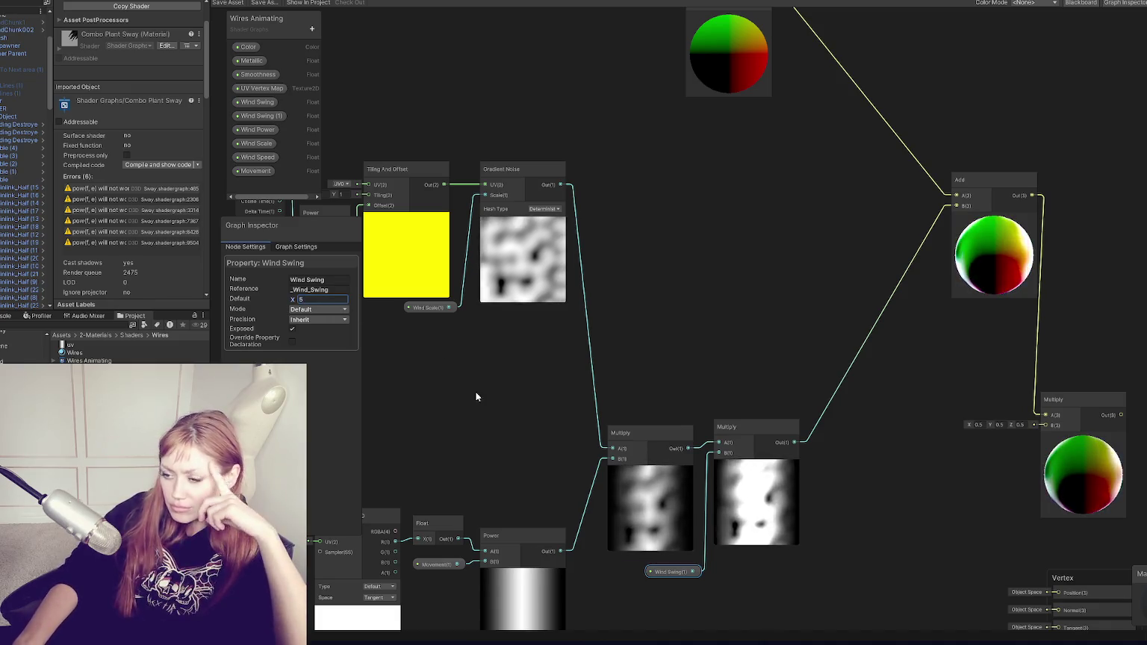
Group the Position, Add and 0.5 Multiply nodes closely beside each other
left_click_drag(725, 338, 665, 352)
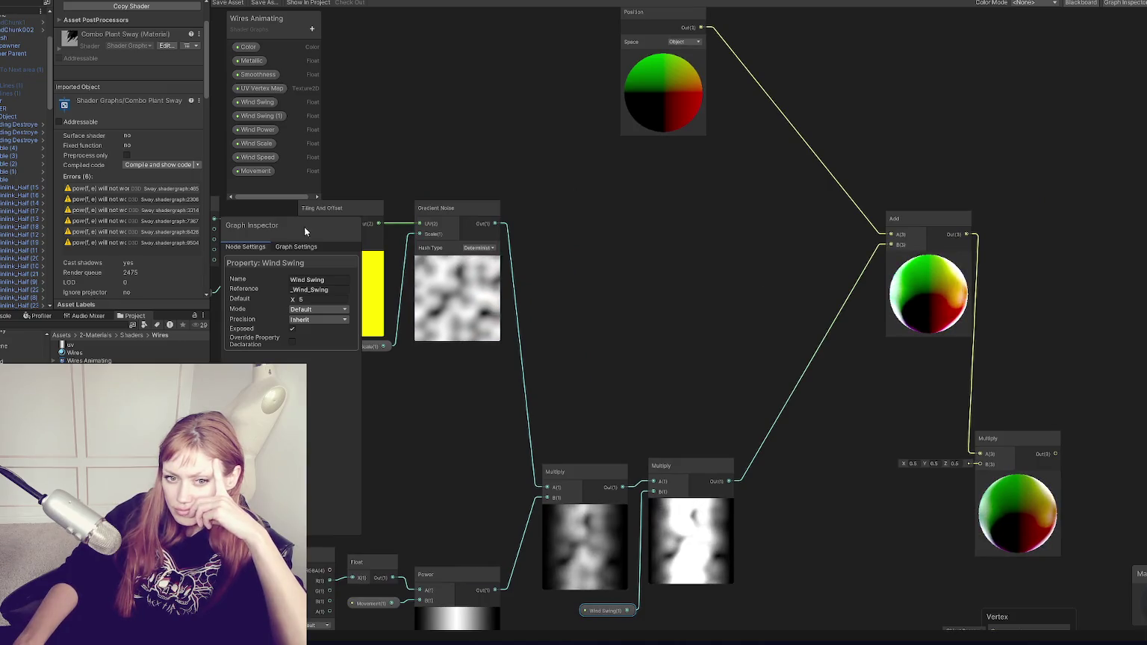
mouse_move(656, 21)
left_mouse_down()
mouse_move(658, 316)
mouse_move(683, 328)
left_mouse_up()
mouse_move(940, 221)
left_mouse_down()
mouse_move(799, 354)
mouse_move(822, 391)
mouse_move(892, 269)
left_mouse_up()
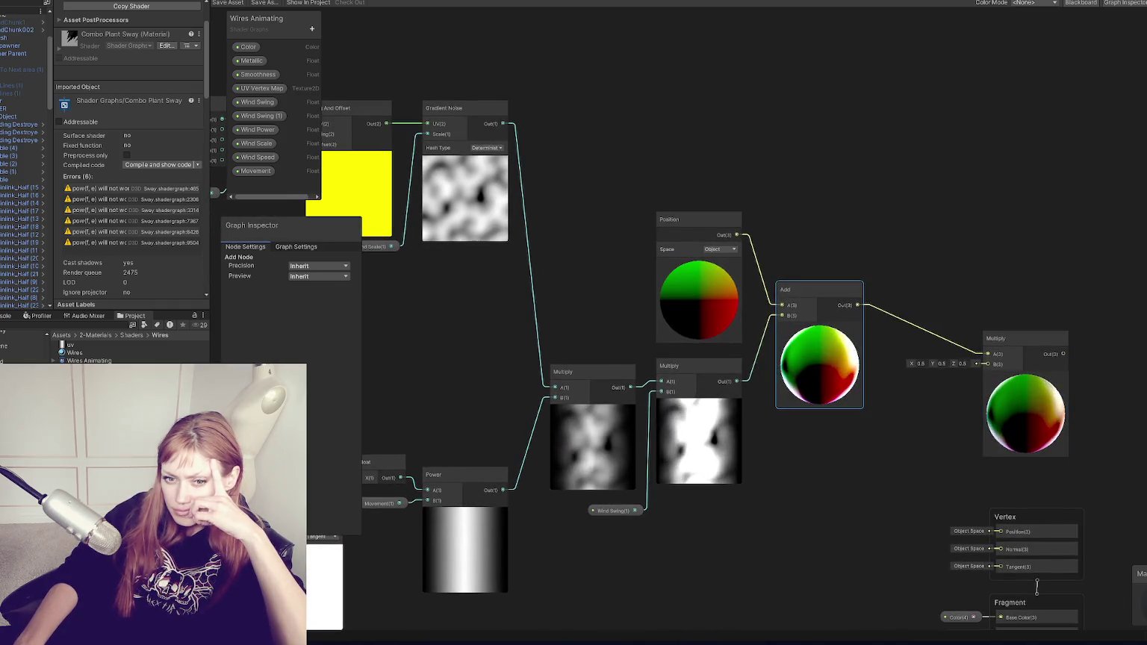
left_click_drag(1028, 337, 968, 292)
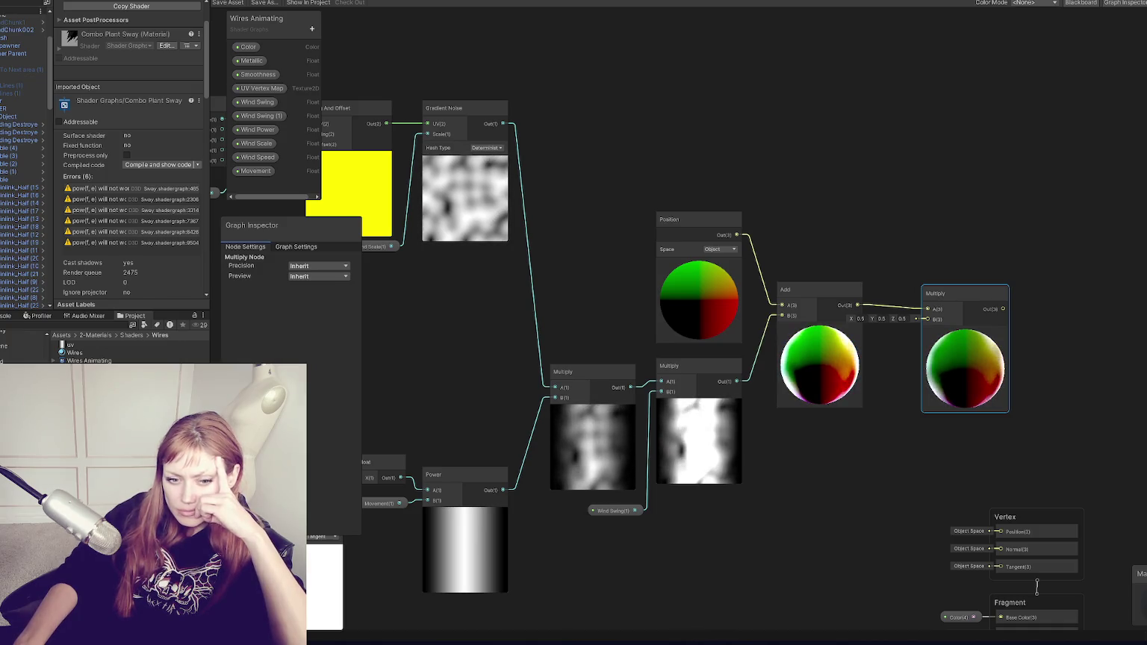
Create a new Position node and a new Add node in the graph
right_click(811, 142)
left_click(822, 147)
type("pos")
key("Return")
right_click(938, 91)
left_click(947, 96)
type("add")
key("Return")
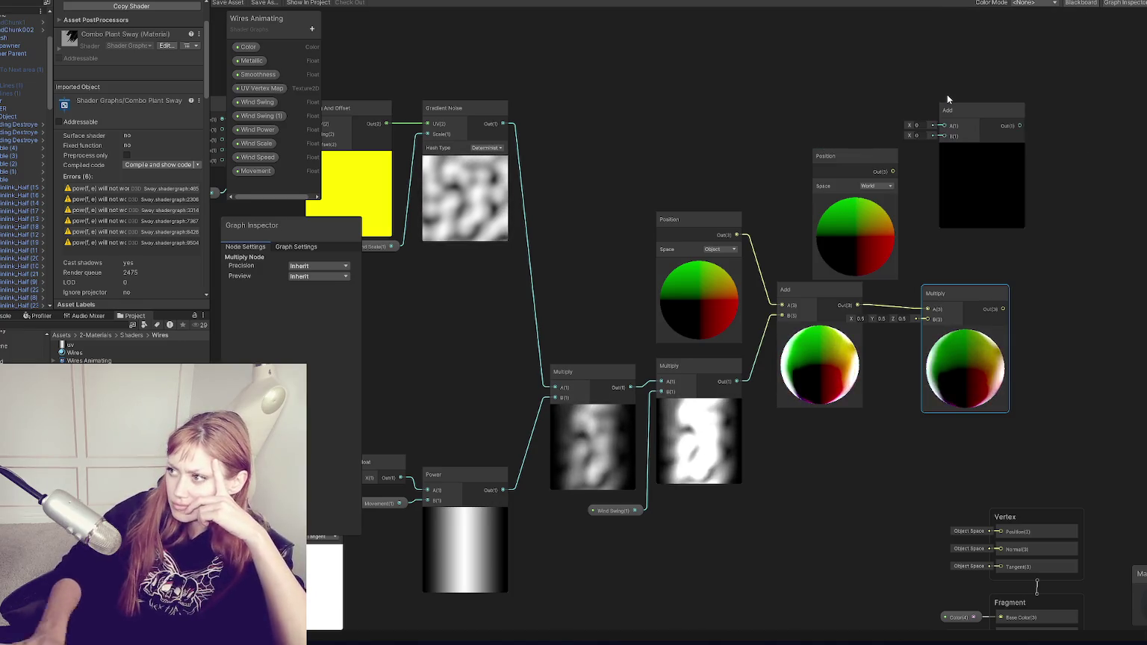
Set the new Position to Object space and wire it and the 0.5 Multiply into Add
left_click_drag(850, 152, 835, 98)
mouse_move(899, 119)
left_mouse_down()
mouse_move(945, 125)
mouse_move(950, 138)
left_mouse_up()
left_click(863, 134)
left_click(866, 144)
mouse_move(1021, 126)
left_mouse_down()
mouse_move(1075, 516)
mouse_move(1001, 532)
left_mouse_up()
left_click(895, 523)
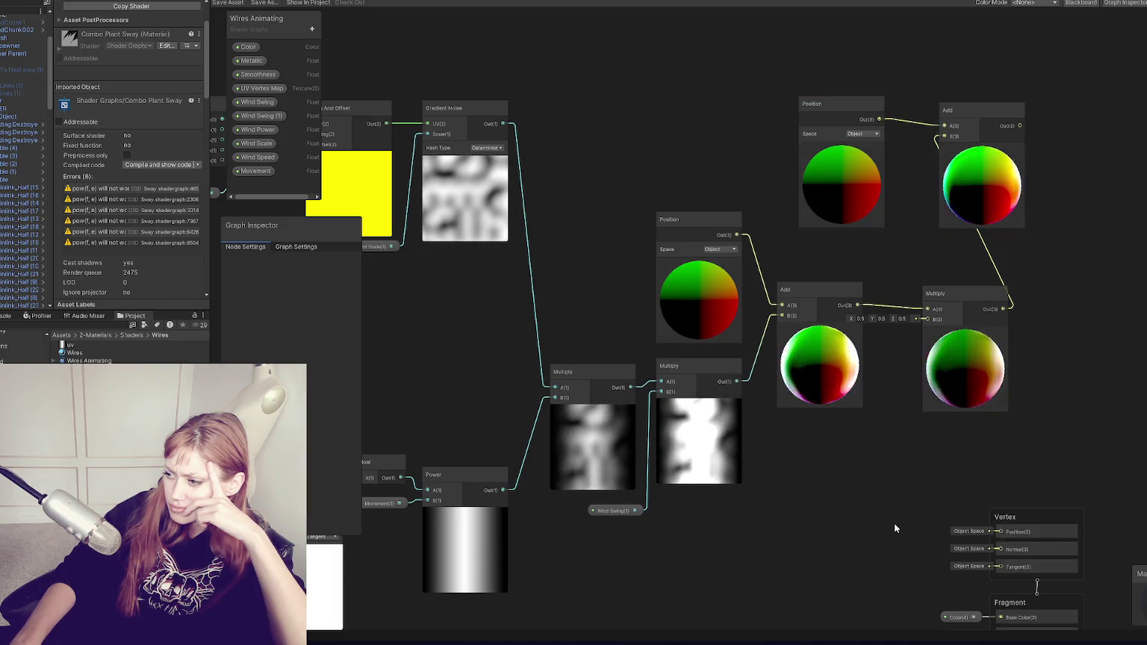
scroll(931, 480, "down", 2)
scroll(931, 481, "up", 2)
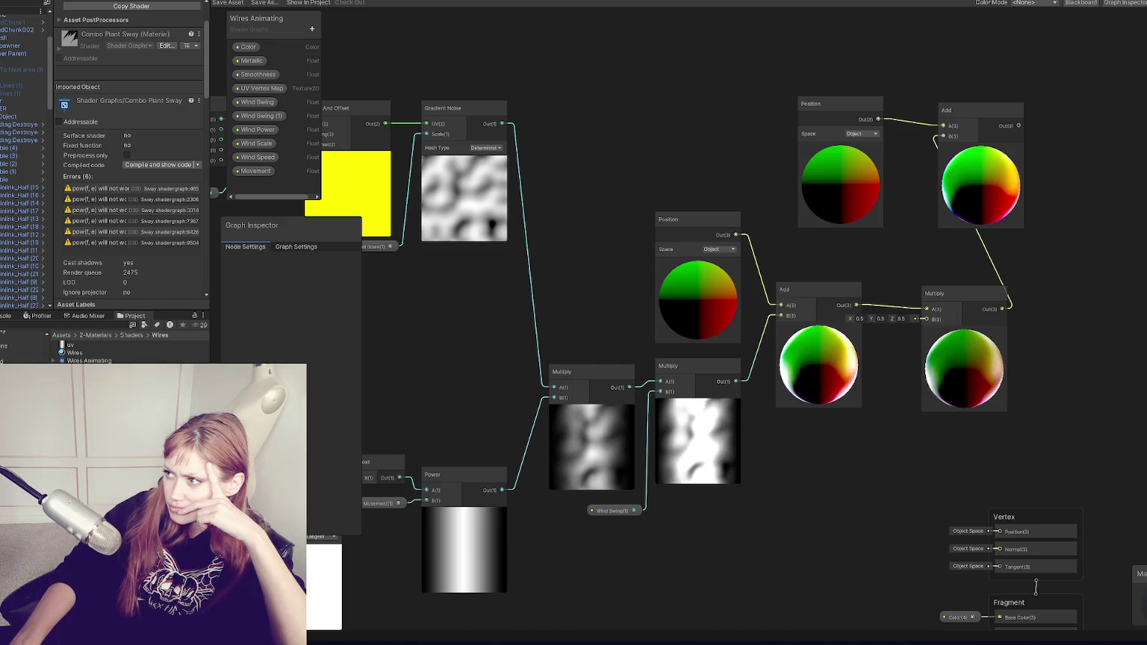
Show Graph Settings and review the HDRP Lit, Standard, Opaque surface options
left_click(288, 246)
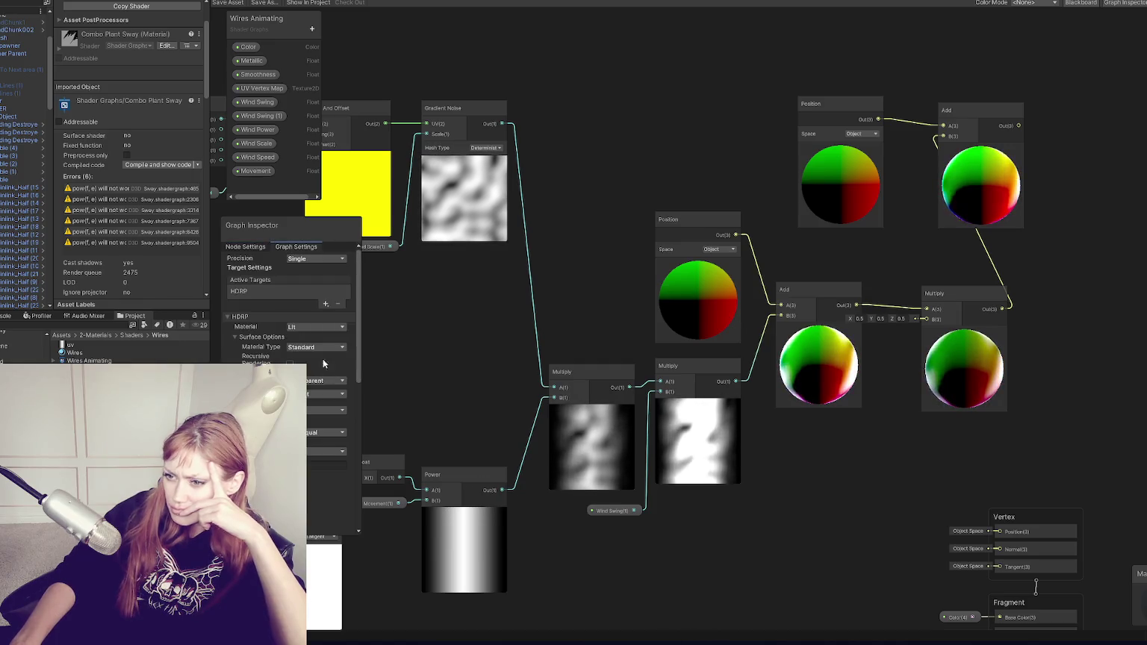
left_click(300, 348)
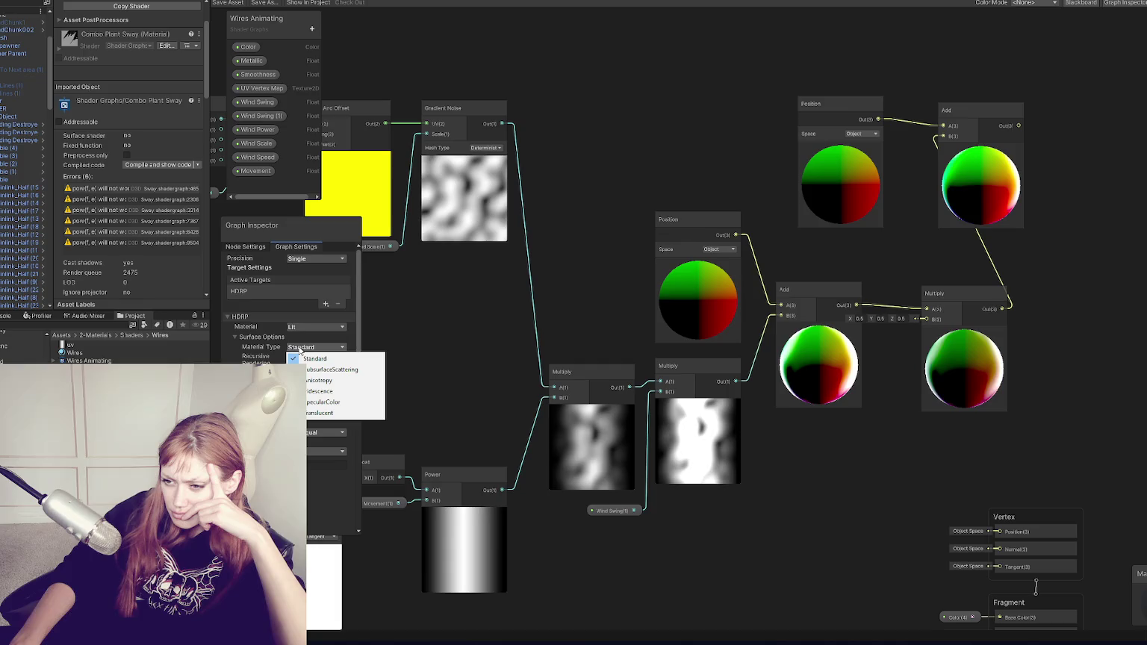
left_click(321, 340)
left_click(299, 327)
left_click(302, 328)
left_click(307, 337)
left_click(312, 381)
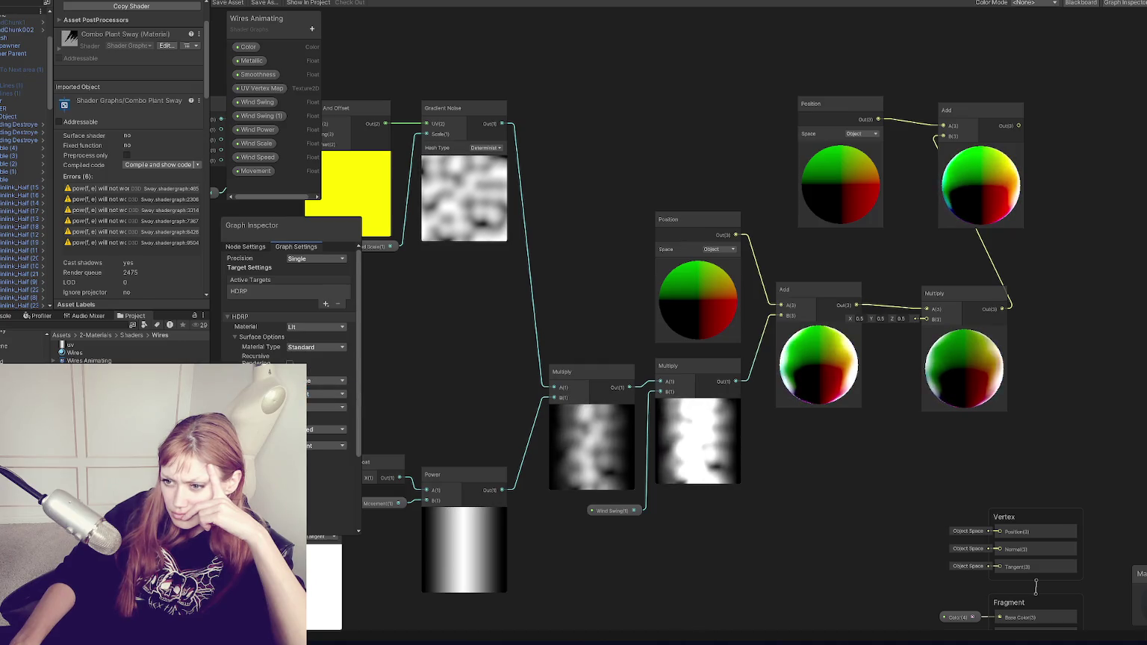
Look through the remaining graph settings and save the shader asset
scroll(292, 359, "down", 2)
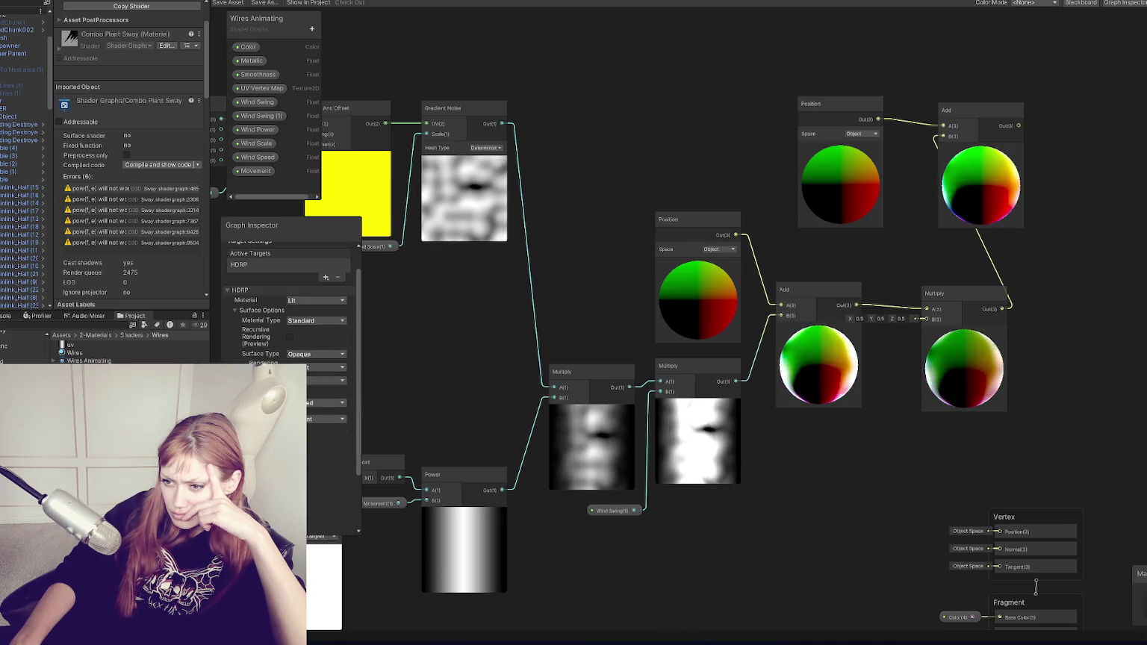
scroll(322, 408, "down", 2)
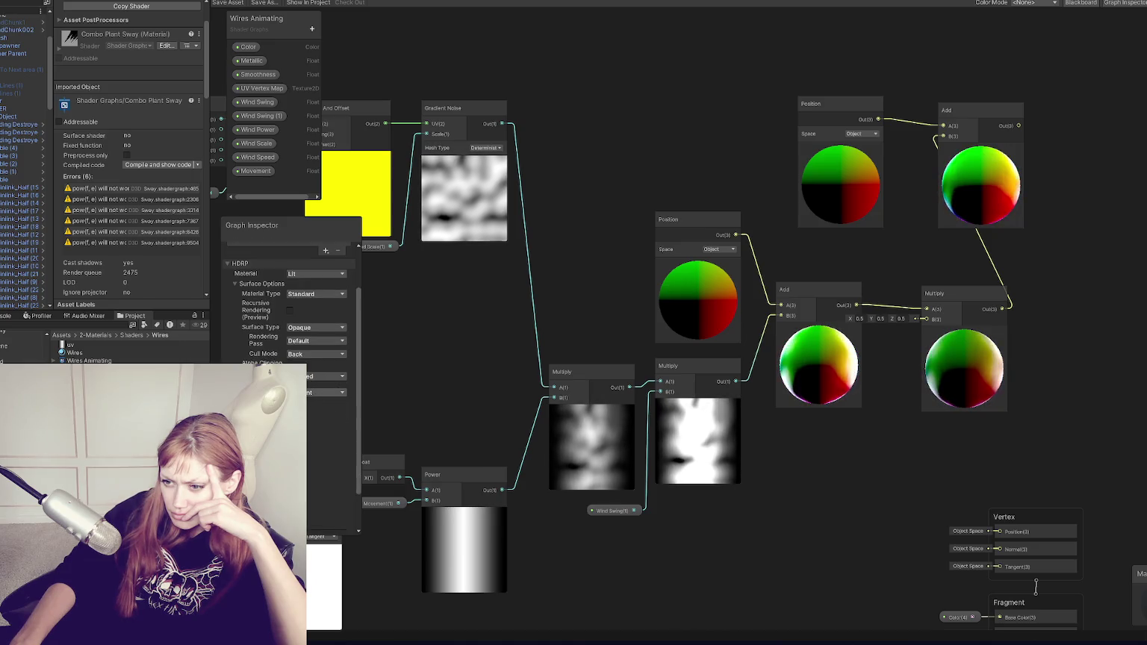
scroll(316, 392, "down", 3)
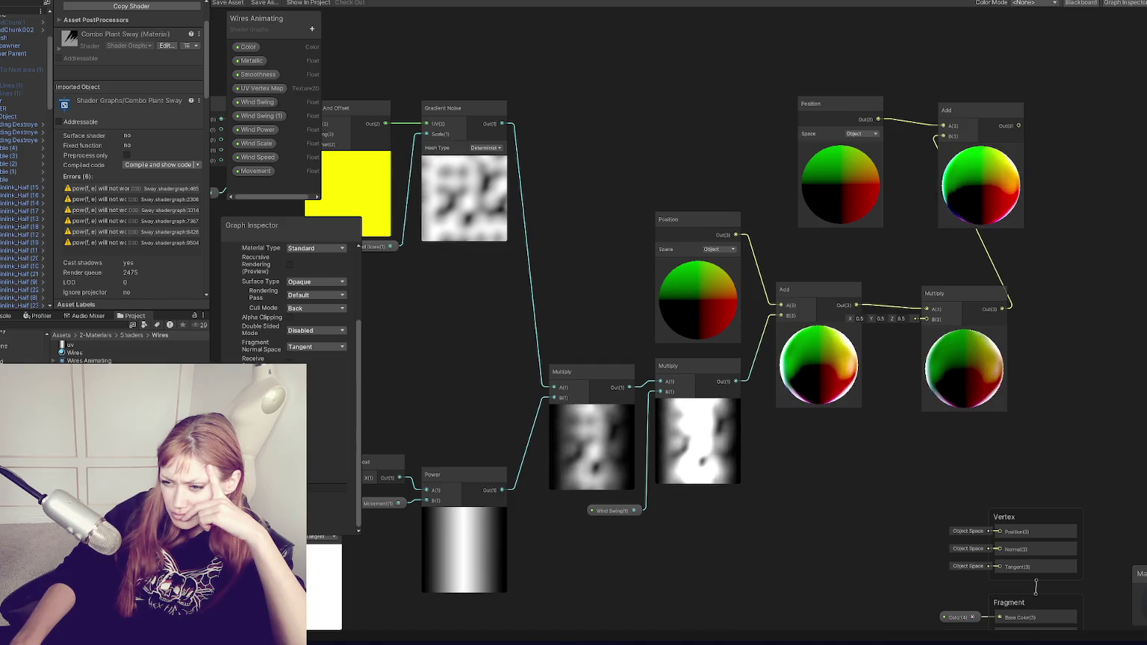
scroll(312, 415, "down", 5)
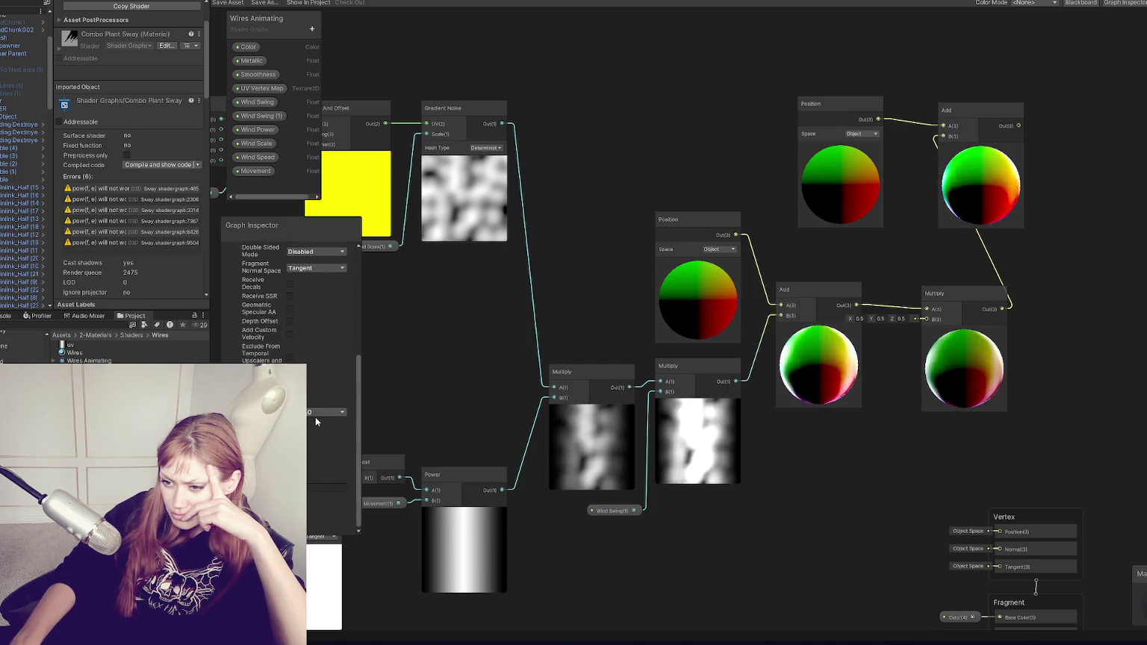
scroll(315, 420, "up", 8)
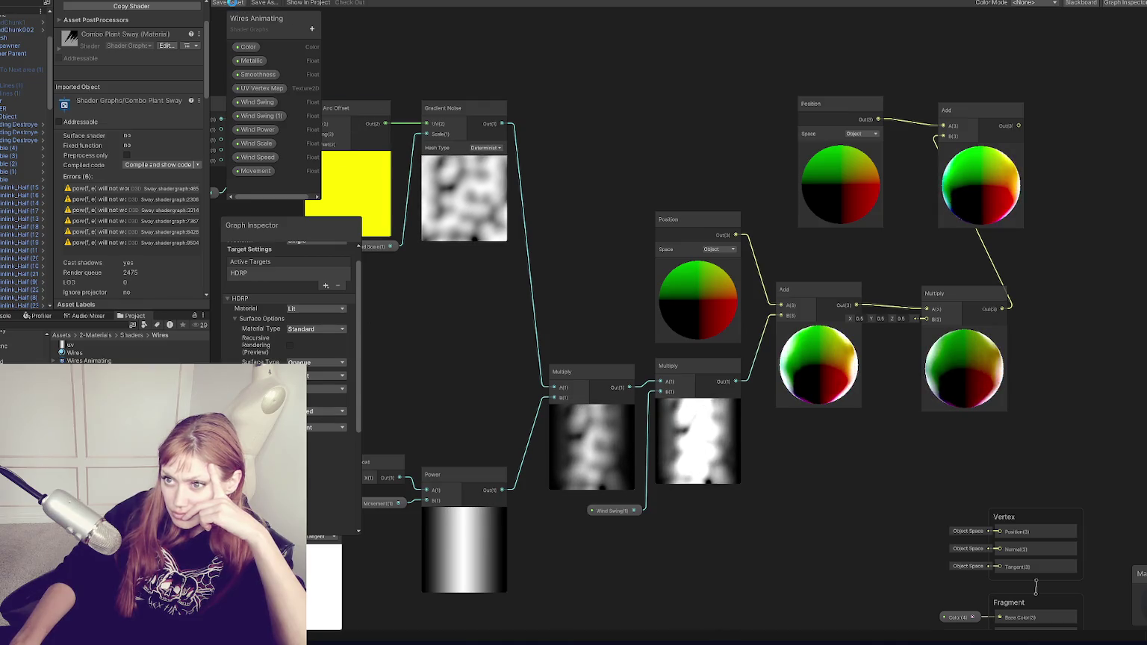
left_click(232, 3)
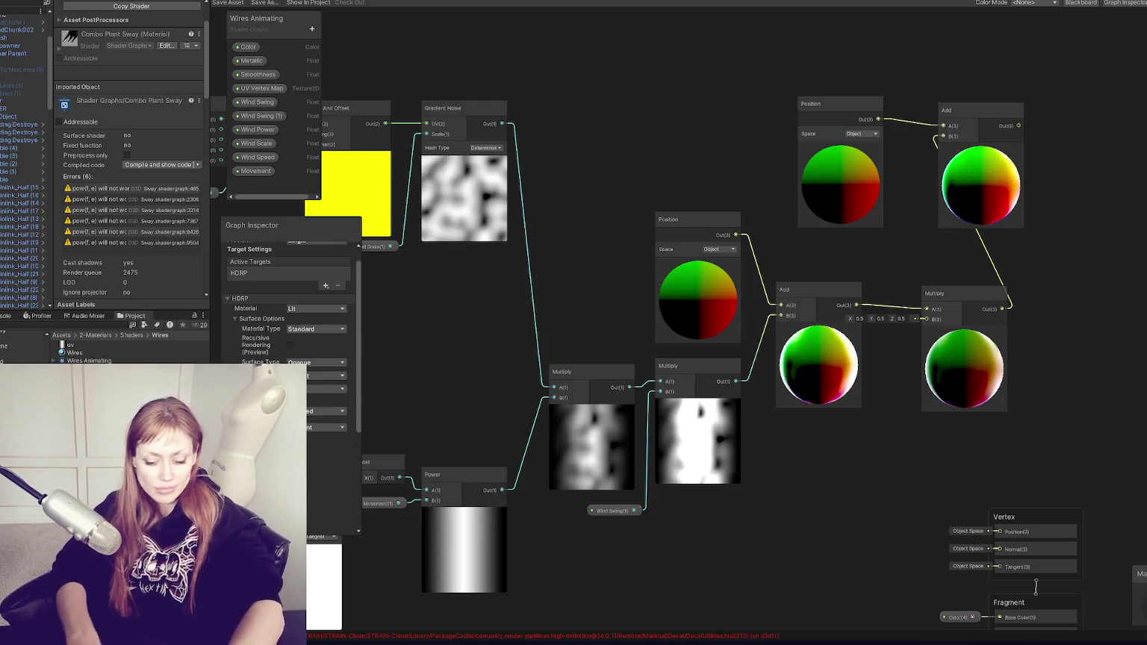